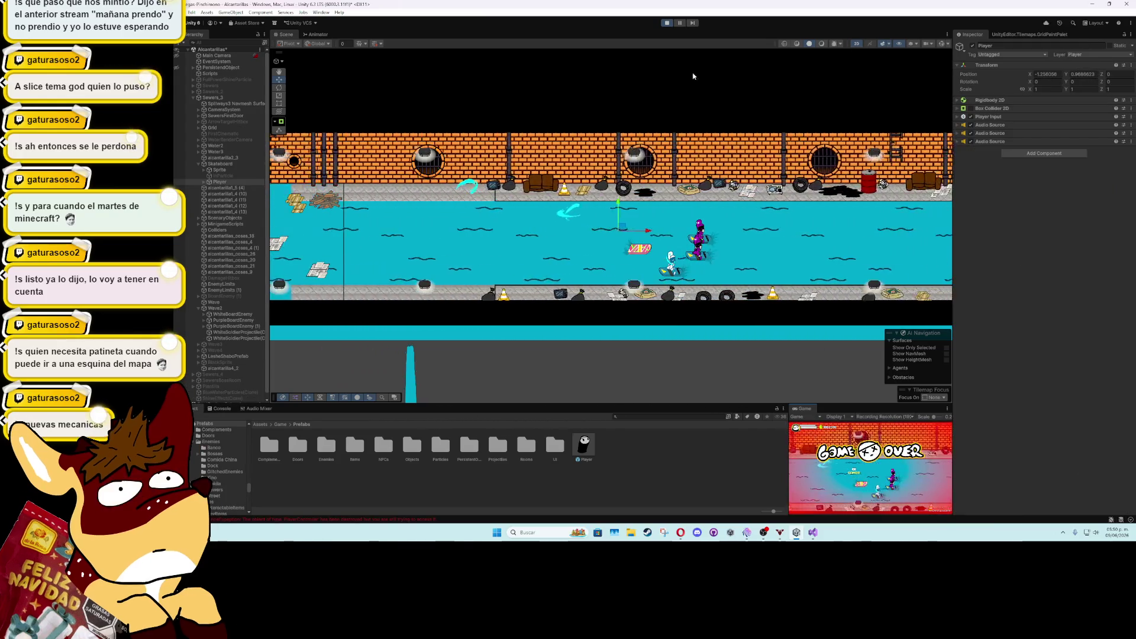
End the Game Over playtest with Ctrl+P and return to the SkateboardMinigame2 script in Visual Studio
{"action": "key", "text": "ctrl+p"}
{"action": "left_click", "coordinate": [813, 533]}
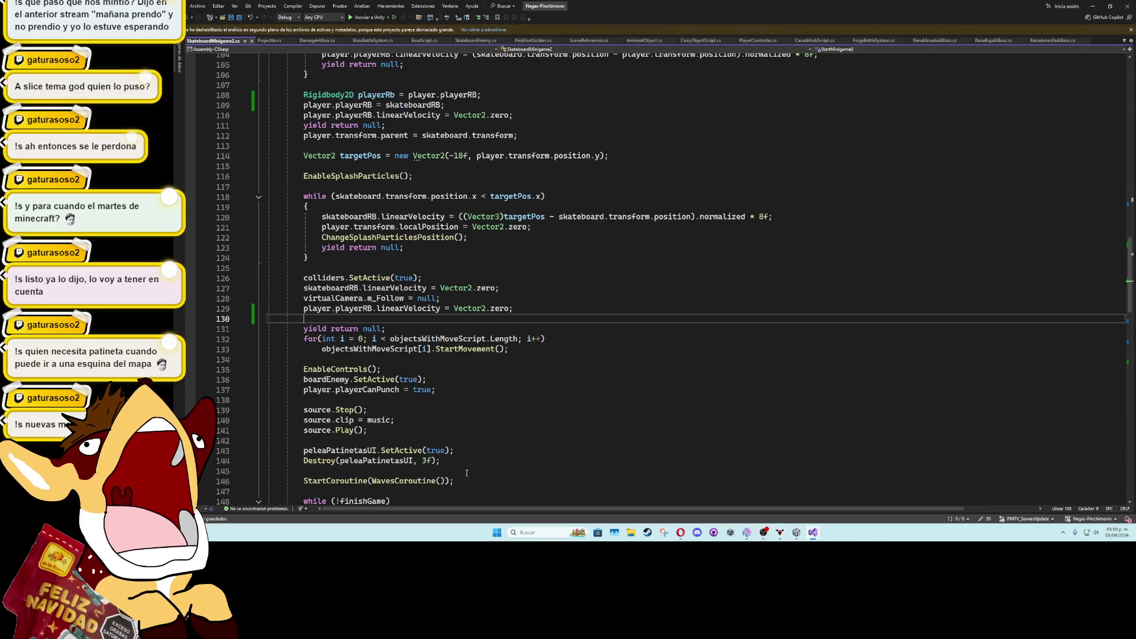
Uncomment line 153 and the skateboard's rightward velocity line 165
{"action": "scroll", "coordinate": [467, 472], "scroll_direction": "down", "scroll_amount": 7}
{"action": "left_click", "coordinate": [332, 339]}
{"action": "key", "text": "BackSpace"}
{"action": "key", "text": "BackSpace"}
{"action": "left_click", "coordinate": [610, 331]}
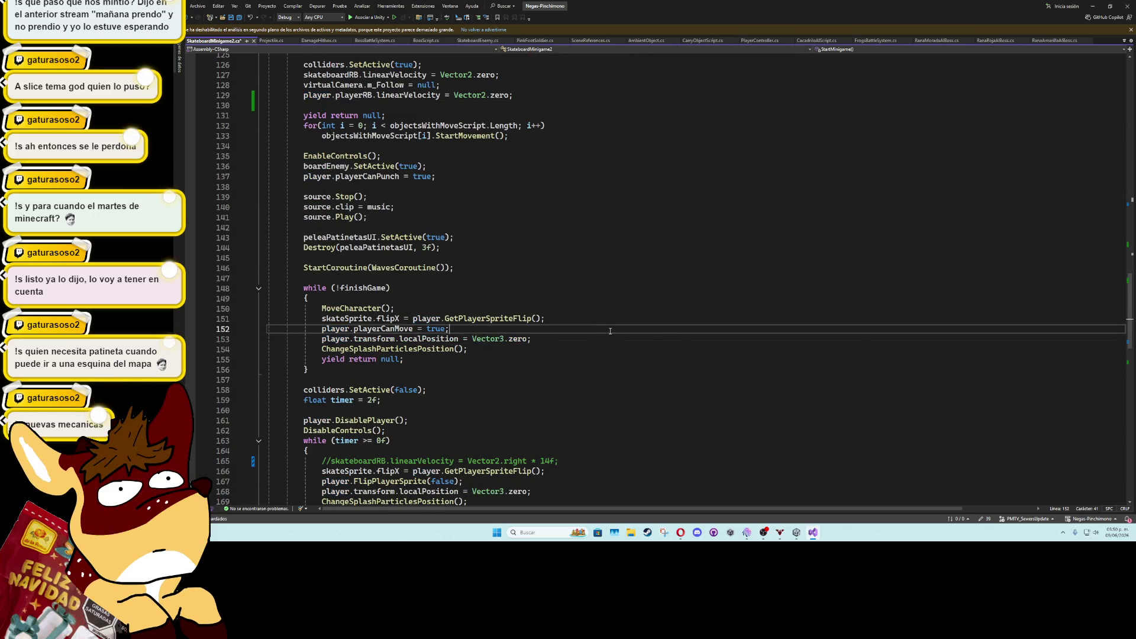
{"action": "scroll", "coordinate": [605, 371], "scroll_direction": "down", "scroll_amount": 3}
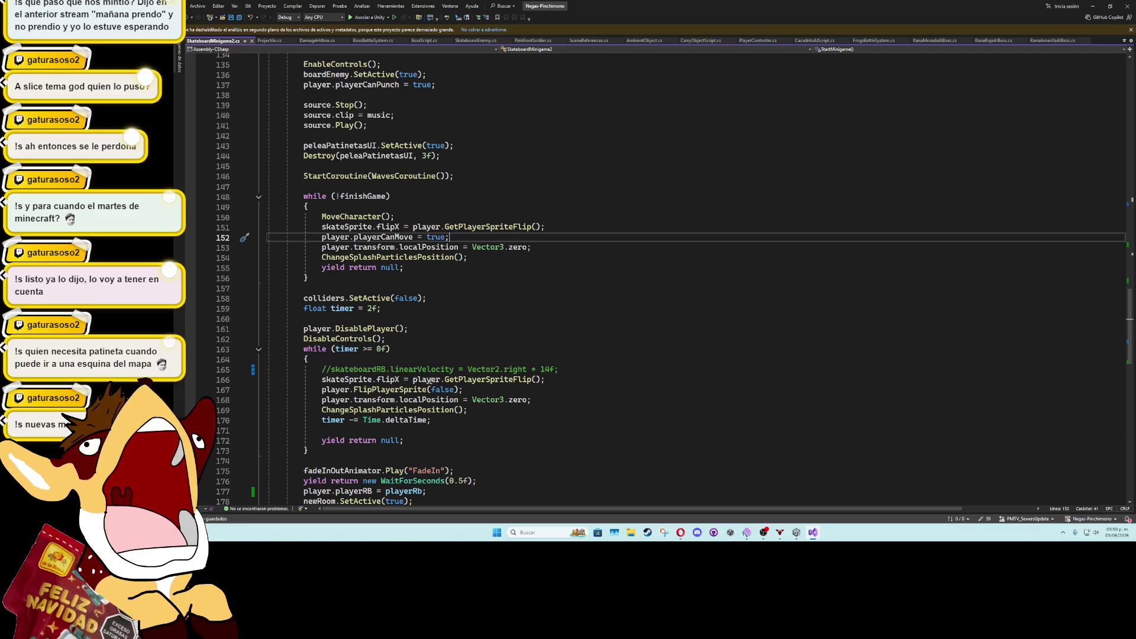
{"action": "left_click", "coordinate": [331, 369]}
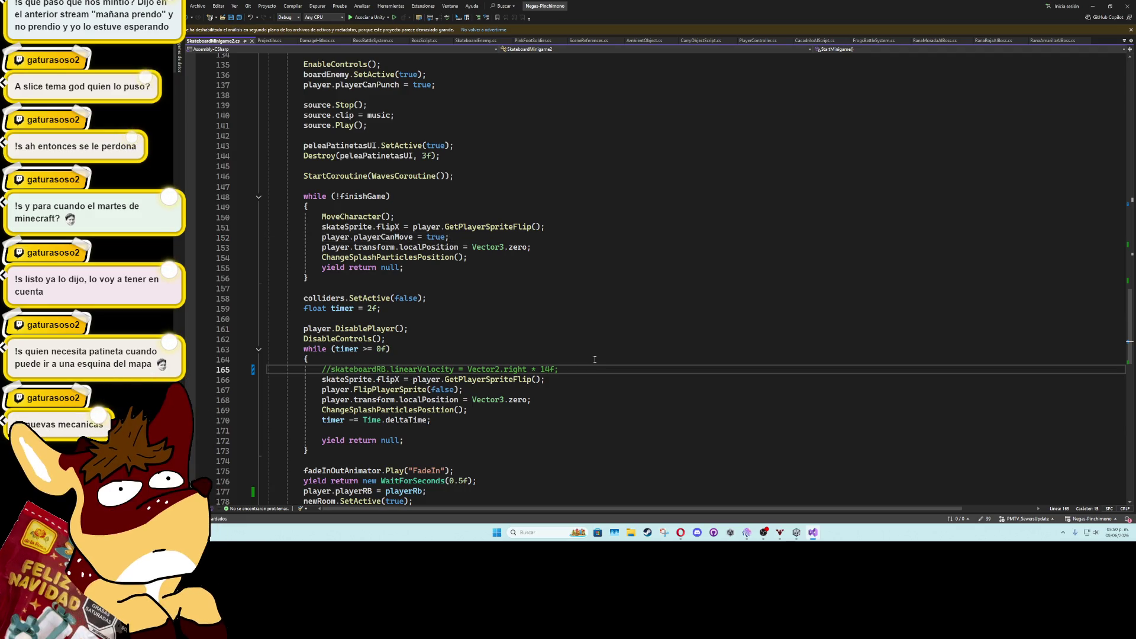
{"action": "key", "text": "BackSpace"}
{"action": "key", "text": "BackSpace"}
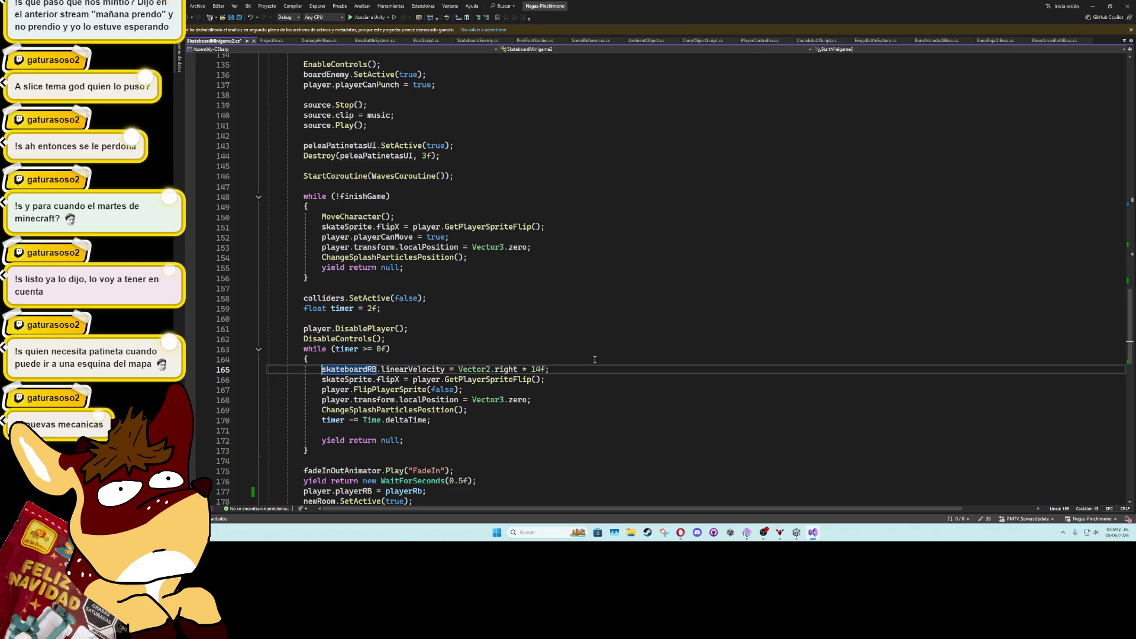
Move 'player.playerRB = playerRb;' from line 177 to a new line after DisableControls();
{"action": "scroll", "coordinate": [639, 401], "scroll_direction": "down", "scroll_amount": 4}
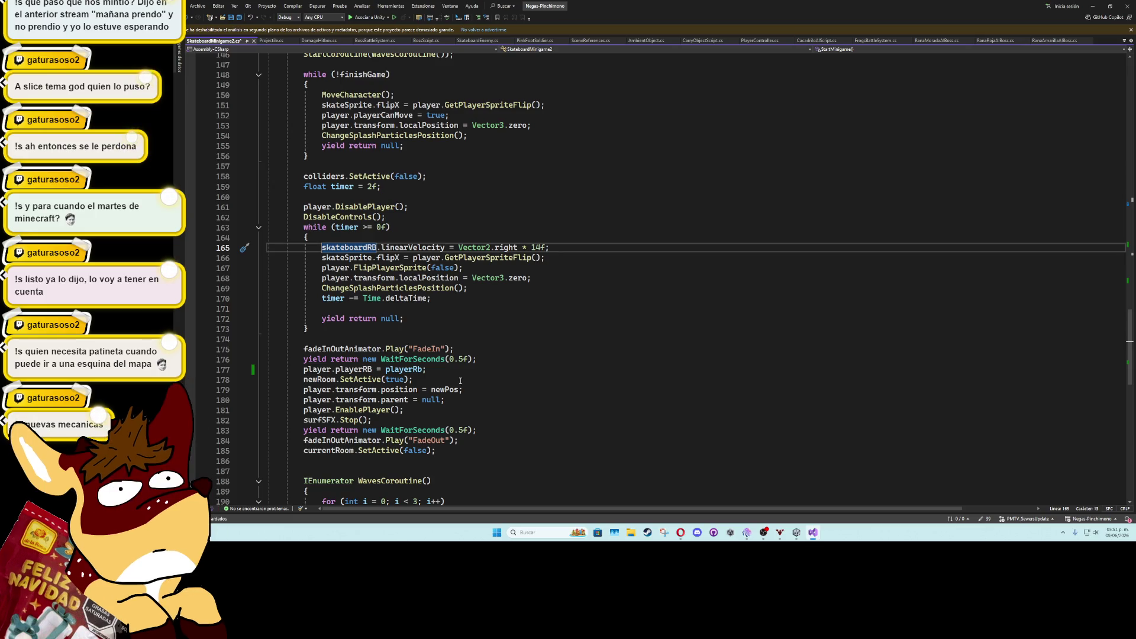
{"action": "left_click", "coordinate": [446, 369]}
{"action": "key", "text": "ctrl+x"}
{"action": "left_click", "coordinate": [408, 227]}
{"action": "left_click", "coordinate": [410, 216]}
{"action": "key", "text": "Return"}
{"action": "key", "text": "ctrl+v"}
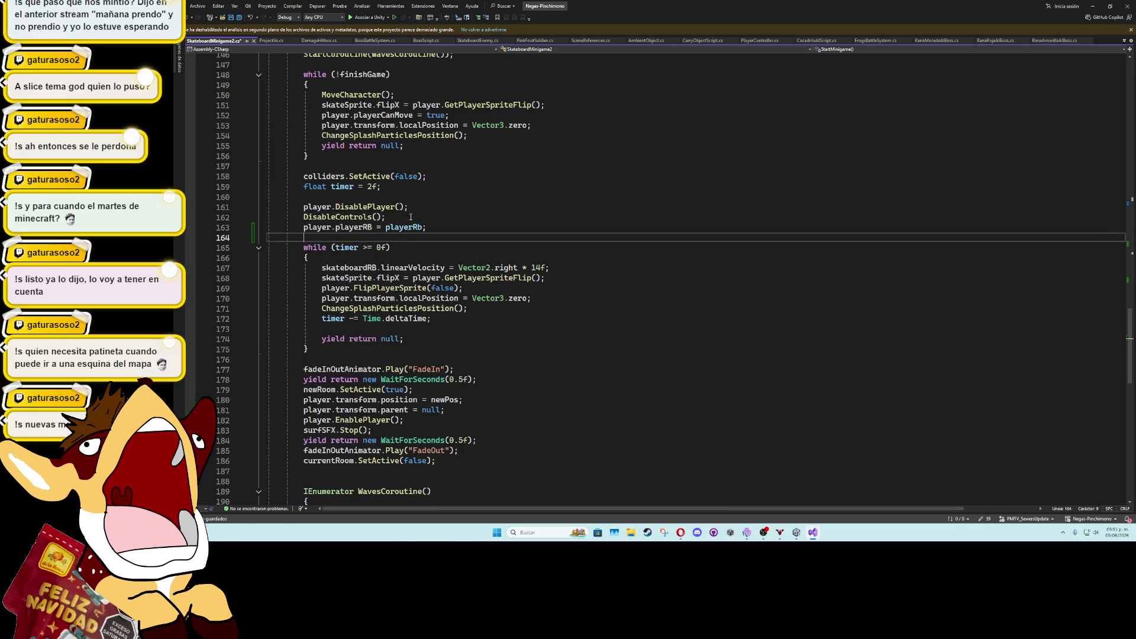
{"action": "scroll", "coordinate": [460, 319], "scroll_direction": "up", "scroll_amount": 12}
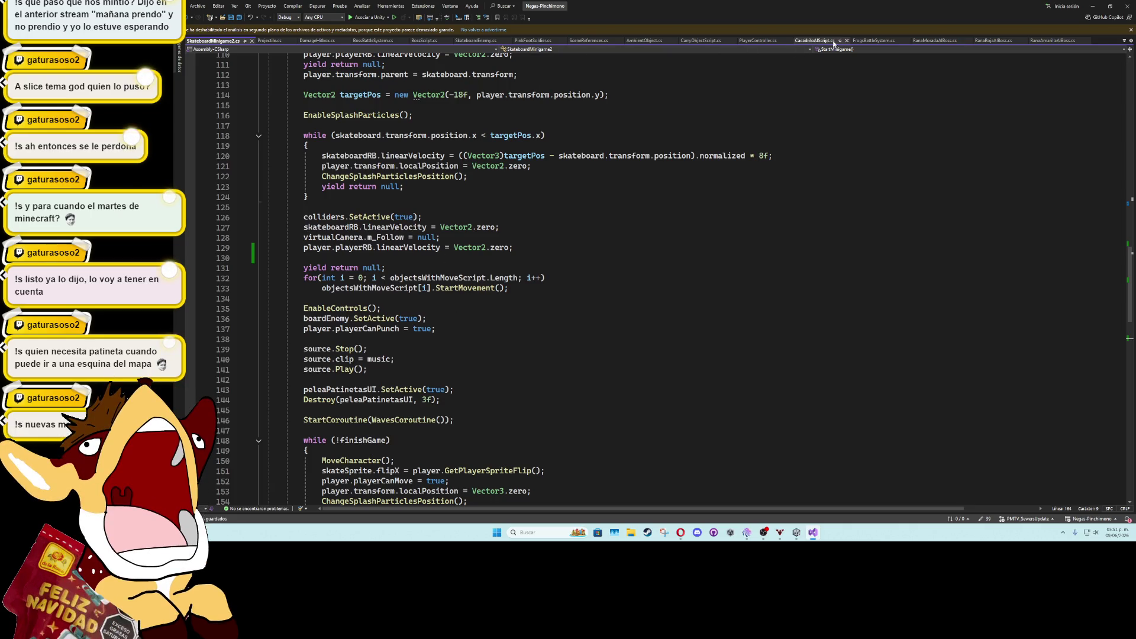
{"action": "left_click", "coordinate": [764, 42]}
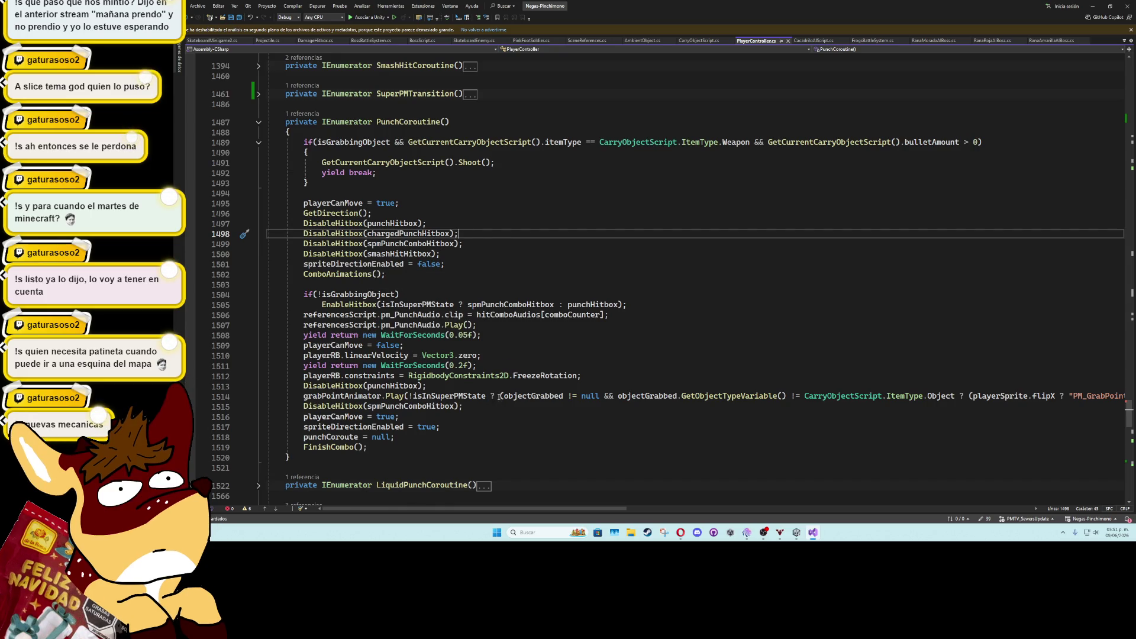
Review PunchCoroutine's velocity reset on line 1510 and punch audio on line 1507
{"action": "left_click", "coordinate": [332, 355]}
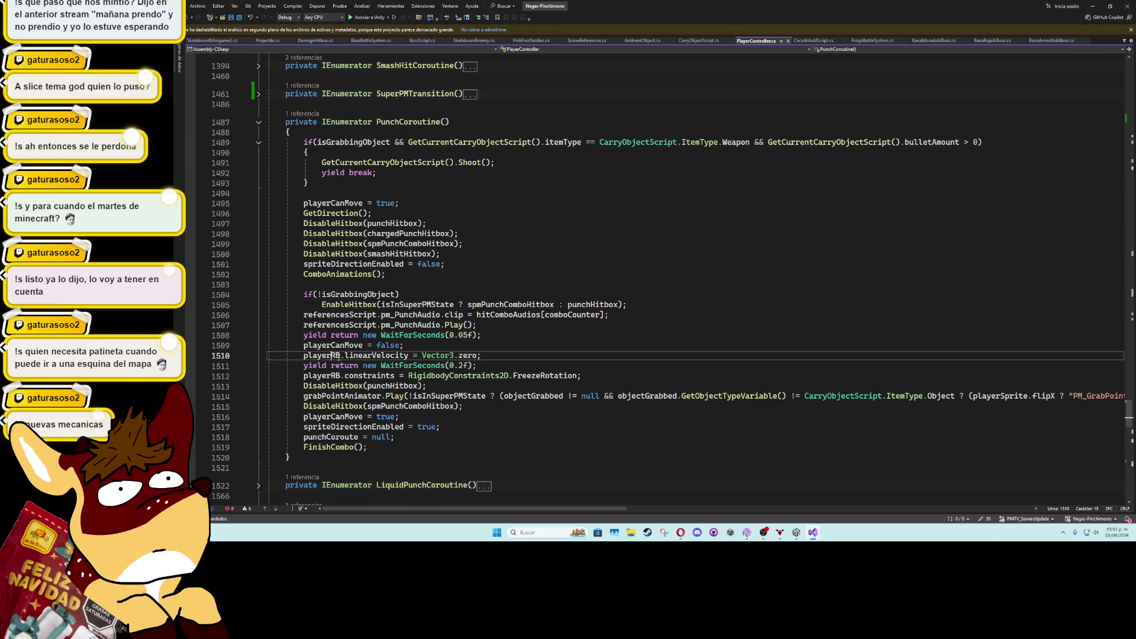
{"action": "left_click", "coordinate": [532, 325]}
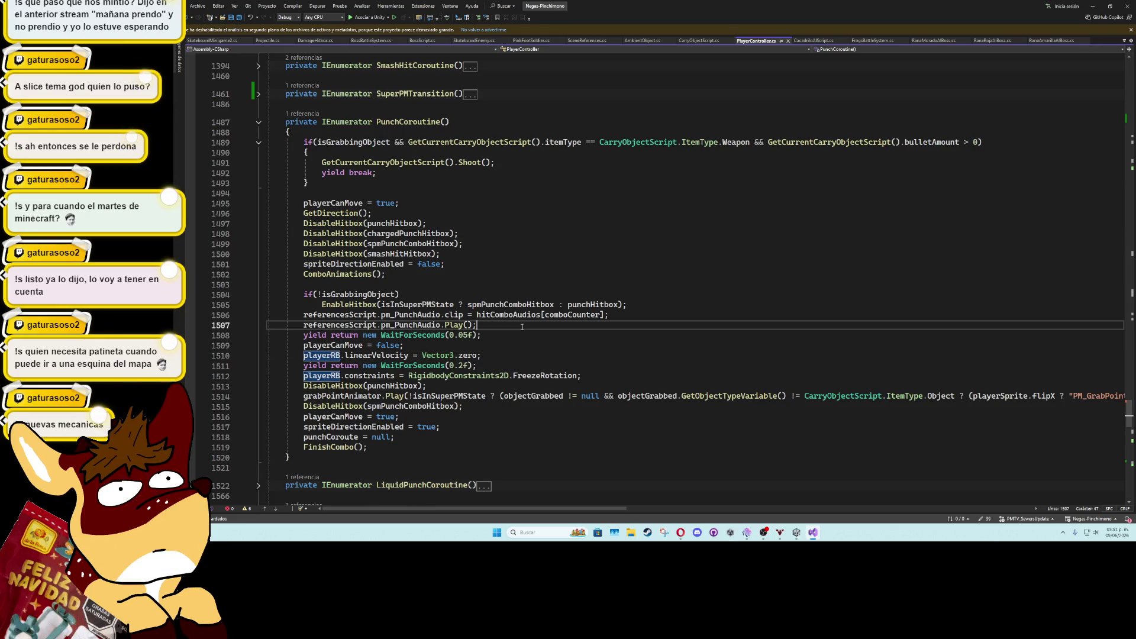
{"action": "left_click", "coordinate": [1093, 5]}
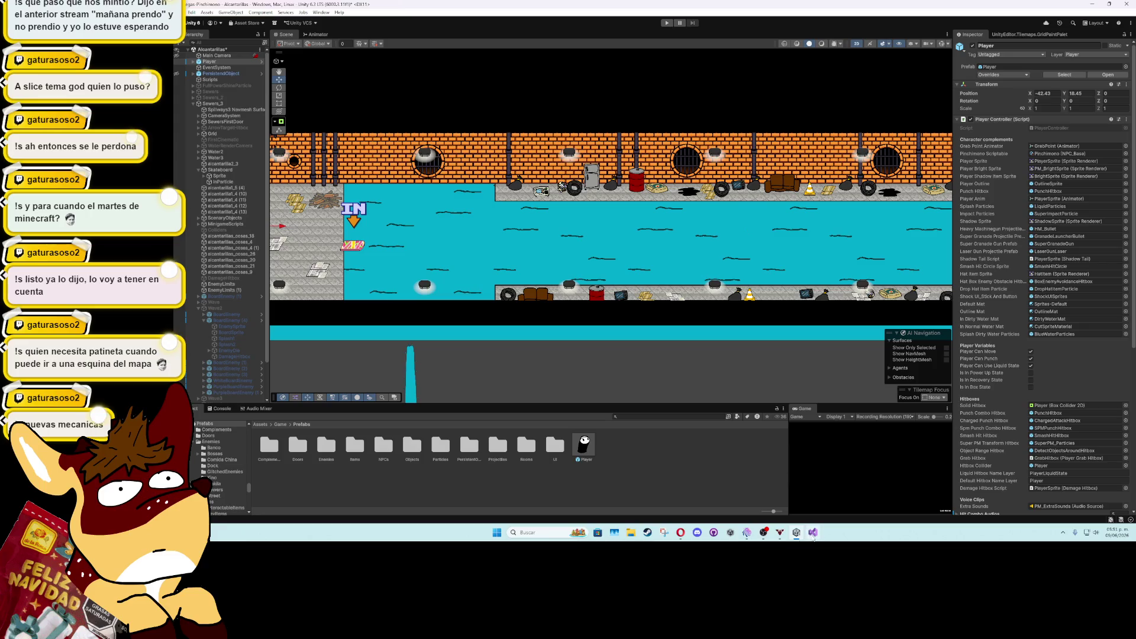
{"action": "left_click", "coordinate": [813, 532]}
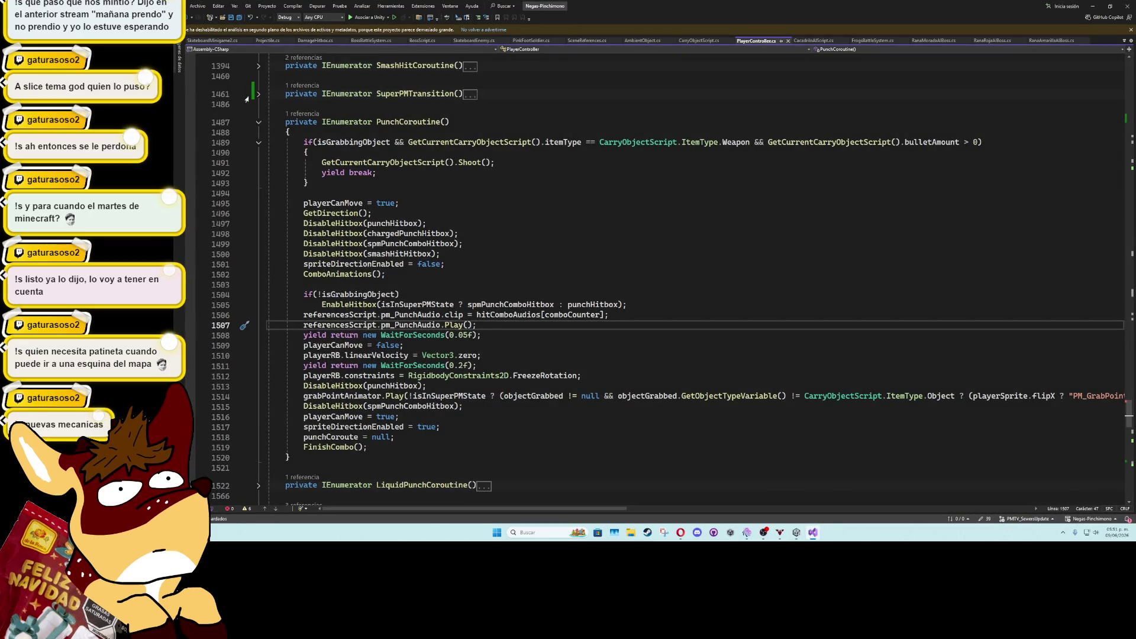
{"action": "left_click", "coordinate": [221, 41]}
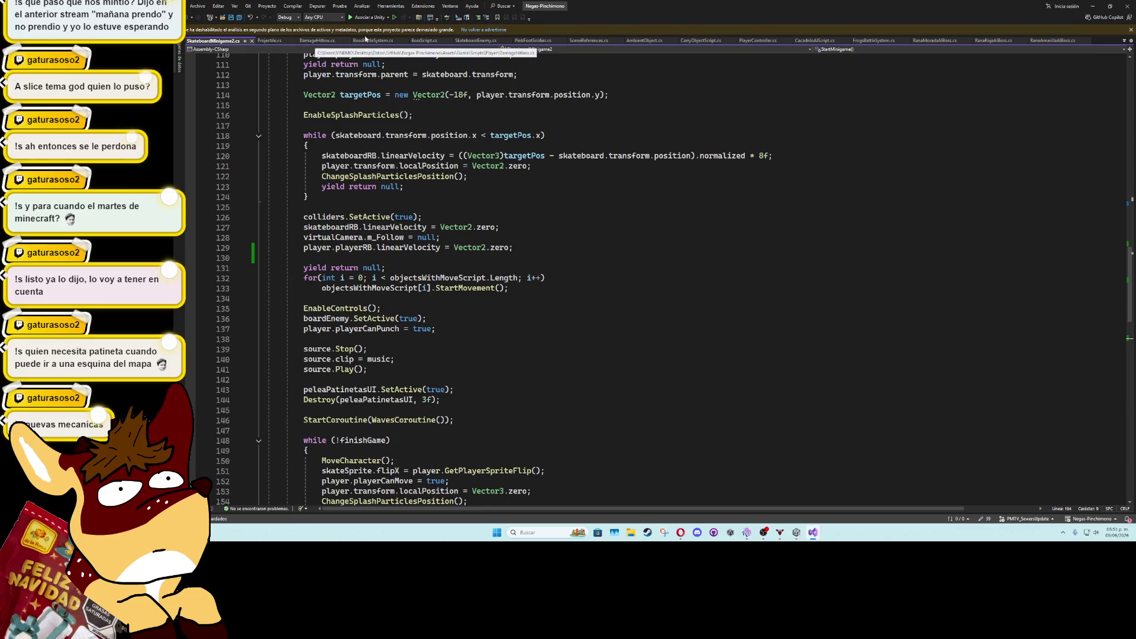
Read through StartMinigame, from the music start on line 141 to the MoveCharacter() call
{"action": "scroll", "coordinate": [560, 356], "scroll_direction": "down", "scroll_amount": 6}
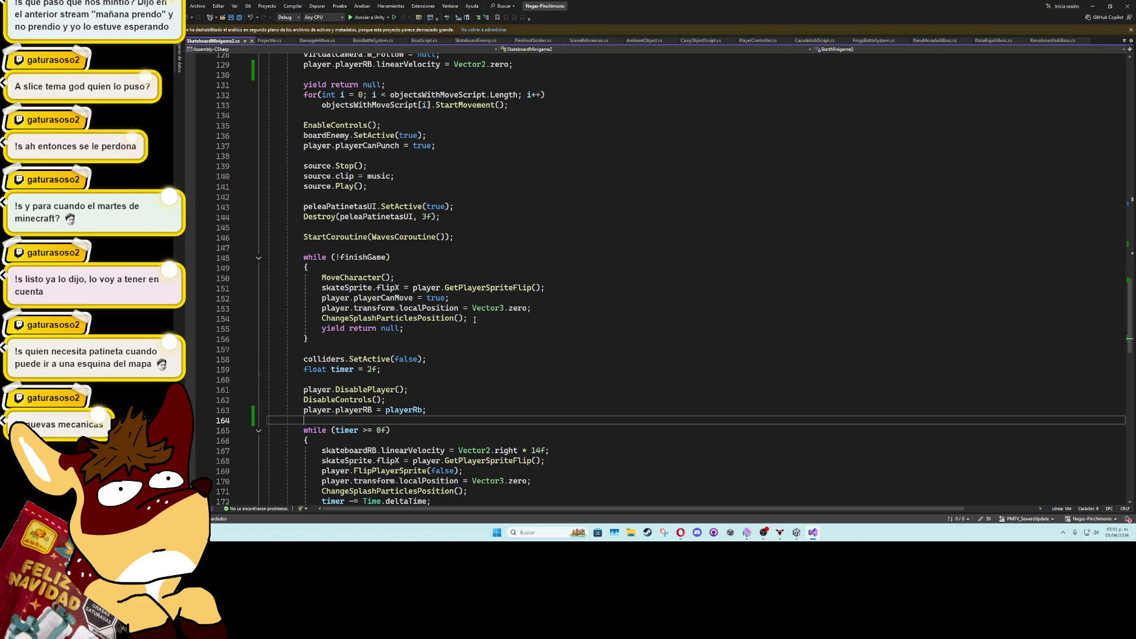
{"action": "scroll", "coordinate": [475, 319], "scroll_direction": "up", "scroll_amount": 1}
{"action": "left_click", "coordinate": [484, 220]}
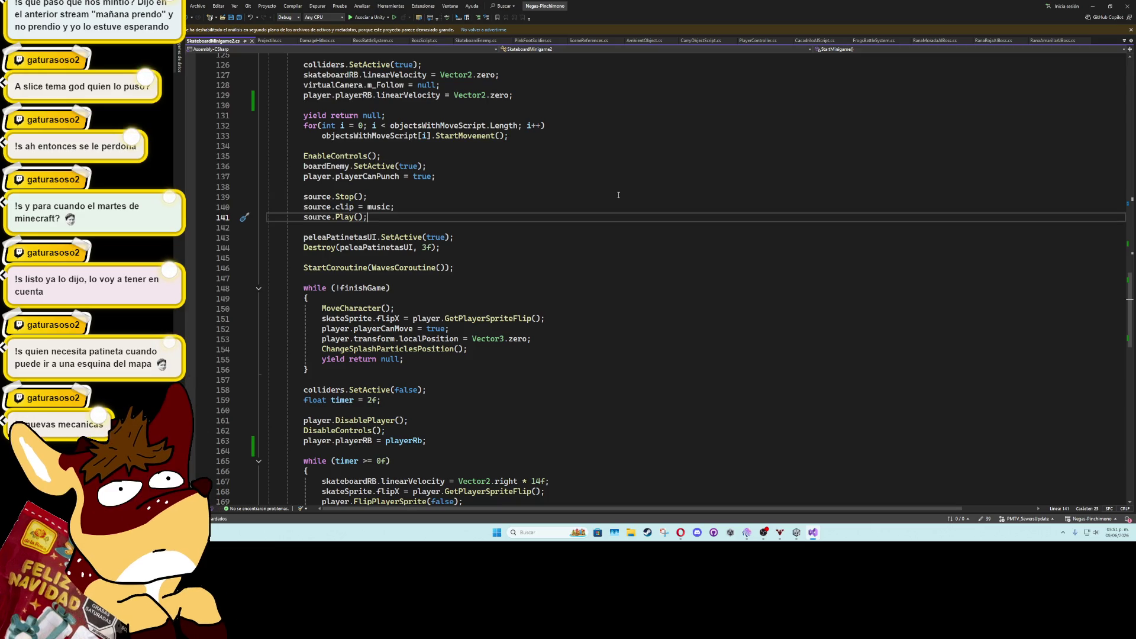
{"action": "scroll", "coordinate": [619, 196], "scroll_direction": "down", "scroll_amount": 9}
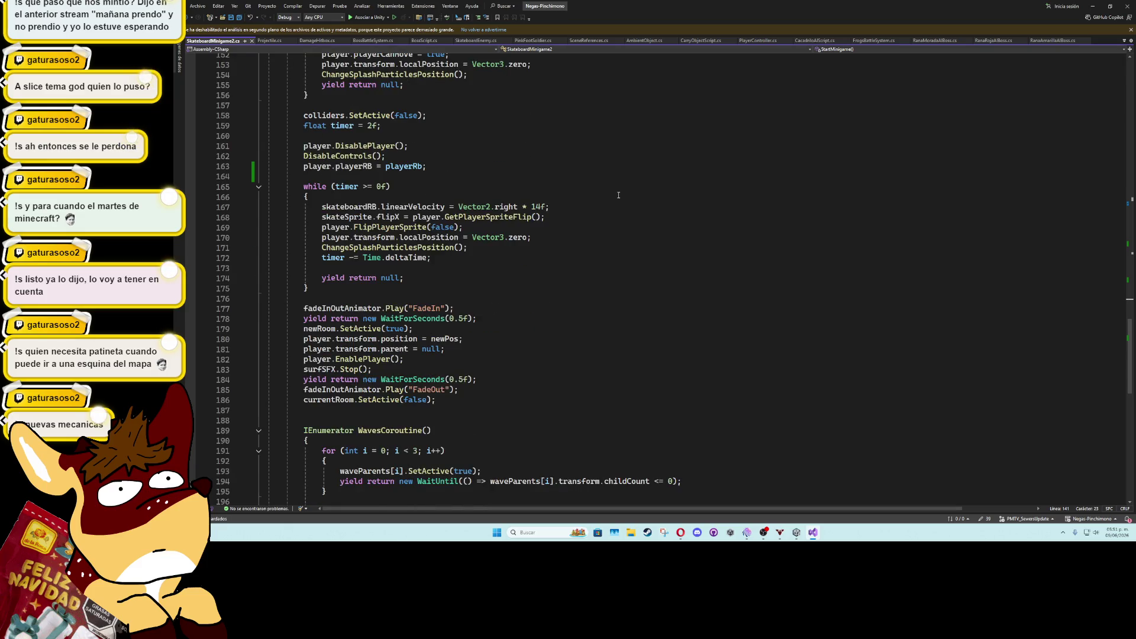
{"action": "scroll", "coordinate": [618, 195], "scroll_direction": "up", "scroll_amount": 4}
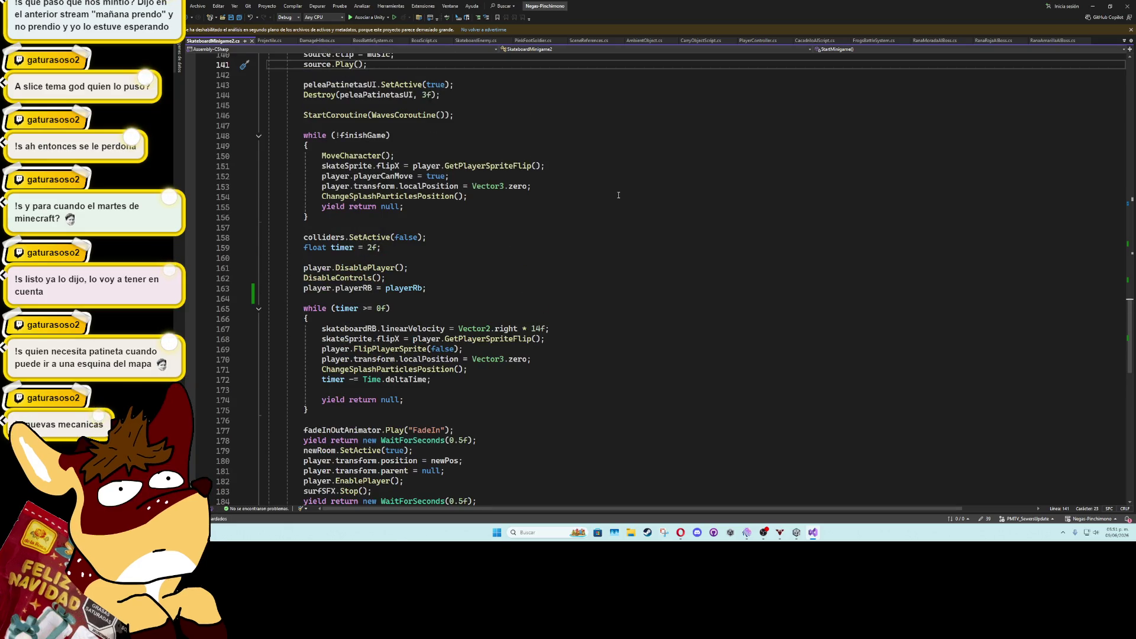
{"action": "scroll", "coordinate": [618, 195], "scroll_direction": "up", "scroll_amount": 2}
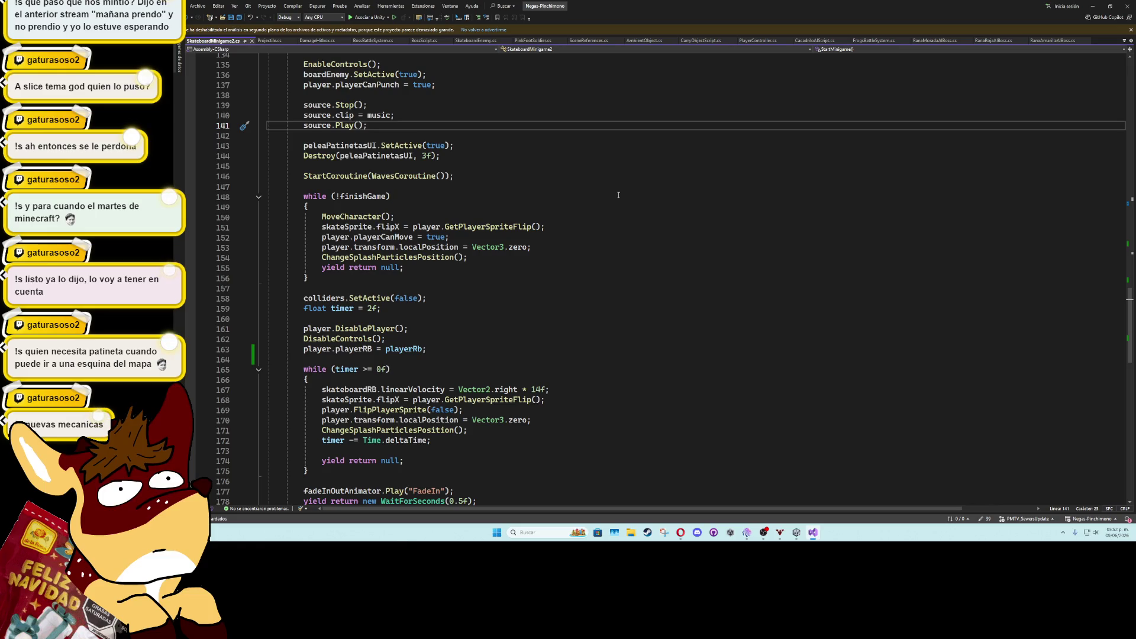
{"action": "left_click", "coordinate": [375, 217]}
{"action": "key", "text": "super"}
{"action": "key", "text": "super"}
Inspect the MoveCharacter method and find all references to its direction variable
{"action": "left_click", "coordinate": [333, 217], "text": "ctrl"}
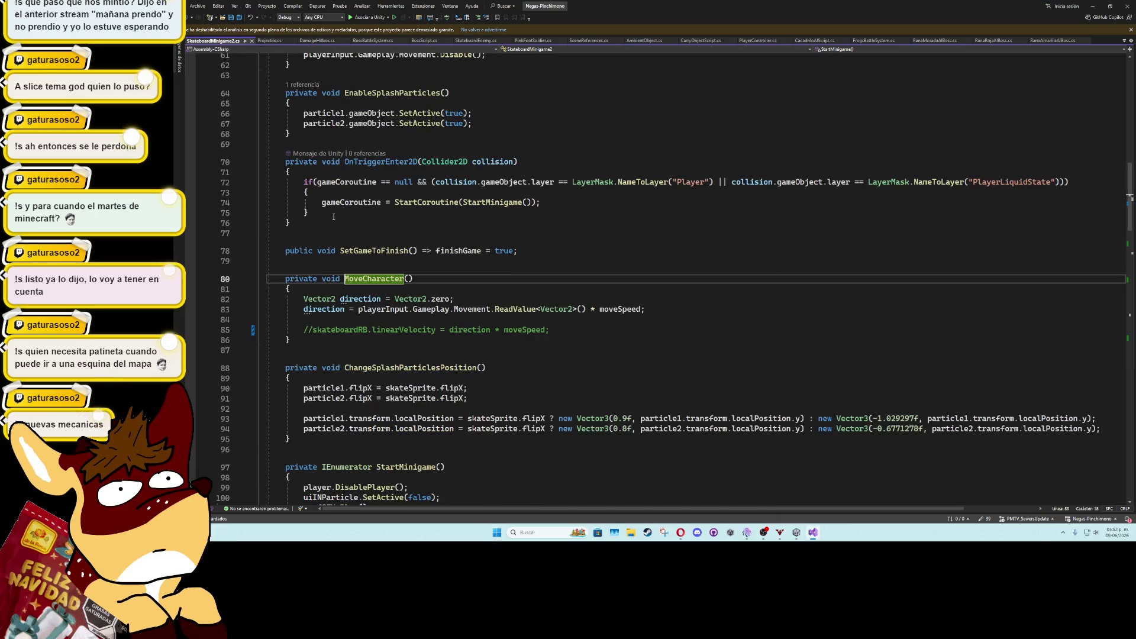
{"action": "left_click", "coordinate": [327, 309]}
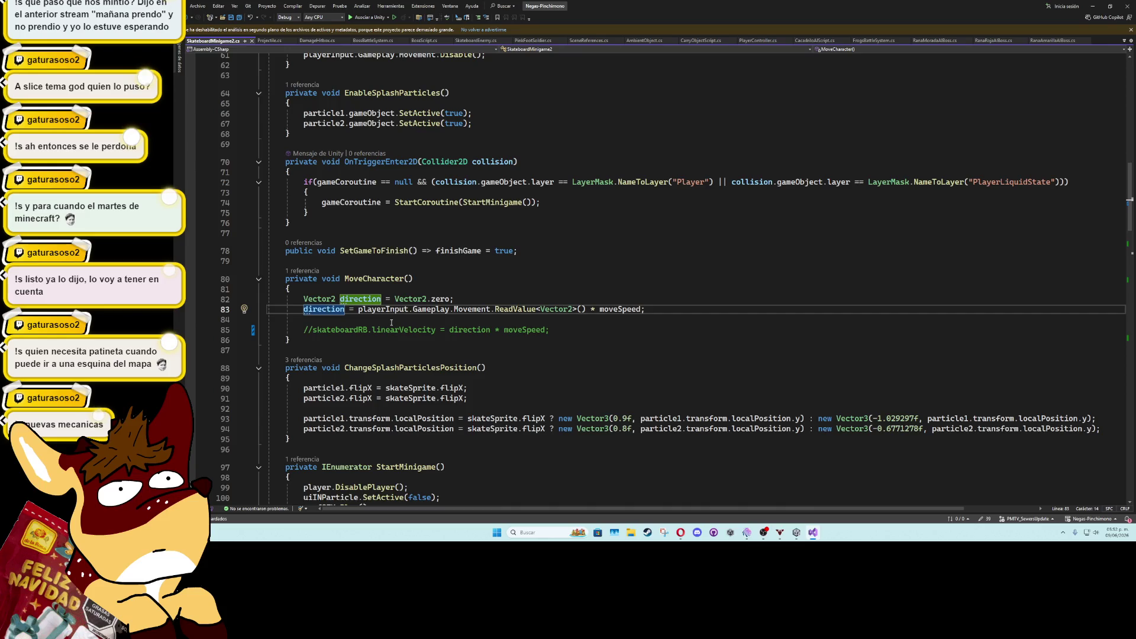
{"action": "scroll", "coordinate": [391, 322], "scroll_direction": "down", "scroll_amount": 18}
{"action": "scroll", "coordinate": [368, 302], "scroll_direction": "down", "scroll_amount": 20}
{"action": "scroll", "coordinate": [368, 303], "scroll_direction": "up", "scroll_amount": 20}
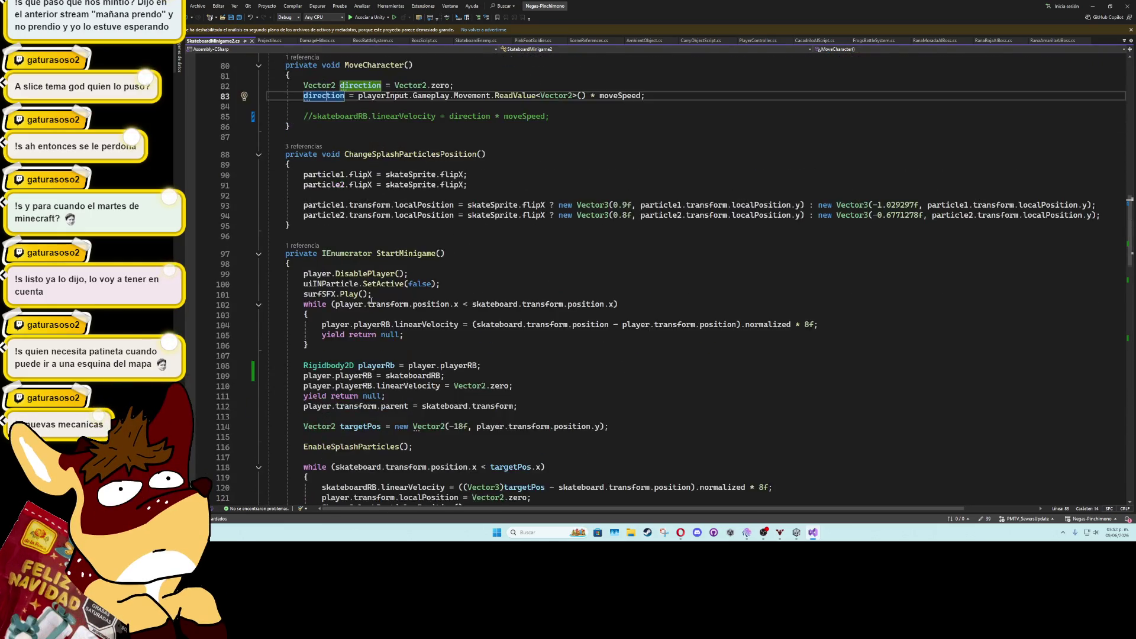
{"action": "scroll", "coordinate": [370, 300], "scroll_direction": "up", "scroll_amount": 3}
{"action": "right_click", "coordinate": [317, 187]}
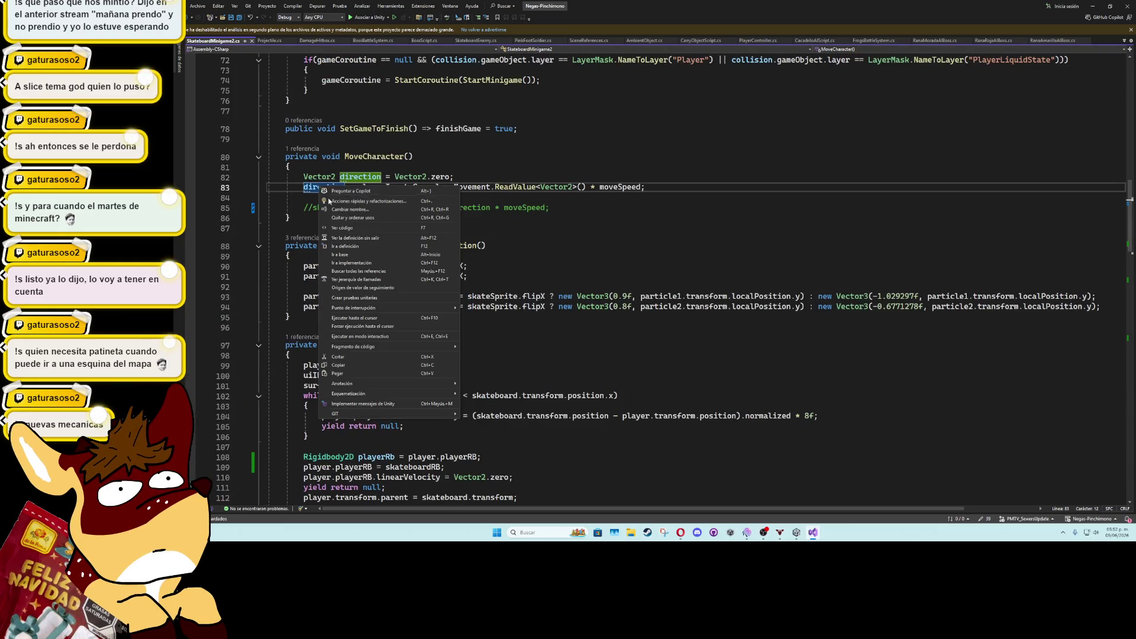
{"action": "left_click", "coordinate": [353, 271]}
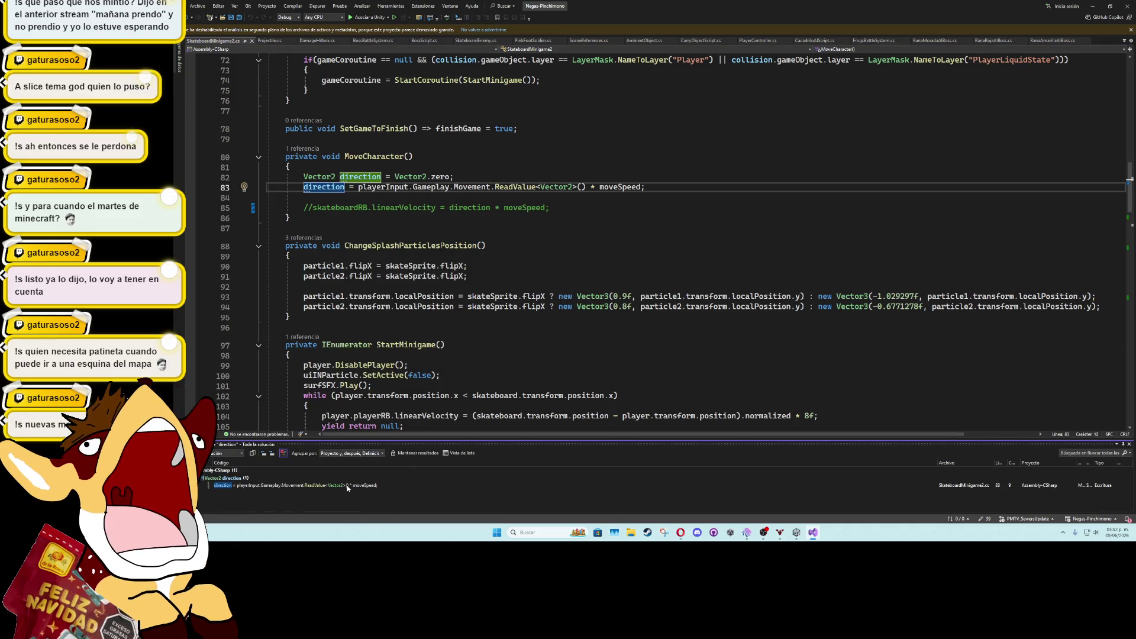
{"action": "left_click", "coordinate": [347, 485]}
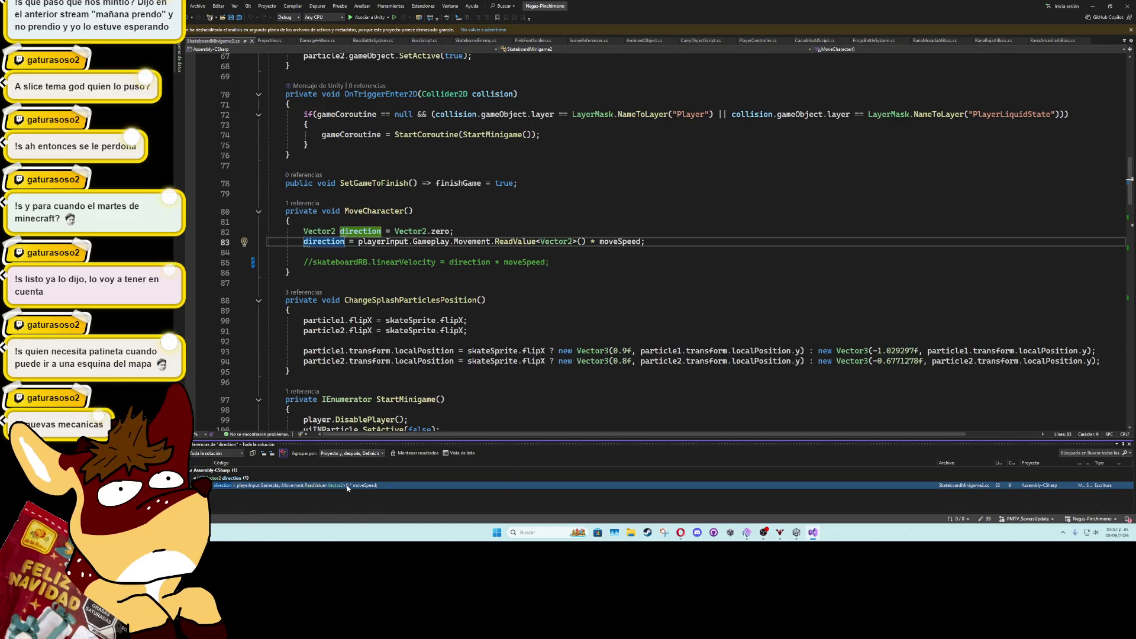
{"action": "left_click", "coordinate": [1129, 444]}
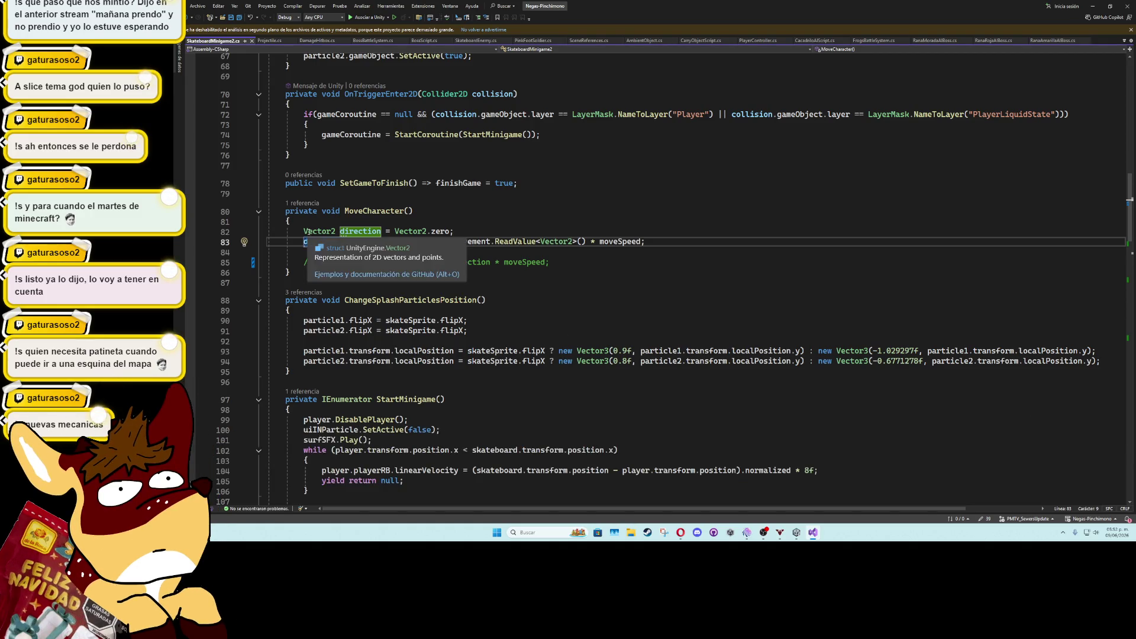
Collapse the MoveCharacter method and scroll down to the finishGame loop
{"action": "left_click", "coordinate": [259, 212]}
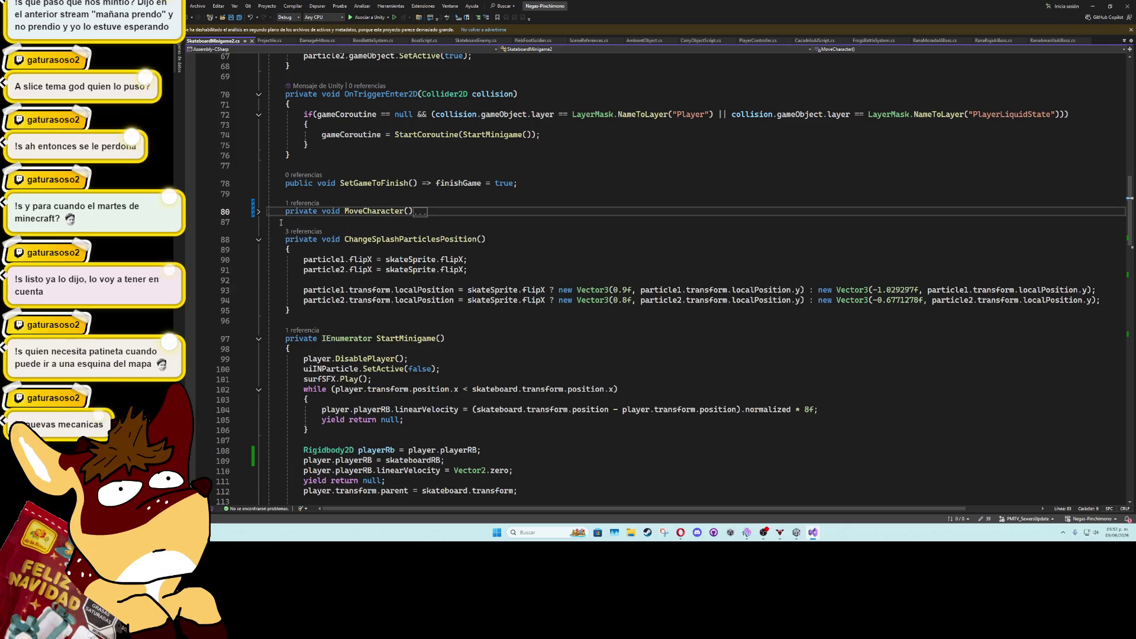
{"action": "scroll", "coordinate": [338, 320], "scroll_direction": "down", "scroll_amount": 7}
{"action": "scroll", "coordinate": [338, 319], "scroll_direction": "down", "scroll_amount": 3}
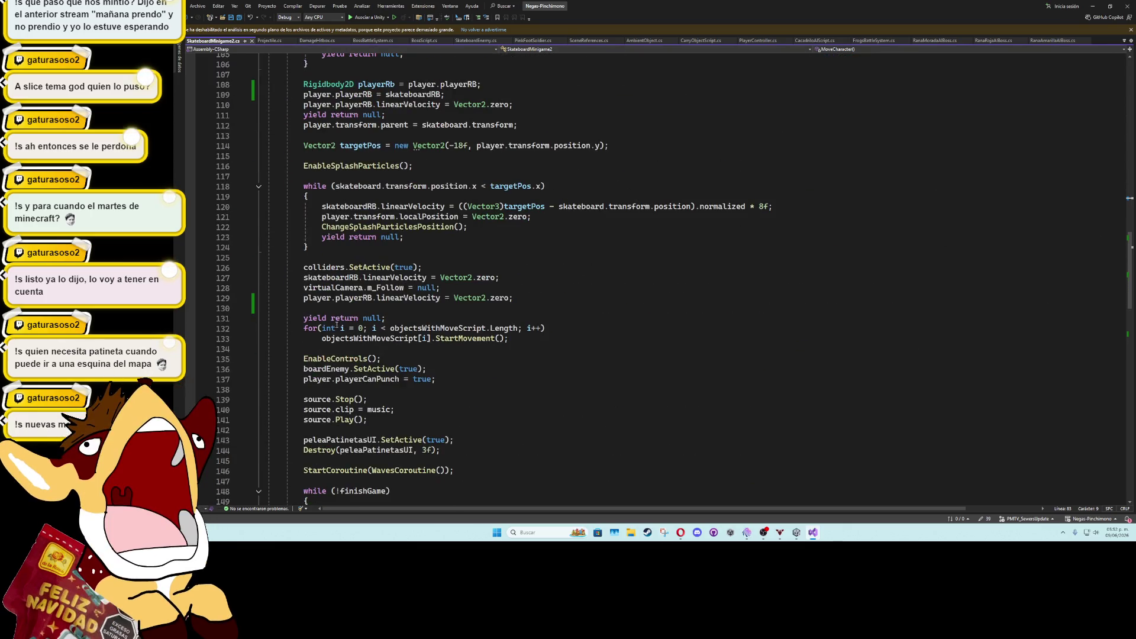
{"action": "scroll", "coordinate": [343, 311], "scroll_direction": "down", "scroll_amount": 5}
{"action": "scroll", "coordinate": [349, 301], "scroll_direction": "up", "scroll_amount": 6}
{"action": "scroll", "coordinate": [349, 302], "scroll_direction": "up", "scroll_amount": 6}
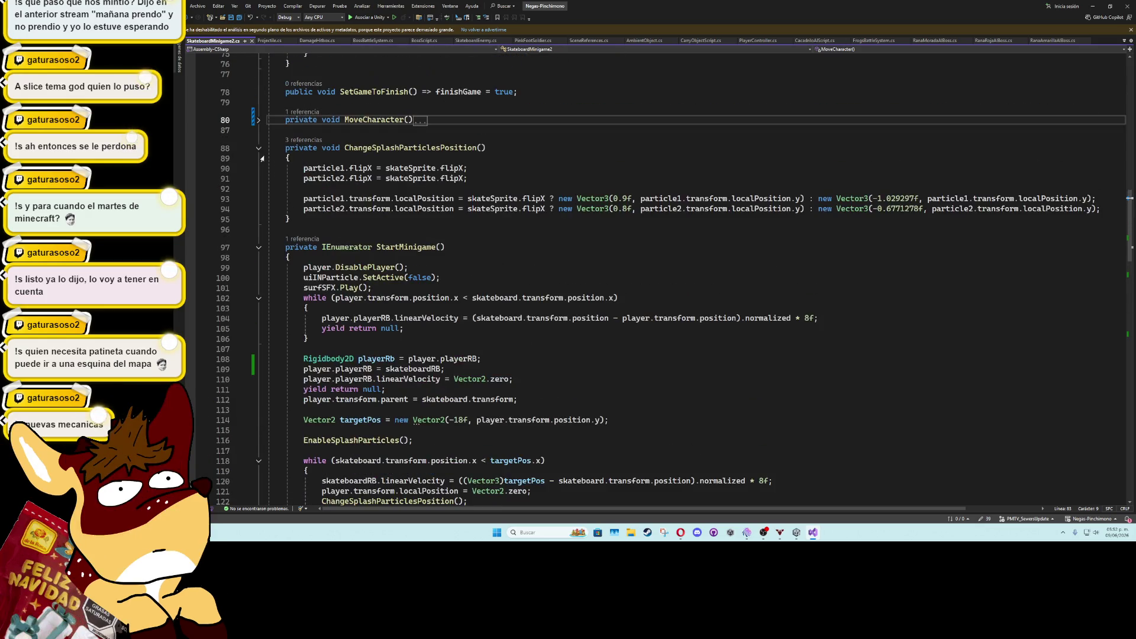
{"action": "left_click", "coordinate": [258, 123]}
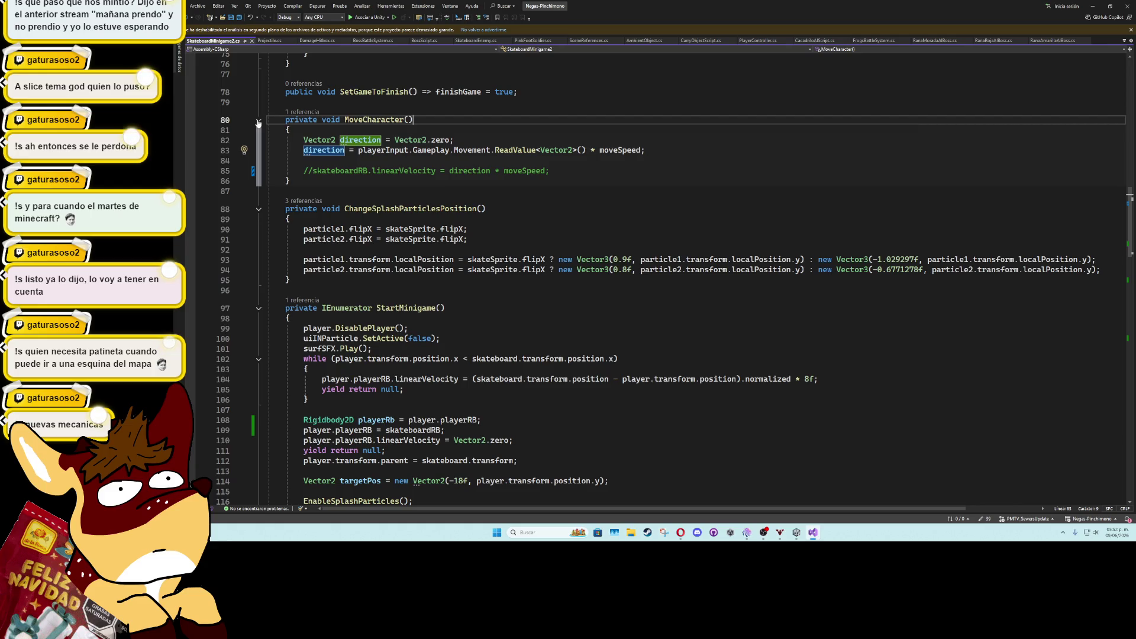
{"action": "left_click", "coordinate": [258, 121]}
{"action": "scroll", "coordinate": [362, 330], "scroll_direction": "down", "scroll_amount": 5}
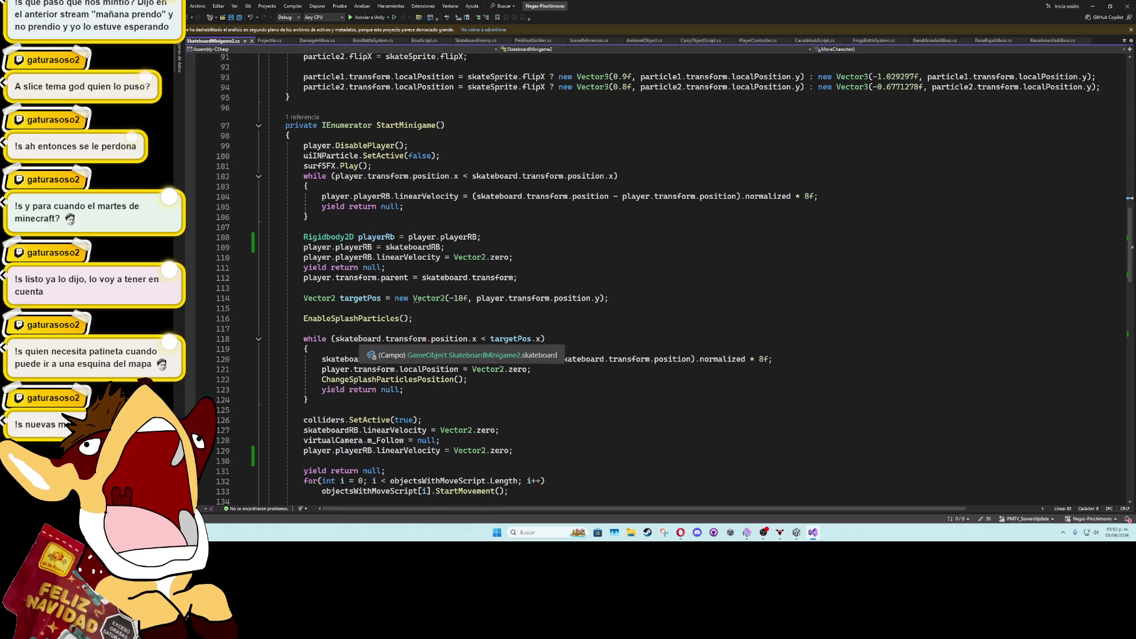
{"action": "scroll", "coordinate": [359, 339], "scroll_direction": "up", "scroll_amount": 4}
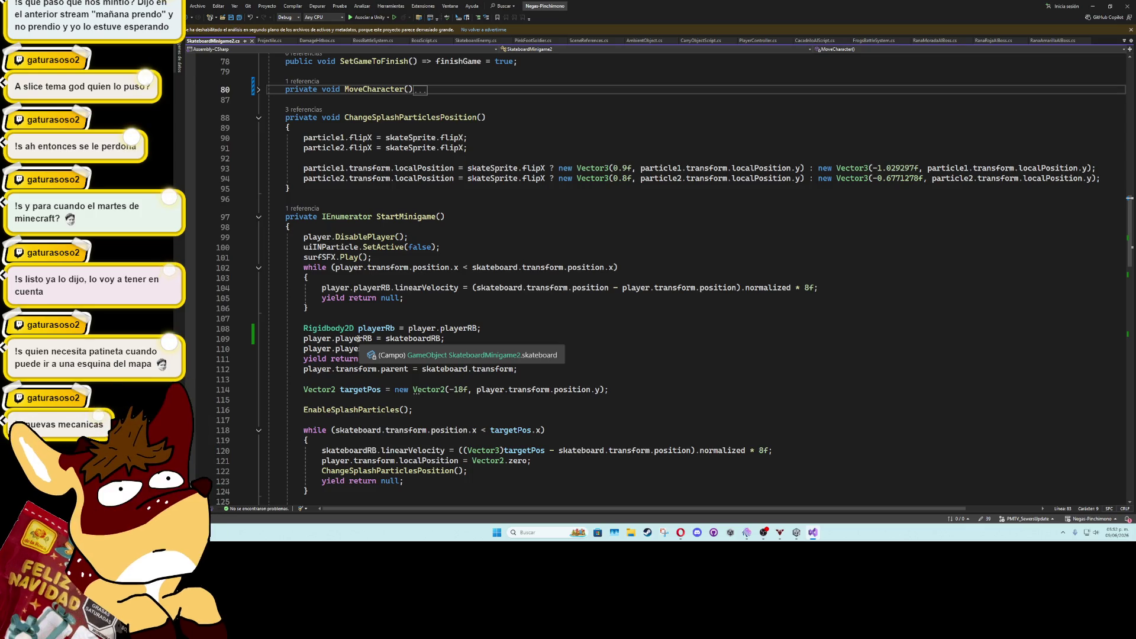
{"action": "scroll", "coordinate": [359, 339], "scroll_direction": "down", "scroll_amount": 8}
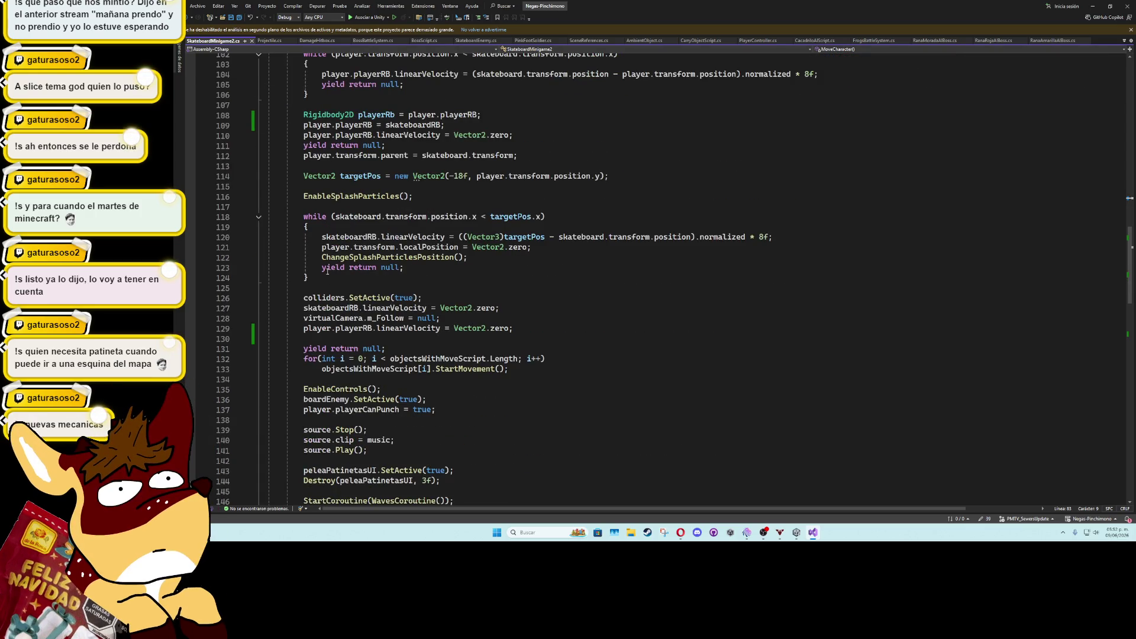
{"action": "scroll", "coordinate": [327, 271], "scroll_direction": "down", "scroll_amount": 9}
Comment out MoveCharacter(); on line 150 with // and save the script
{"action": "left_click", "coordinate": [324, 269]}
{"action": "type", "text": "//"}
{"action": "left_click", "coordinate": [424, 266]}
{"action": "key", "text": "ctrl+s"}
{"action": "left_click", "coordinate": [1093, 6]}
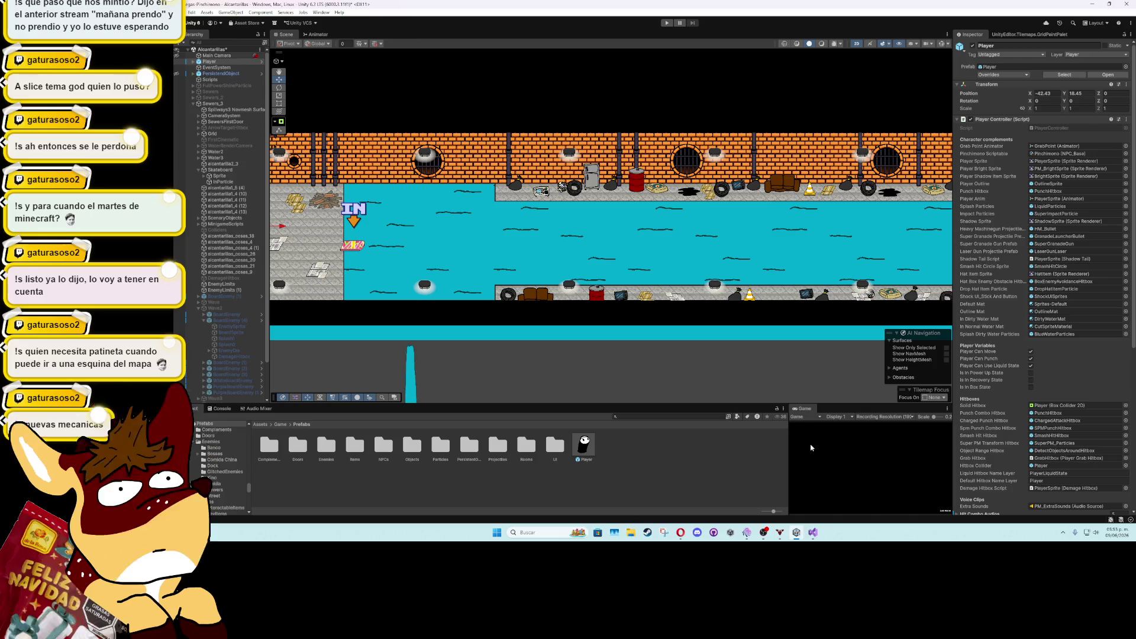
Start Play mode once the domain reload finishes, loading 'Nivel 5 Alcantarillas'
{"action": "left_click", "coordinate": [666, 23]}
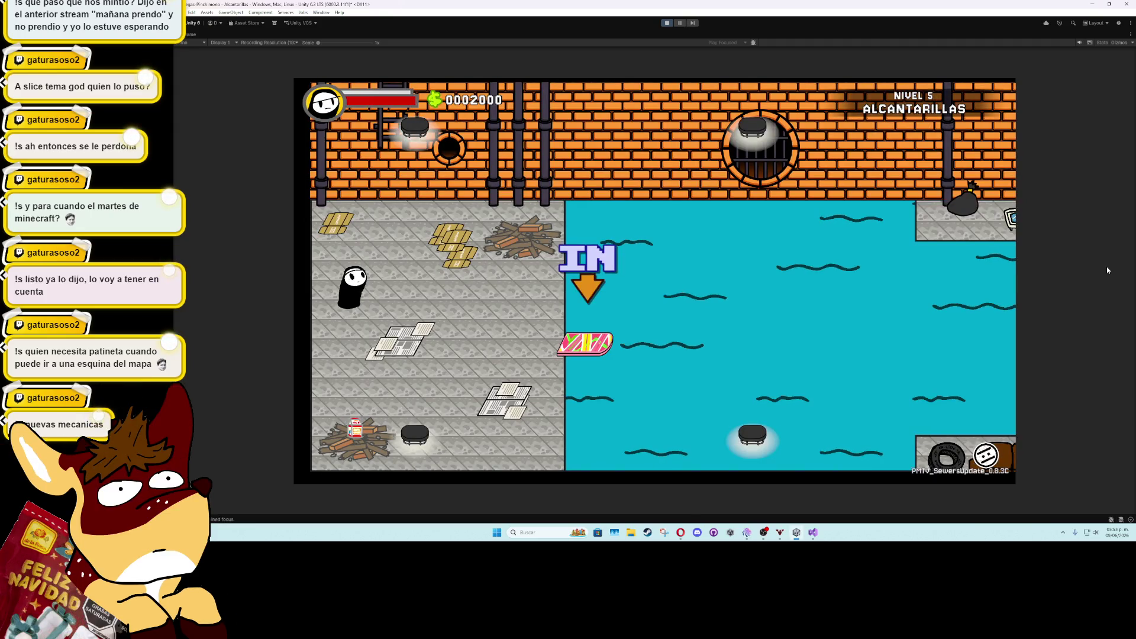
Lower the volume and skate through the pink enemies with WASD, punching to build the combo
{"action": "key", "text": "XF86AudioLowerVolume"}
{"action": "key", "text": "XF86AudioLowerVolume"}
{"action": "key", "text": "XF86AudioLowerVolume"}
{"action": "key", "text": "XF86AudioLowerVolume"}
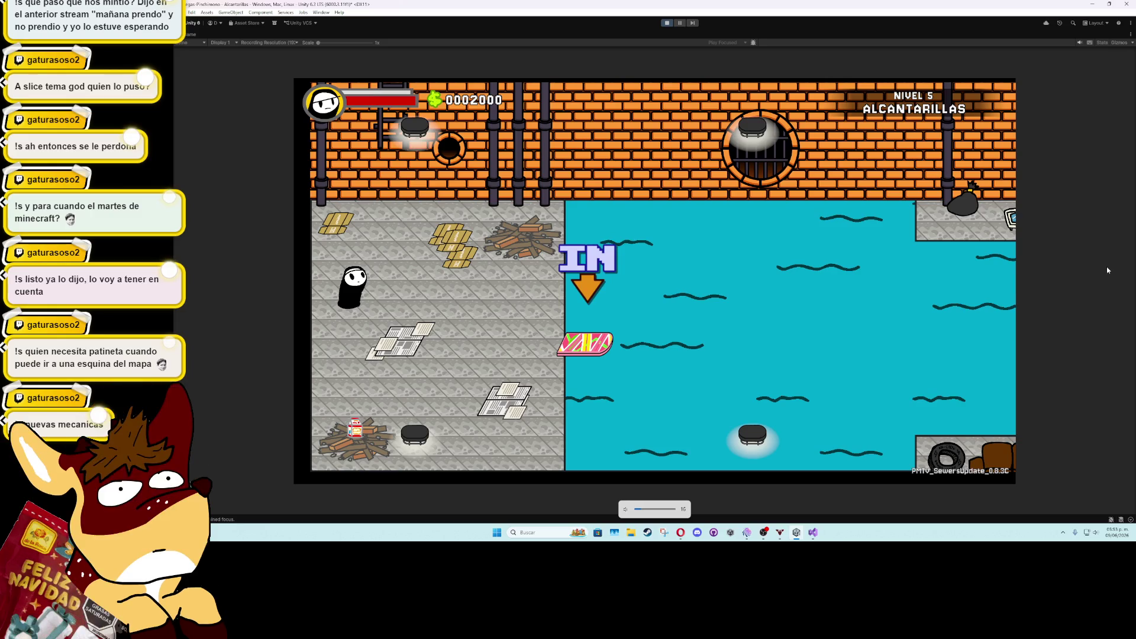
{"action": "key", "text": "d"}
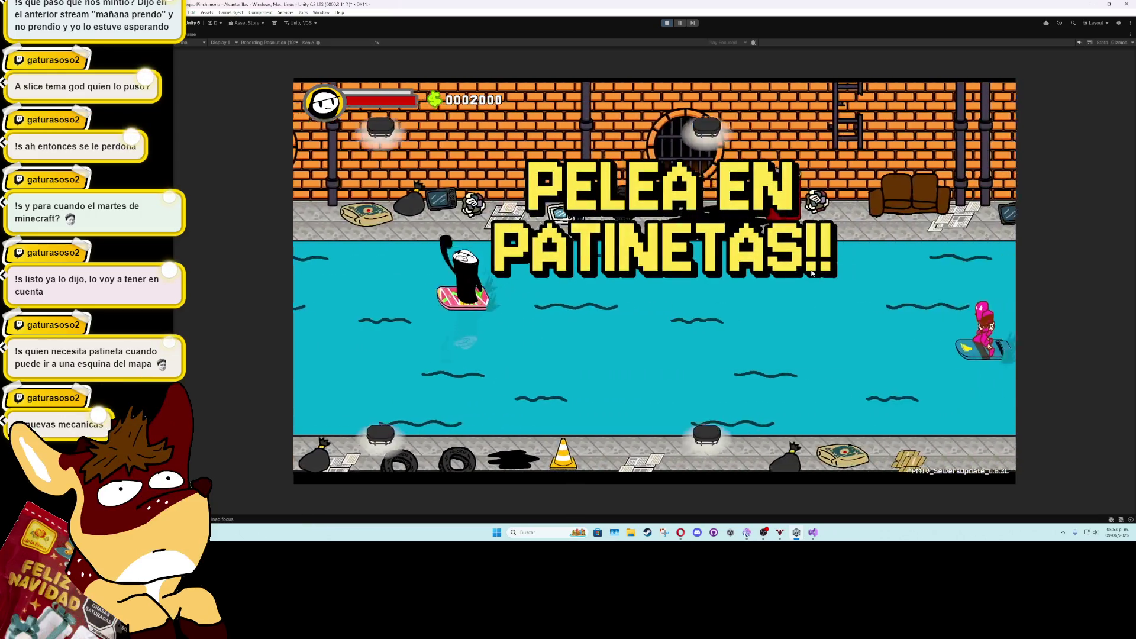
{"action": "key", "text": "d"}
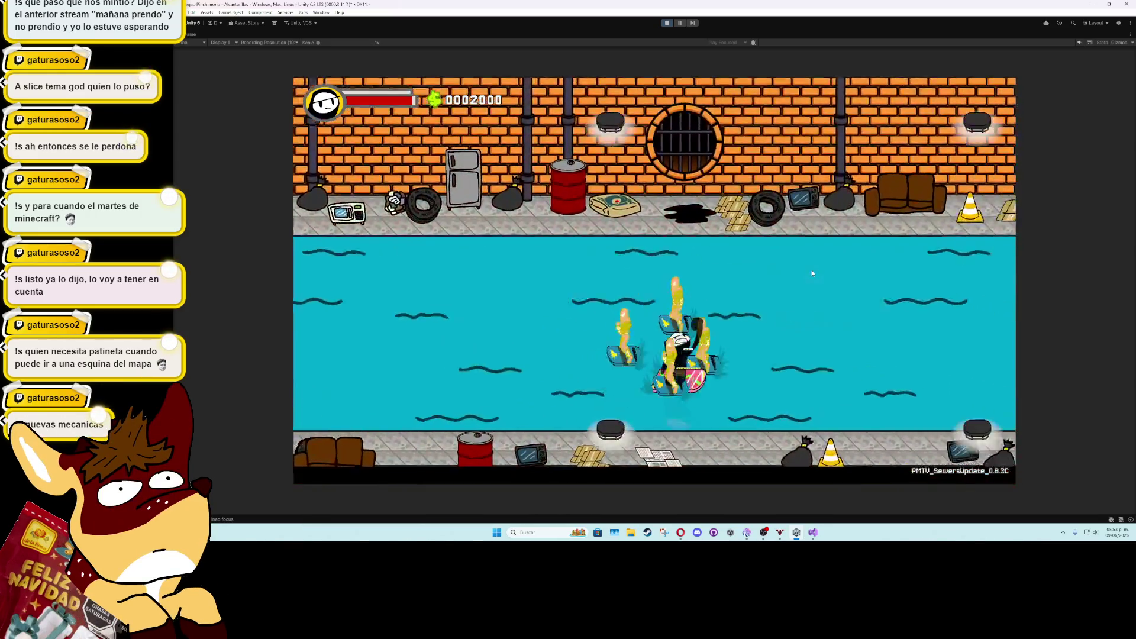
{"action": "key", "text": "w"}
{"action": "key", "text": "a"}
{"action": "key", "text": "s"}
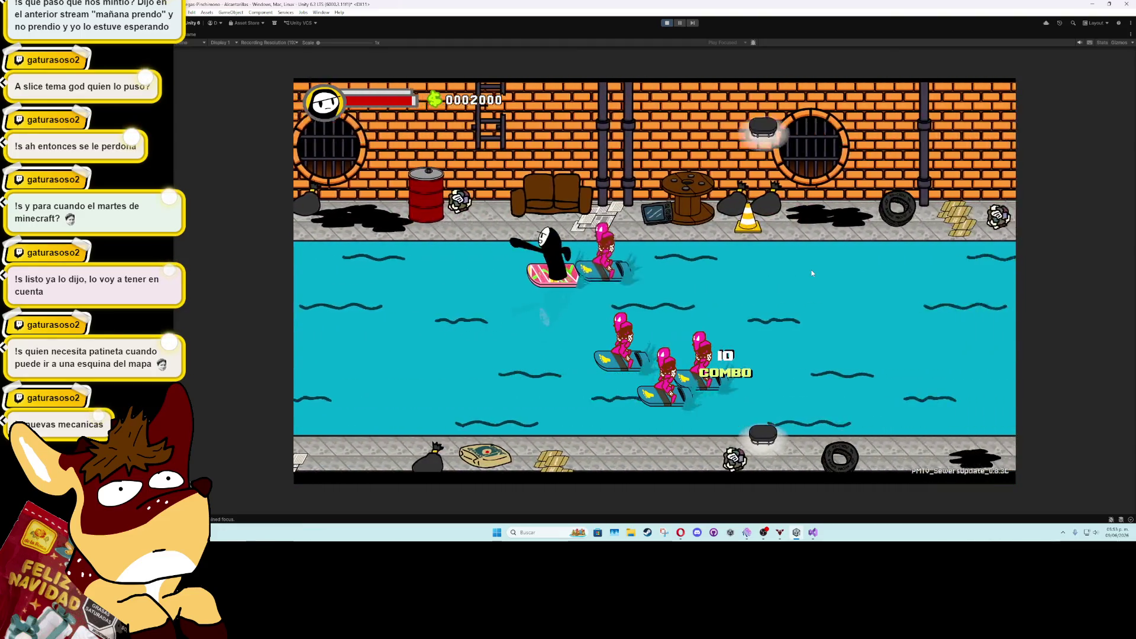
{"action": "key", "text": "d"}
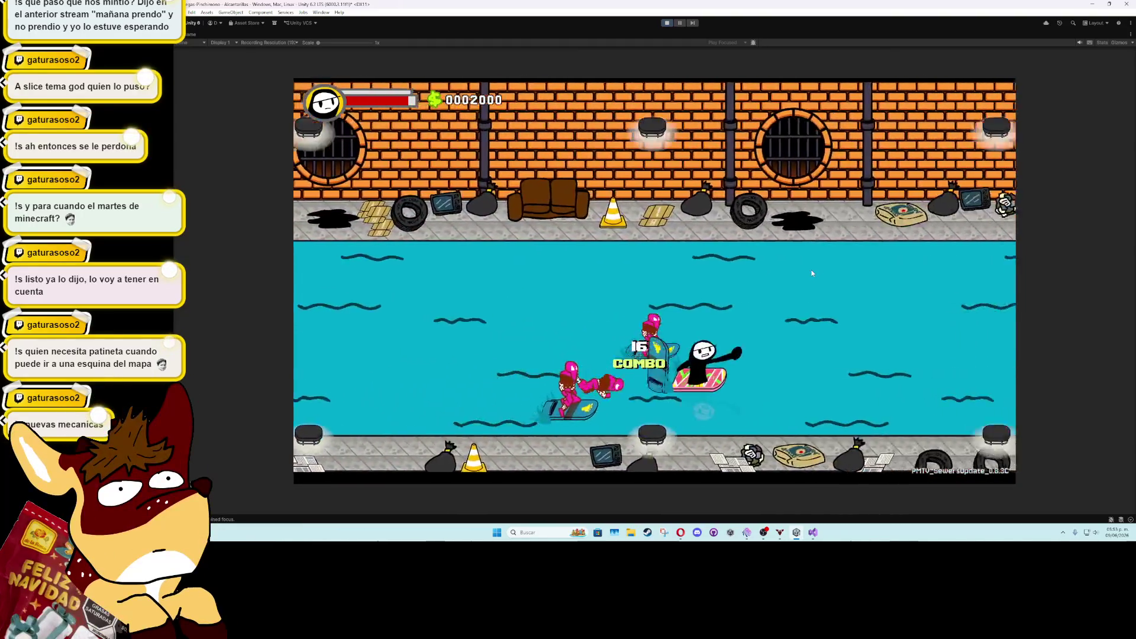
{"action": "key", "text": "w"}
{"action": "key", "text": "s"}
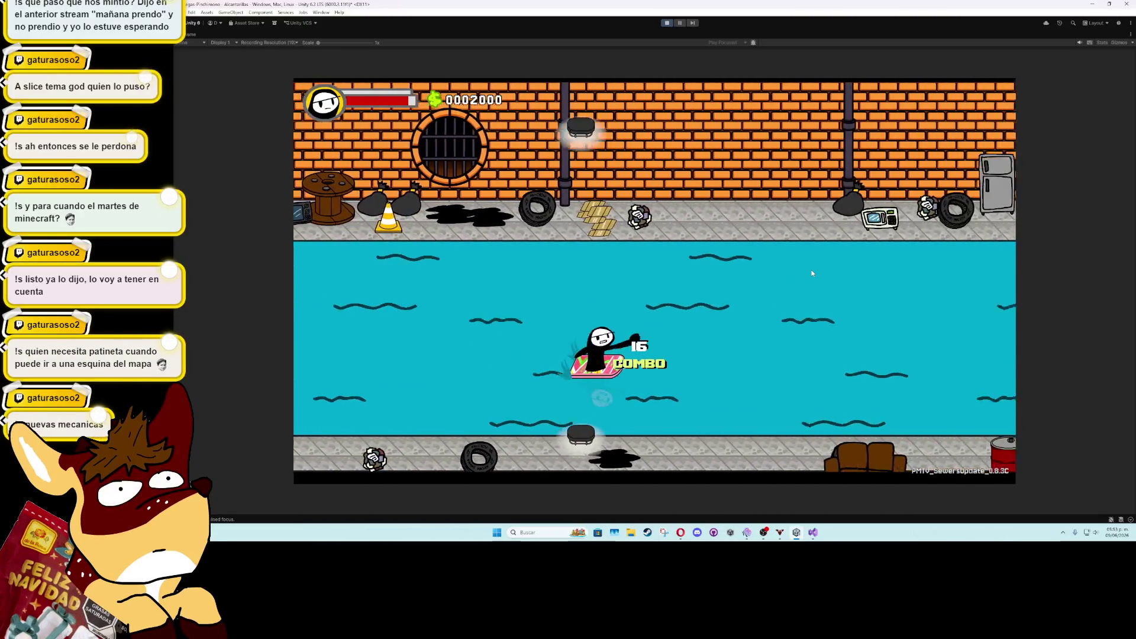
{"action": "key", "text": "d"}
{"action": "key", "text": "w"}
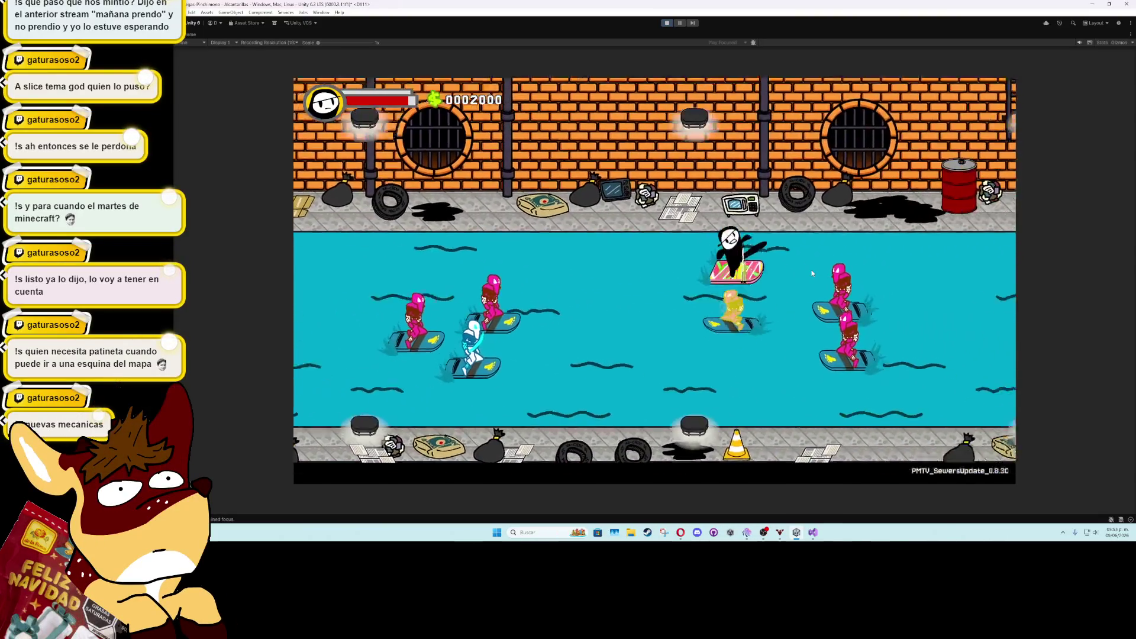
{"action": "key", "text": "s"}
{"action": "key", "text": "a"}
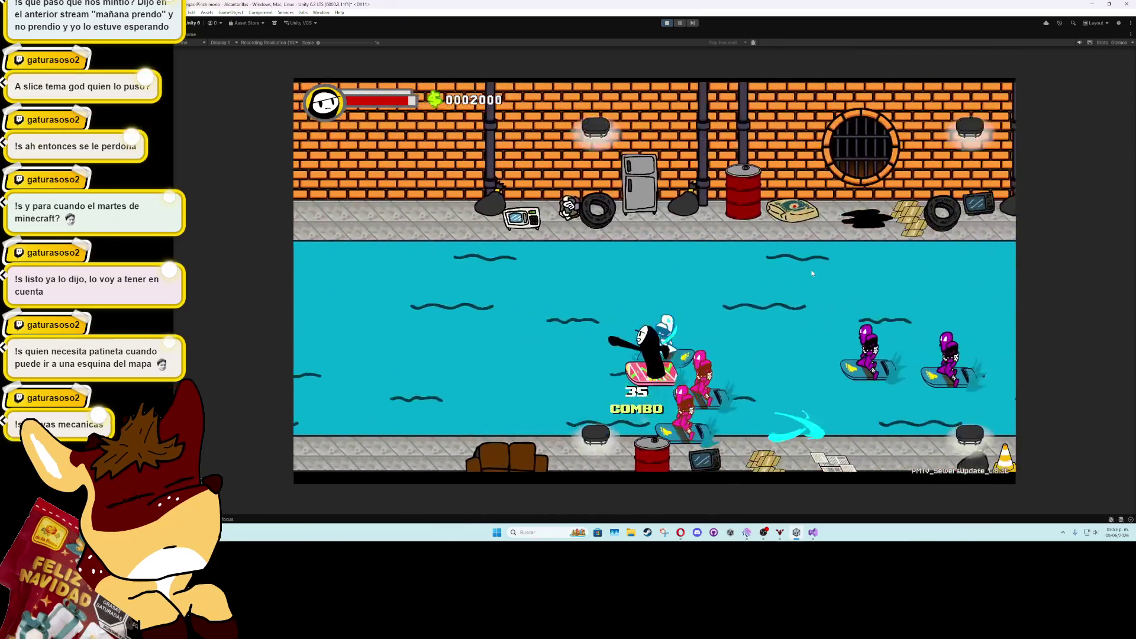
{"action": "key", "text": "w"}
{"action": "key", "text": "d"}
{"action": "key", "text": "s"}
{"action": "key", "text": "w"}
{"action": "key", "text": "w"}
{"action": "key", "text": "a"}
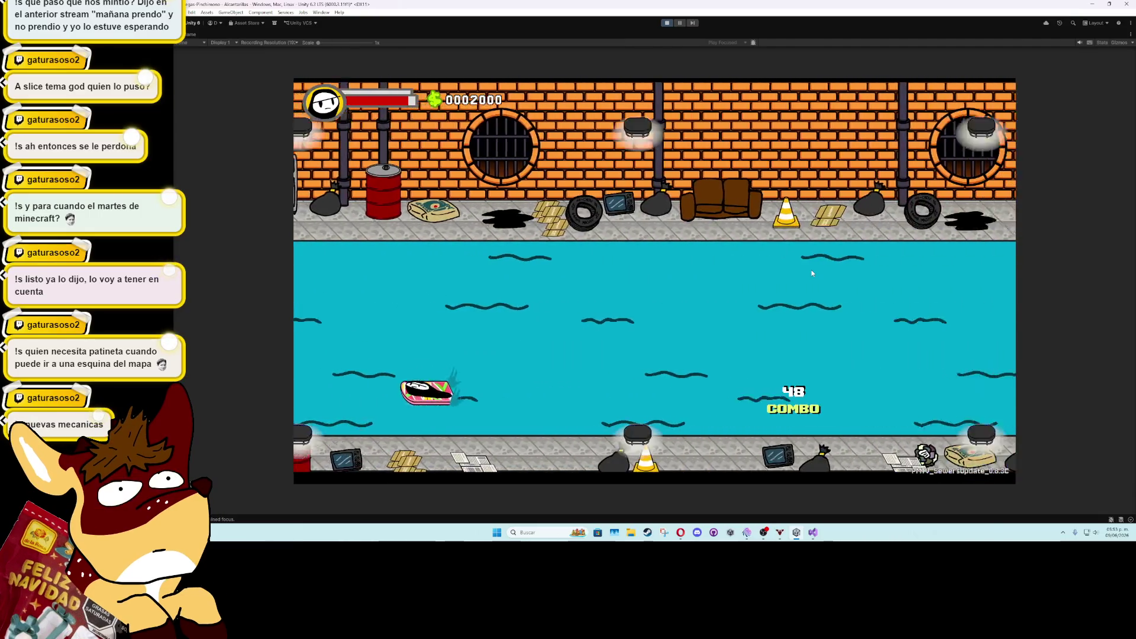
{"action": "key", "text": "d"}
{"action": "key", "text": "s"}
{"action": "key", "text": "a"}
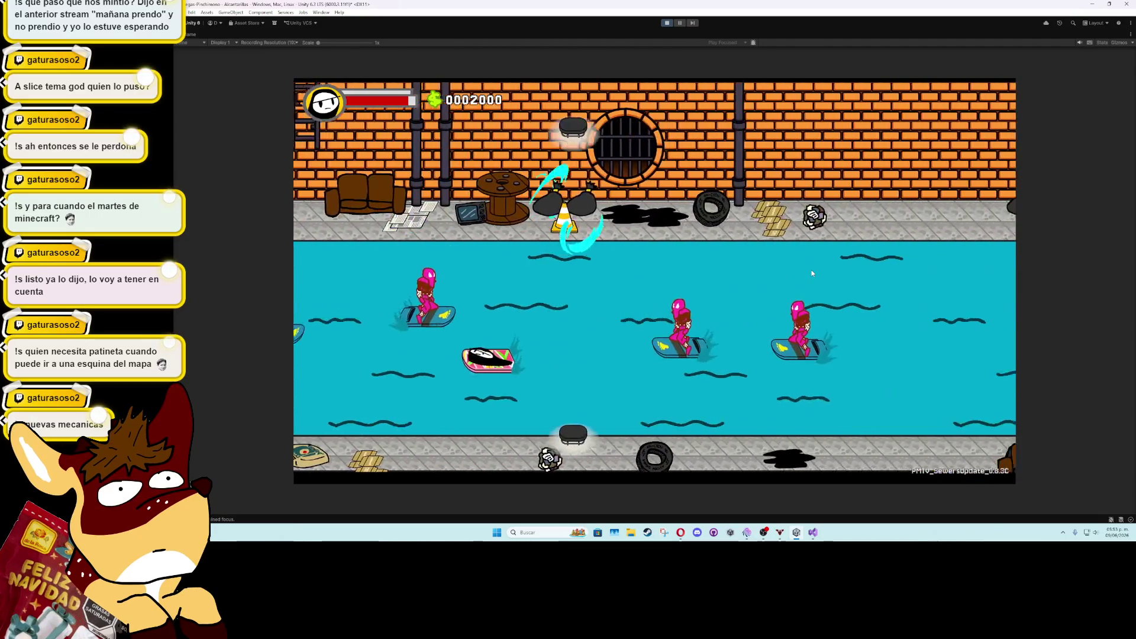
{"action": "key", "text": "w"}
{"action": "key", "text": "d"}
{"action": "key", "text": "d"}
{"action": "key", "text": "w"}
{"action": "key", "text": "s"}
{"action": "key", "text": "d"}
{"action": "key", "text": "w"}
{"action": "key", "text": "a"}
{"action": "key", "text": "a"}
{"action": "key", "text": "s"}
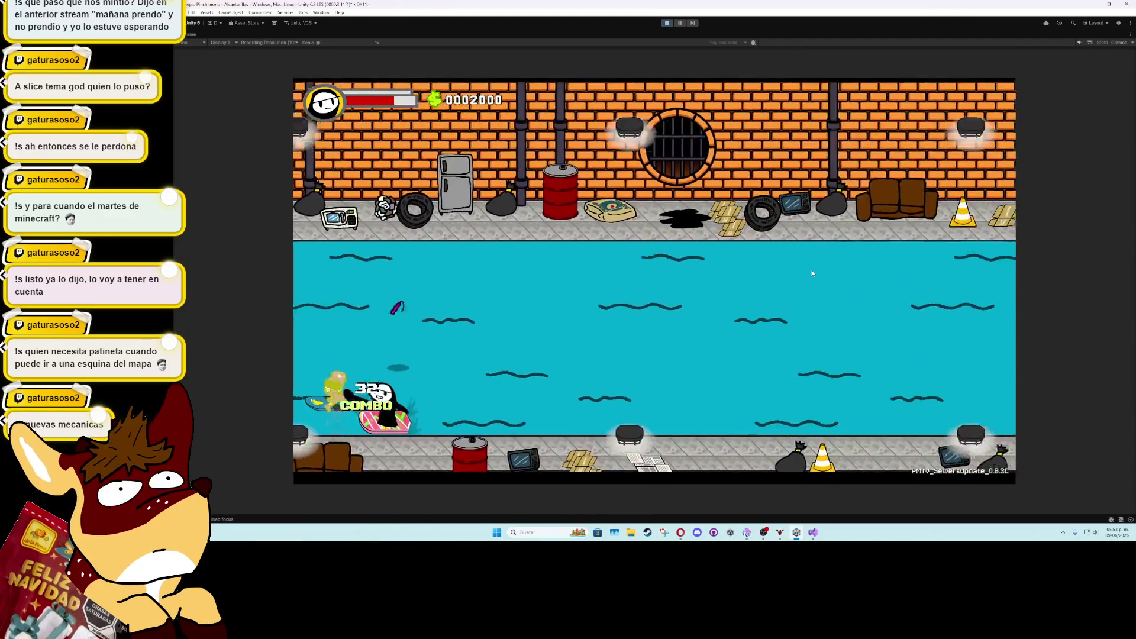
{"action": "key", "text": "w"}
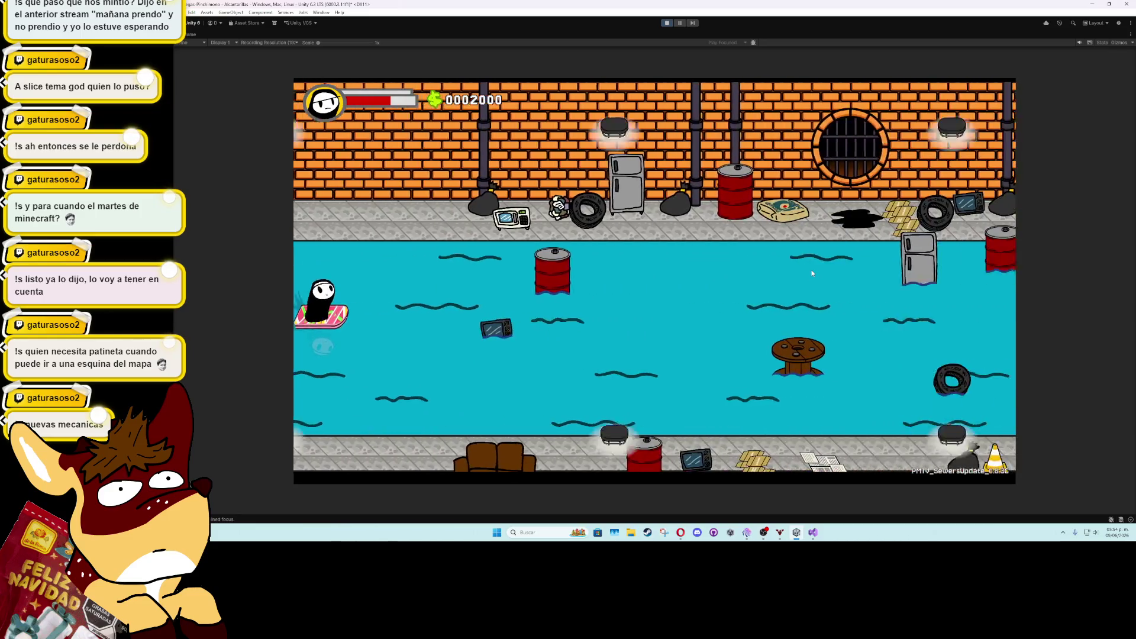
Weave around the canal with the arrow keys attacking enemies, then stop and minimize Unity
{"action": "key", "text": "Up"}
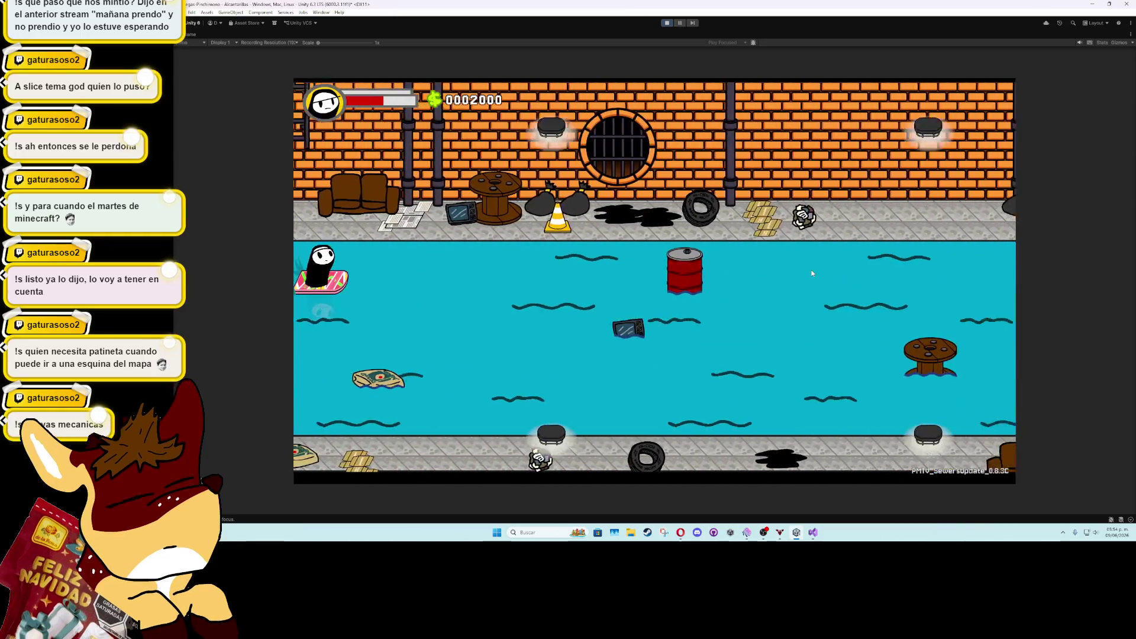
{"action": "key", "text": "Down"}
{"action": "key", "text": "Right"}
{"action": "key", "text": "Down"}
{"action": "key", "text": "Up"}
{"action": "key", "text": "Right"}
{"action": "key", "text": "Down"}
{"action": "key", "text": "Right"}
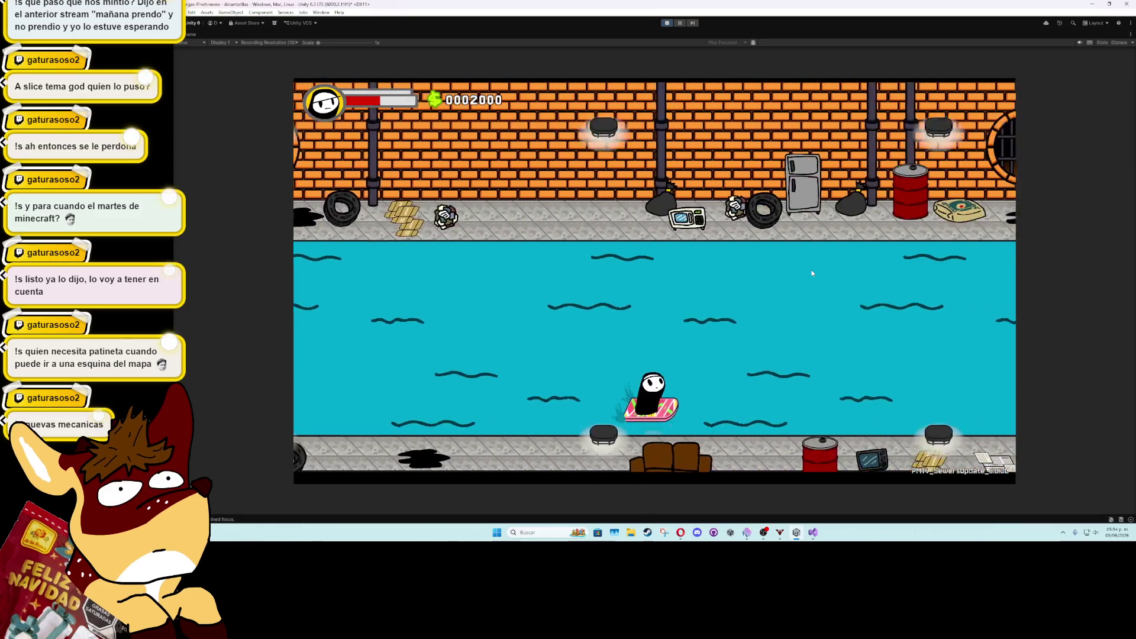
{"action": "key", "text": "Up"}
{"action": "key", "text": "Left"}
{"action": "key", "text": "Down"}
{"action": "key", "text": "Left"}
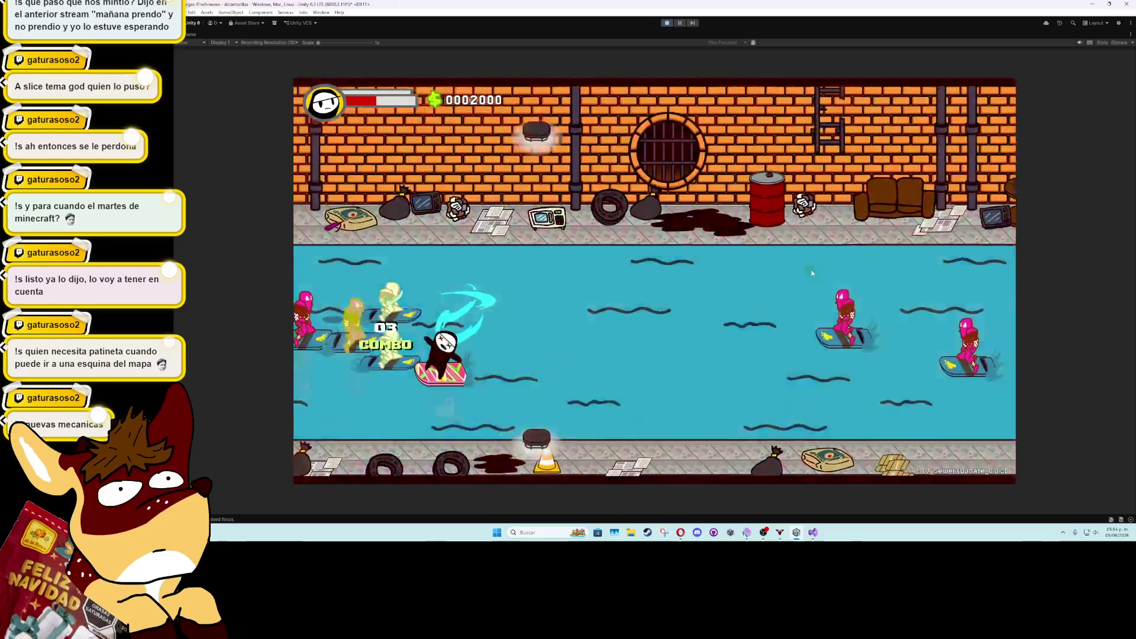
{"action": "key", "text": "Up"}
{"action": "key", "text": "Right"}
{"action": "key", "text": "Down"}
{"action": "key", "text": "Left"}
{"action": "key", "text": "Up"}
{"action": "key", "text": "Right"}
{"action": "key", "text": "Right"}
{"action": "key", "text": "Down"}
{"action": "key", "text": "Down"}
{"action": "key", "text": "Left"}
{"action": "key", "text": "Up"}
{"action": "key", "text": "Right"}
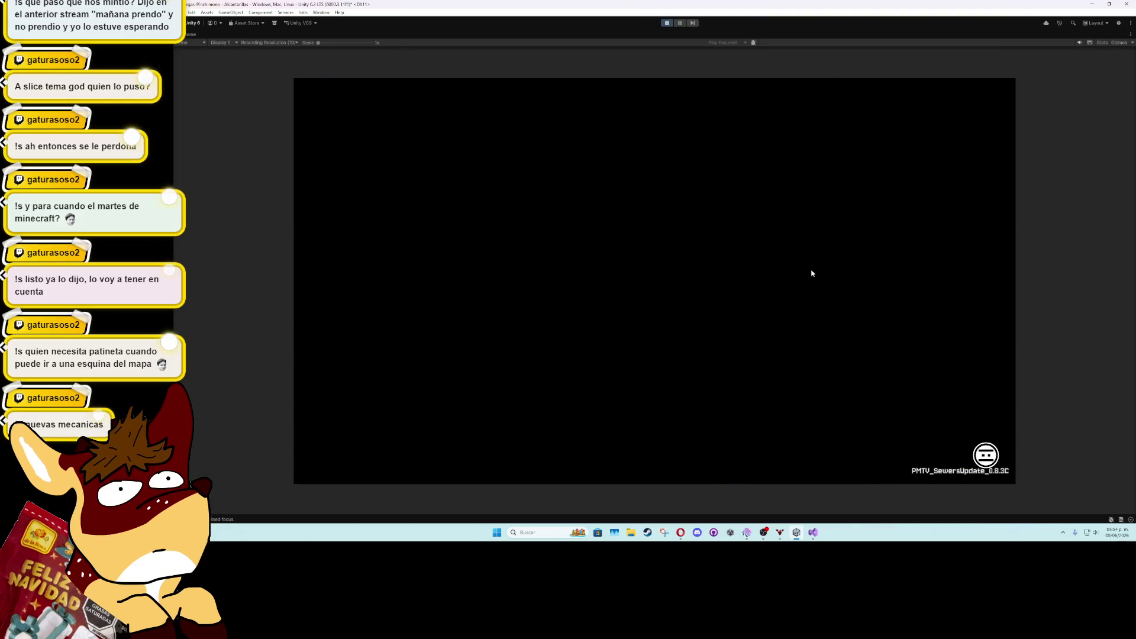
{"action": "key", "text": "Left"}
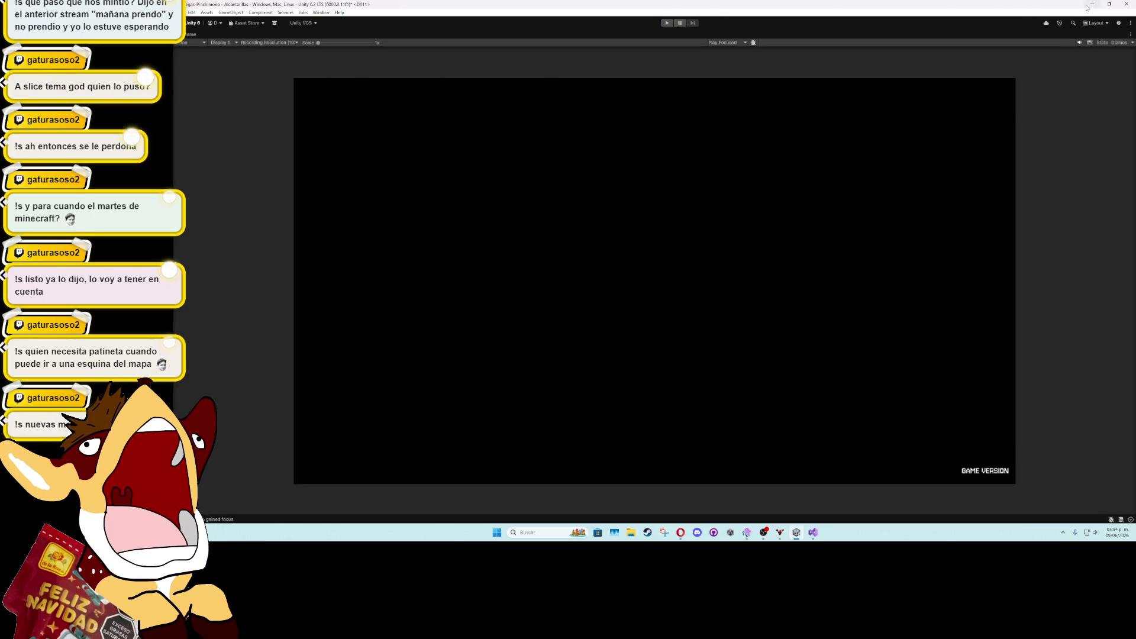
{"action": "left_click", "coordinate": [796, 532]}
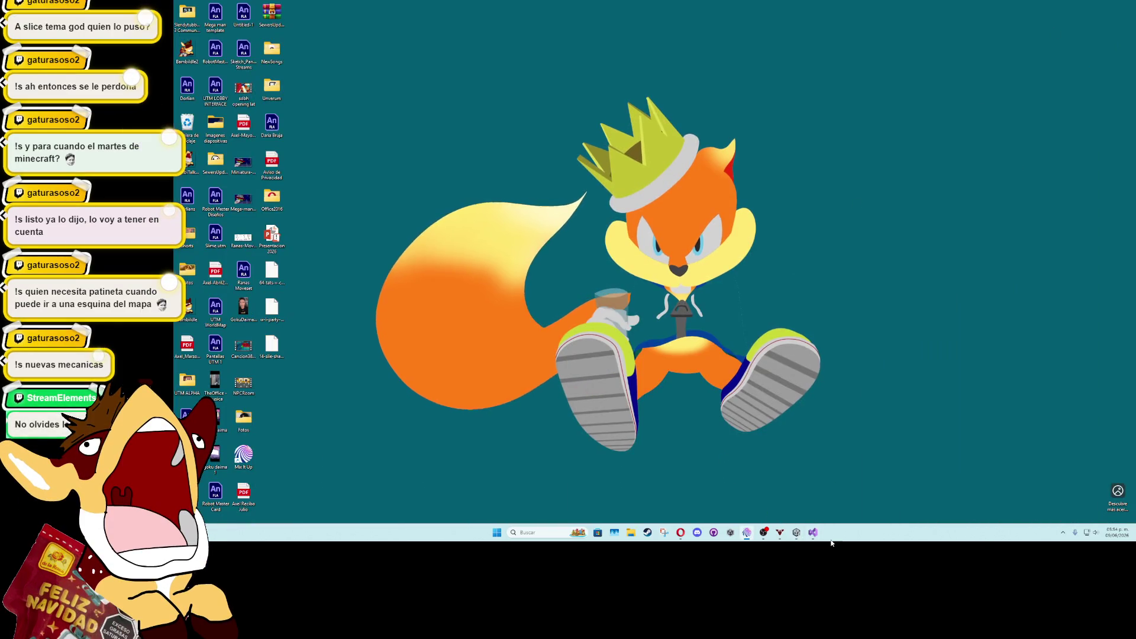
Replace '= player.GetPlayerSpriteFlip();' on line 168 with '= false;' and save
{"action": "left_click", "coordinate": [813, 532]}
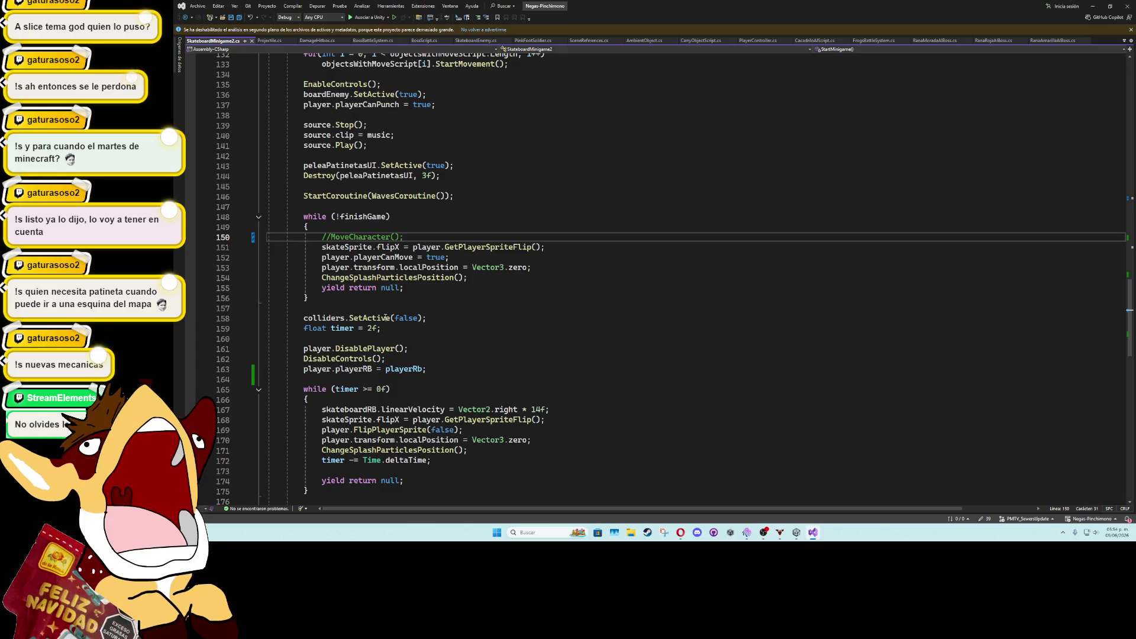
{"action": "scroll", "coordinate": [385, 317], "scroll_direction": "down", "scroll_amount": 2}
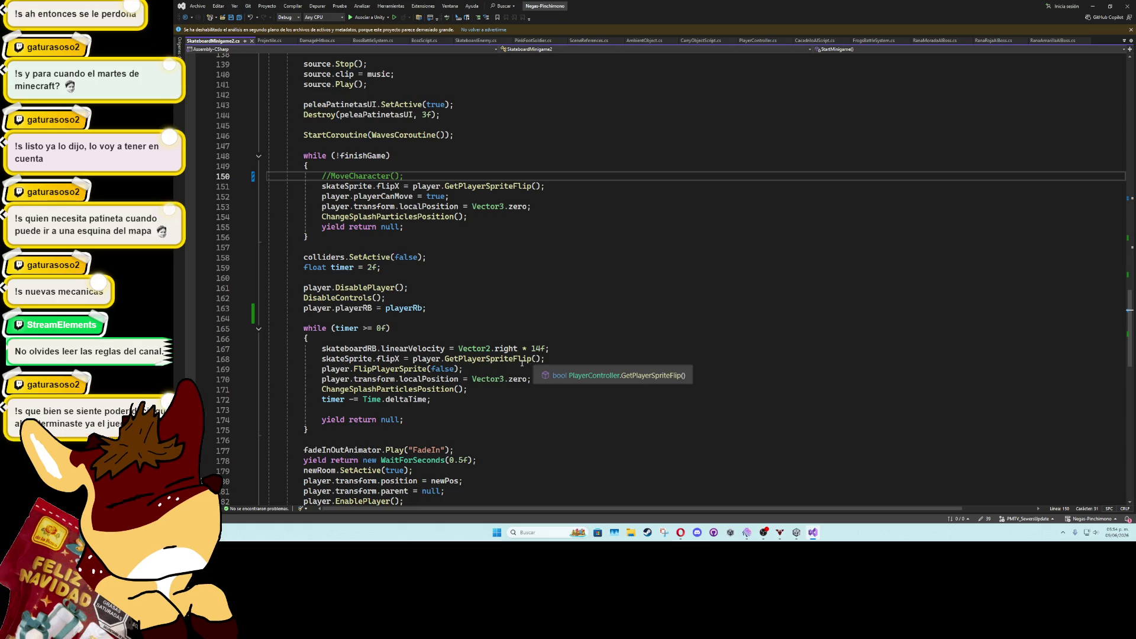
{"action": "left_click", "coordinate": [550, 360]}
{"action": "left_click_drag", "start_coordinate": [544, 359], "coordinate": [405, 360]}
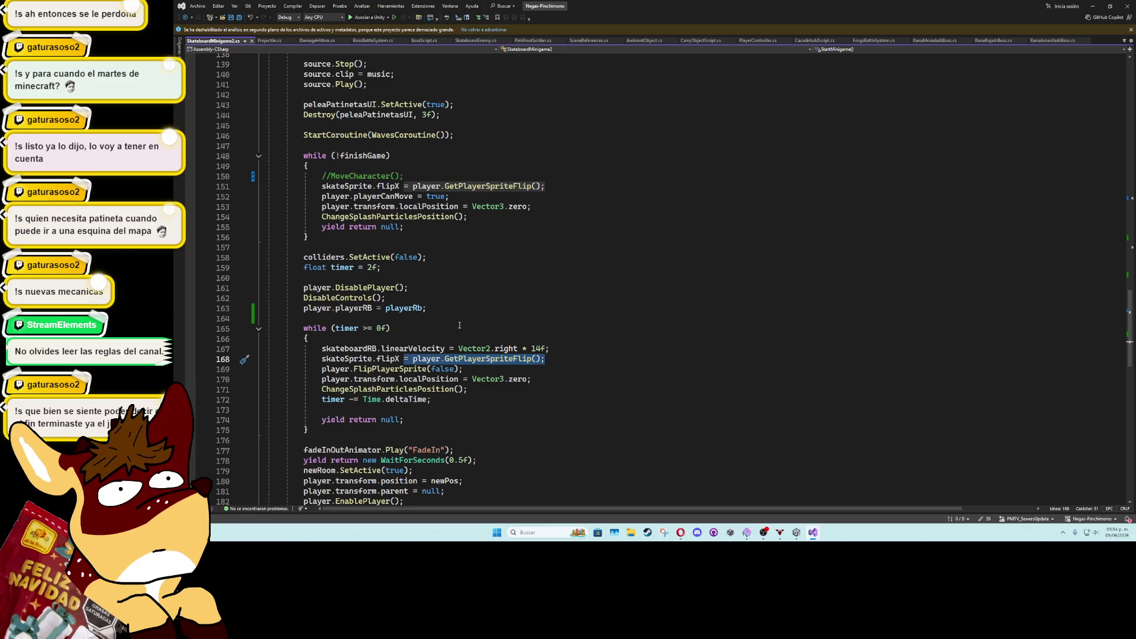
{"action": "type", "text": "= false;"}
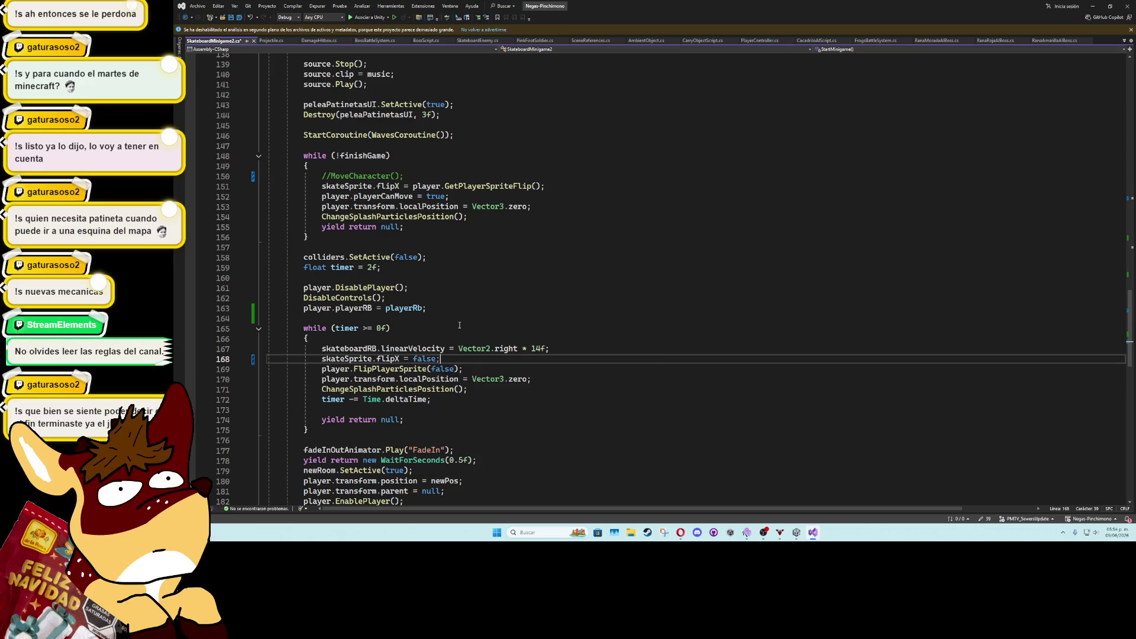
{"action": "key", "text": "ctrl+s"}
Delete the blank line after line 172 and save the script again
{"action": "left_click", "coordinate": [456, 338]}
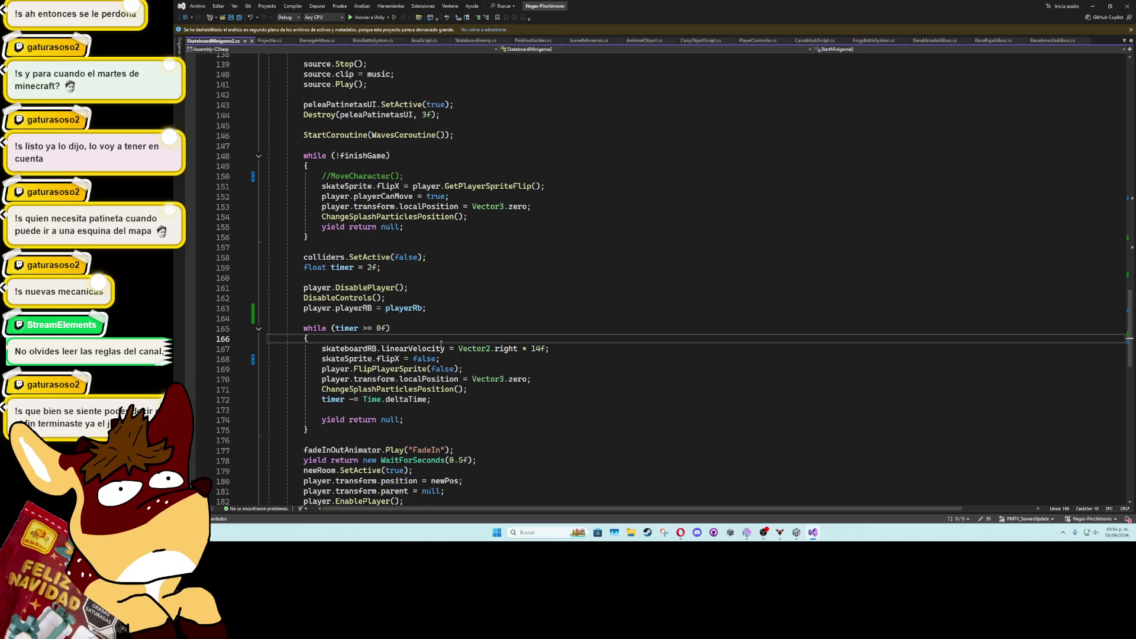
{"action": "left_click", "coordinate": [489, 362]}
{"action": "scroll", "coordinate": [501, 408], "scroll_direction": "down", "scroll_amount": 4}
{"action": "left_click", "coordinate": [444, 282]}
{"action": "key", "text": "Delete"}
{"action": "key", "text": "ctrl+s"}
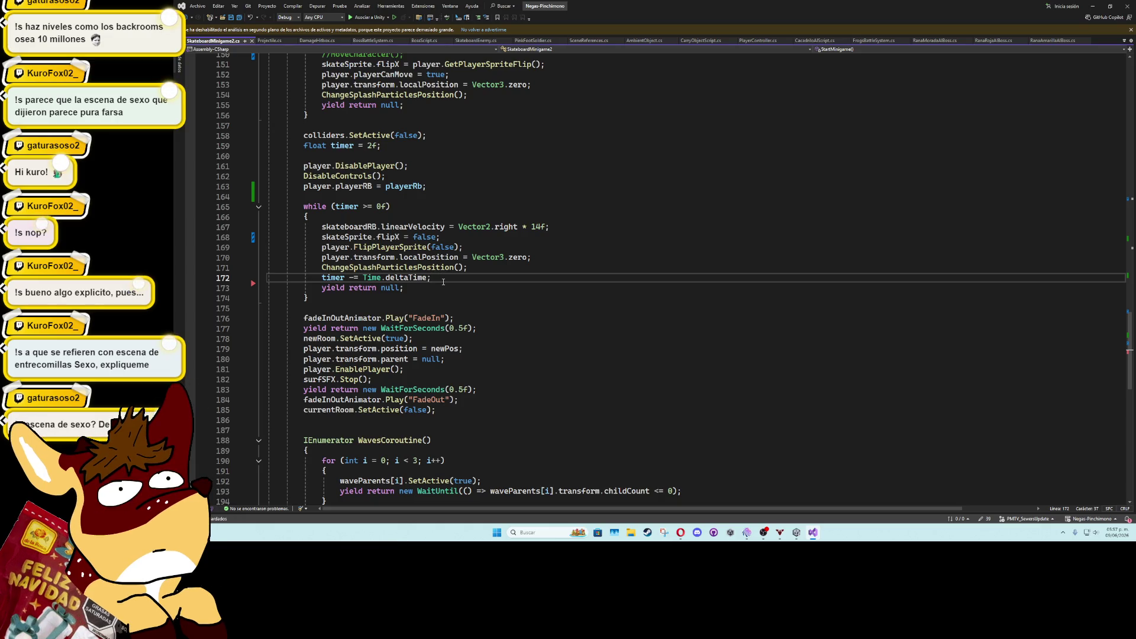
{"action": "key", "text": "XF86AudioLowerVolume"}
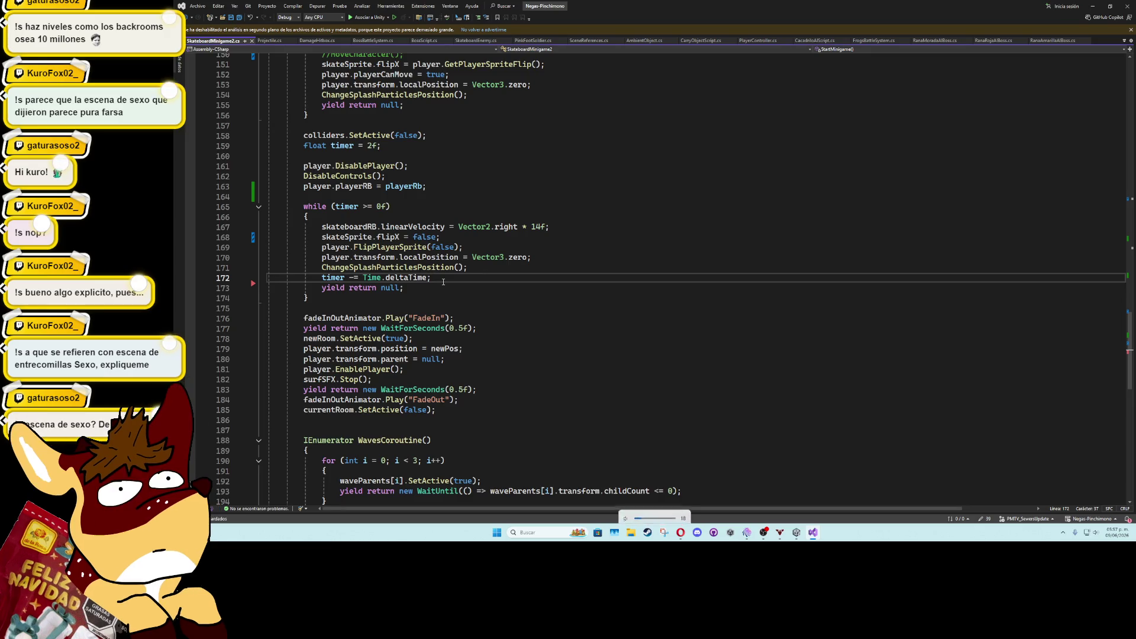
{"action": "key", "text": "XF86AudioRaiseVolume"}
{"action": "key", "text": "XF86AudioRaiseVolume"}
{"action": "key", "text": "XF86AudioRaiseVolume"}
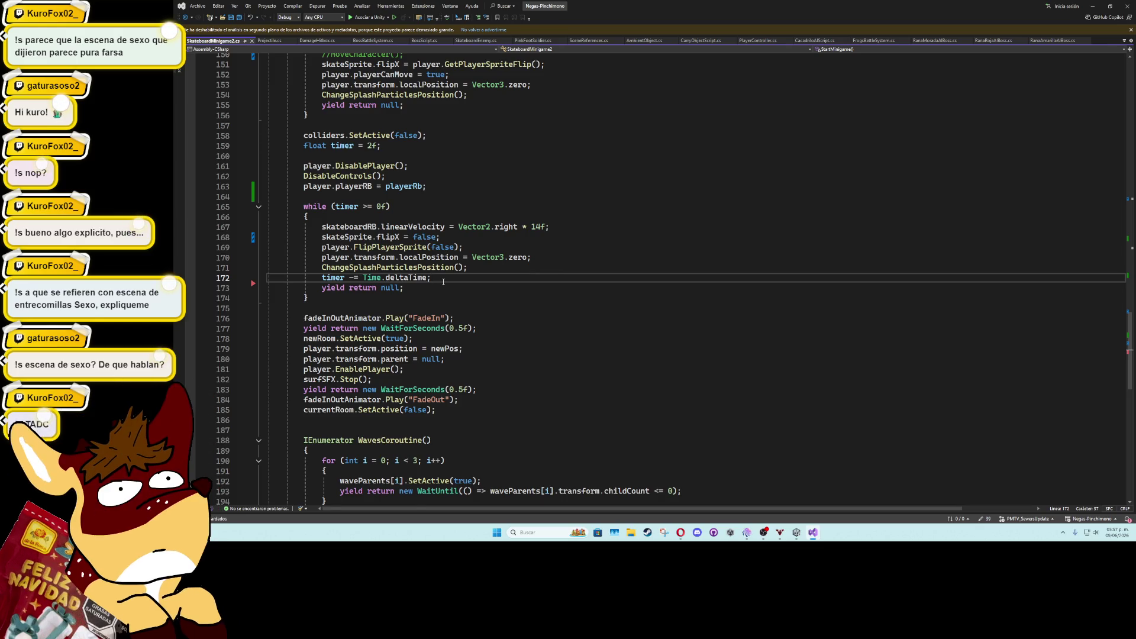
{"action": "scroll", "coordinate": [442, 282], "scroll_direction": "up", "scroll_amount": 9}
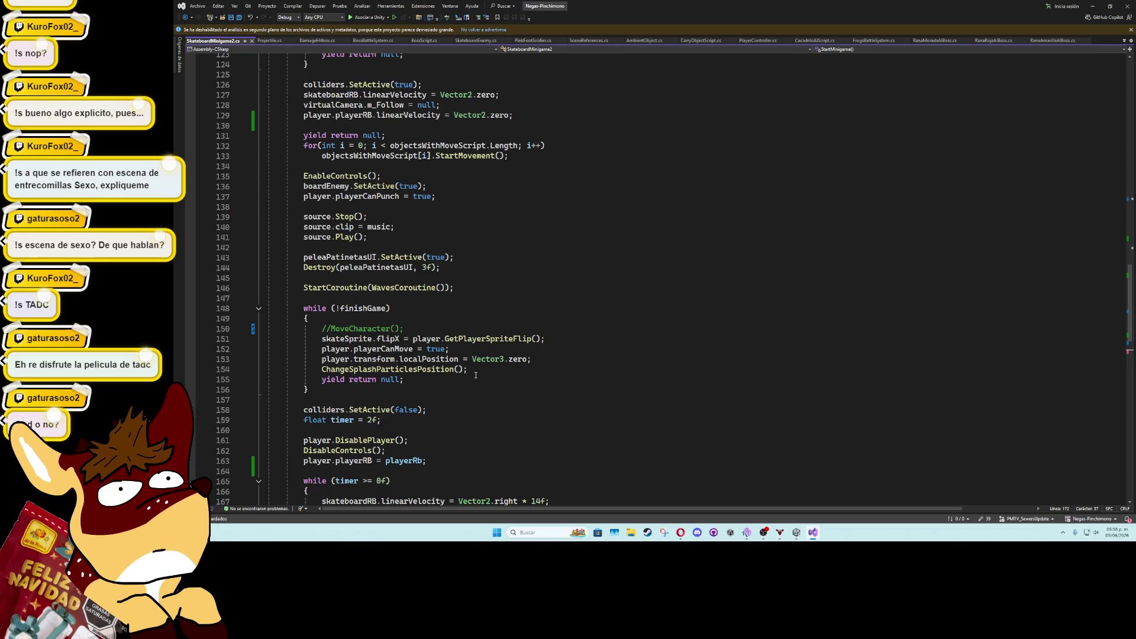
{"action": "scroll", "coordinate": [479, 376], "scroll_direction": "down", "scroll_amount": 2}
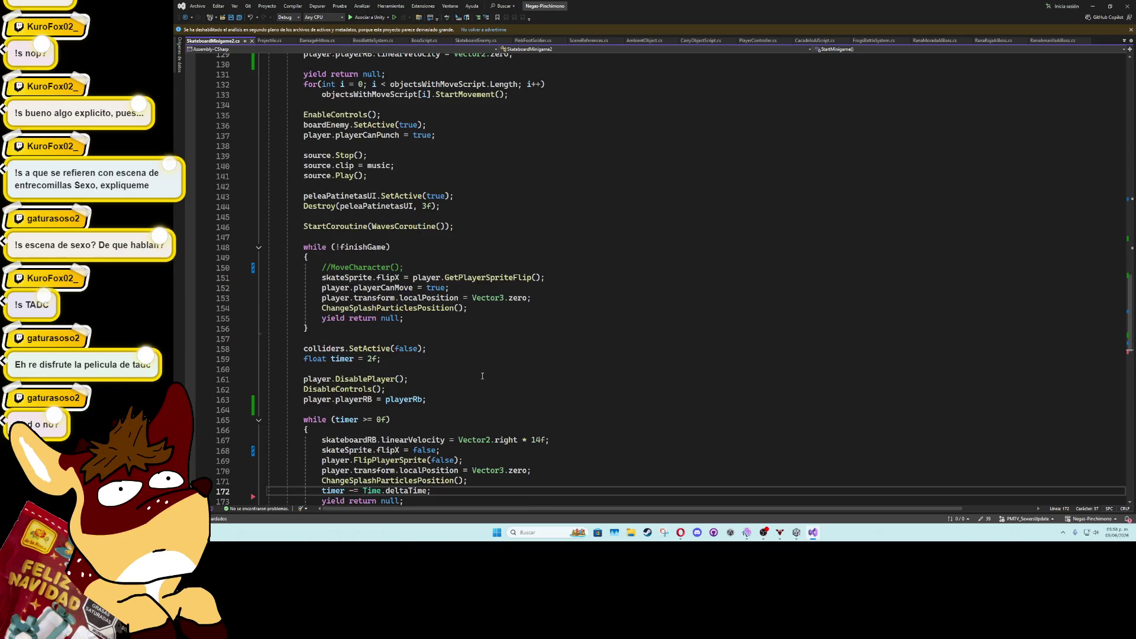
{"action": "scroll", "coordinate": [480, 373], "scroll_direction": "down", "scroll_amount": 2}
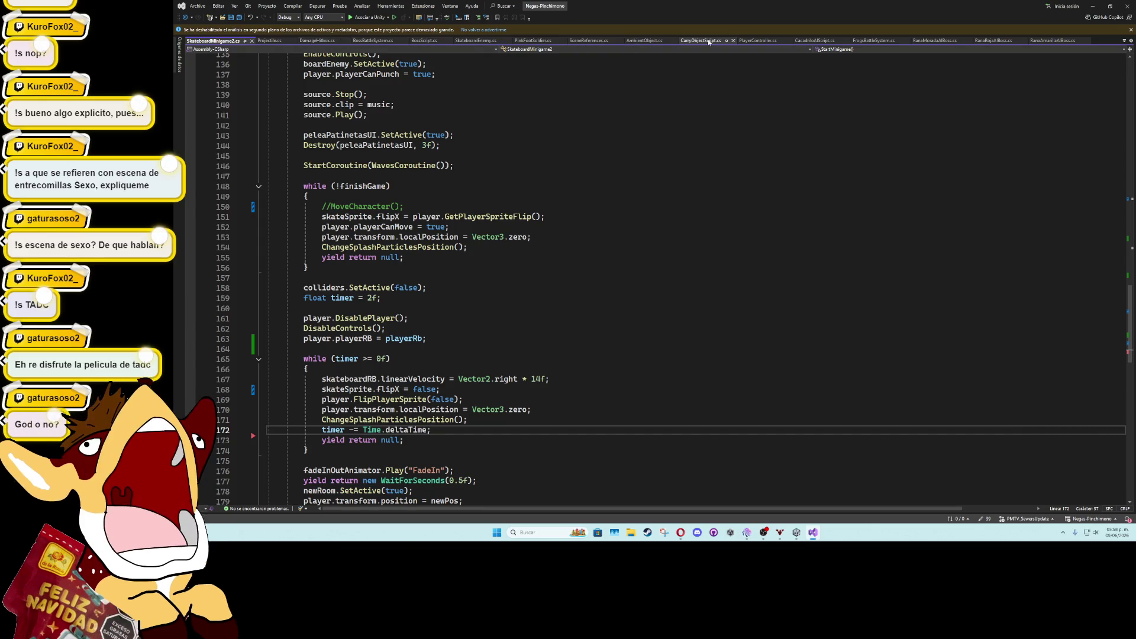
Copy PunchCoroutine lines 1508–1512 (short wait, stop movement, freeze rotation) from PlayerController
{"action": "left_click", "coordinate": [754, 40]}
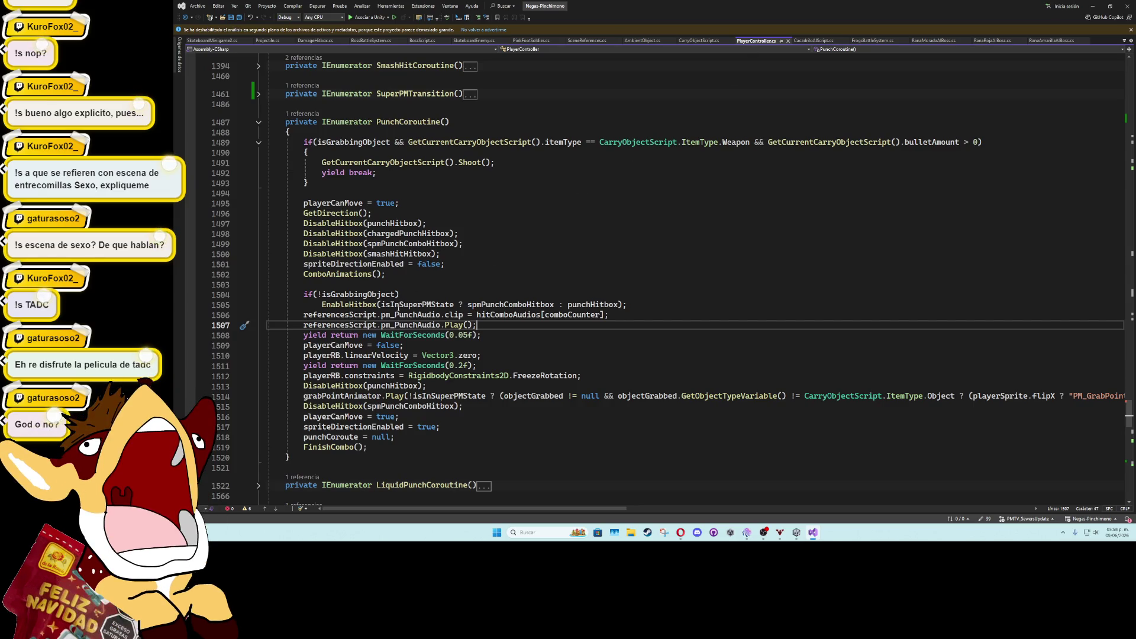
{"action": "mouse_move", "coordinate": [304, 335]}
{"action": "left_mouse_down"}
{"action": "mouse_move", "coordinate": [359, 355]}
{"action": "mouse_move", "coordinate": [476, 356]}
{"action": "mouse_move", "coordinate": [591, 379]}
{"action": "left_mouse_up"}
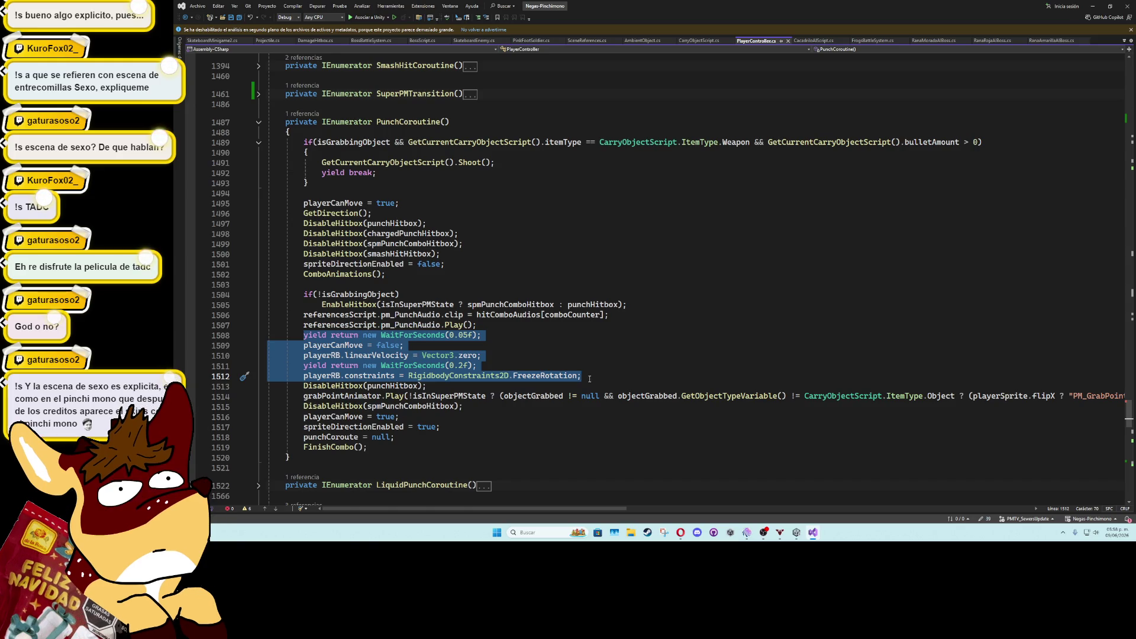
{"action": "left_click", "coordinate": [213, 40]}
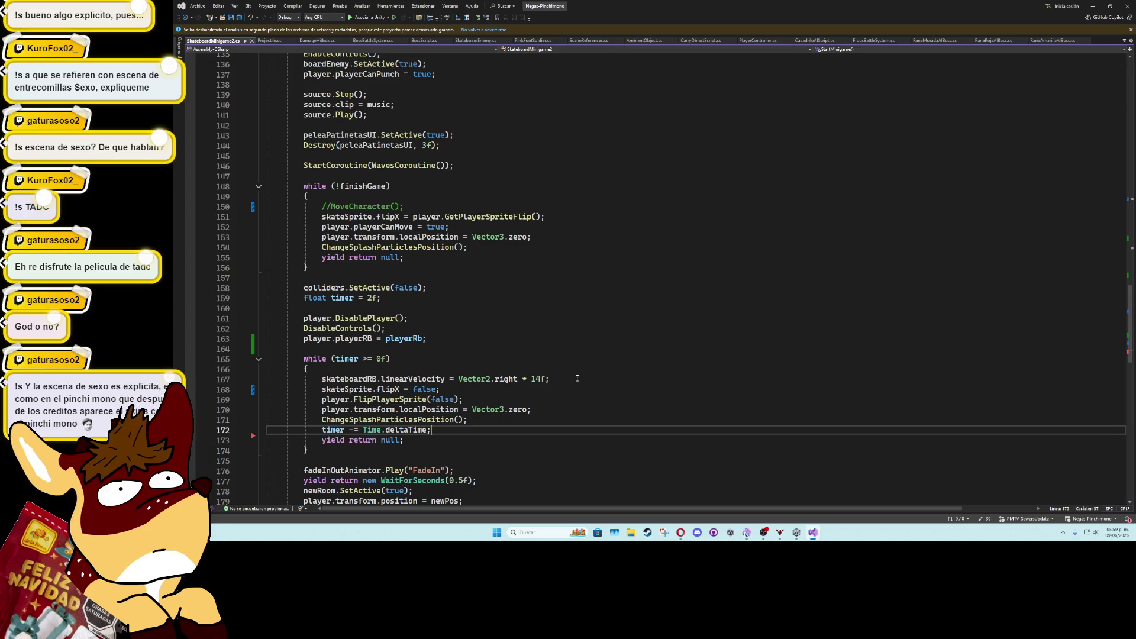
Paste the copied wait, stop-movement and freeze-rotation lines into the finishGame loop after line 155
{"action": "left_click", "coordinate": [487, 249]}
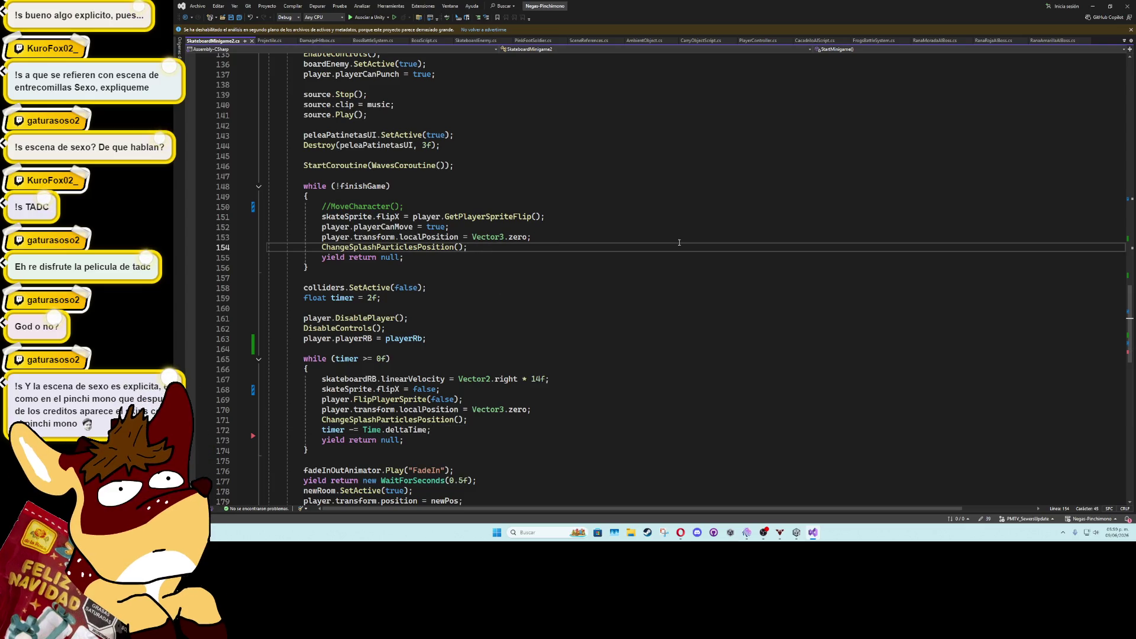
{"action": "key", "text": "Return"}
{"action": "key", "text": "BackSpace"}
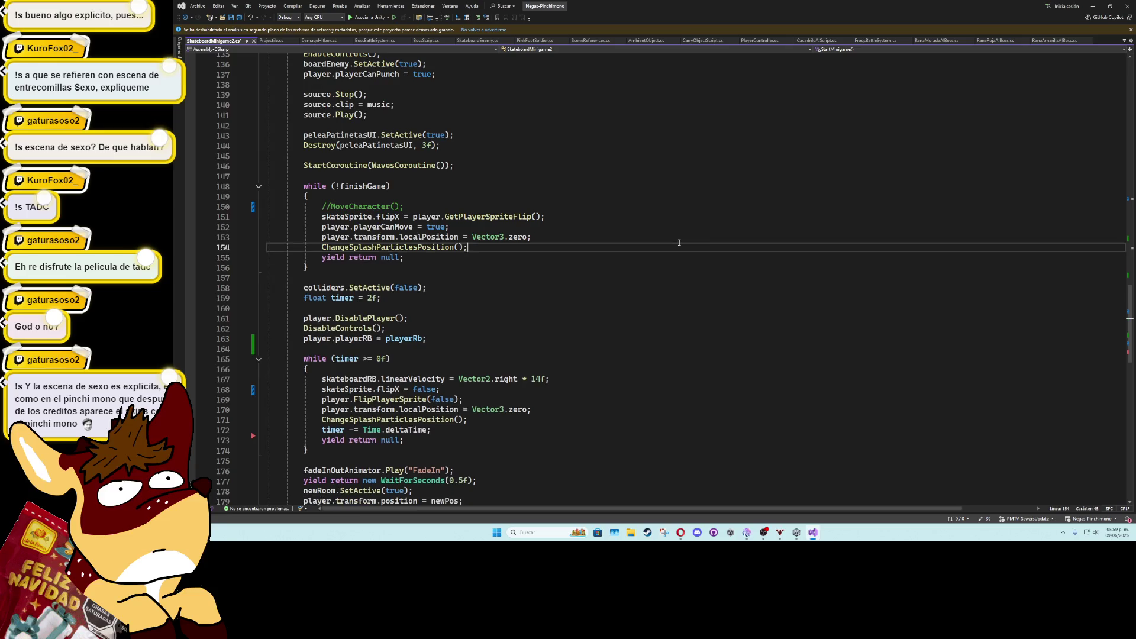
{"action": "key", "text": "Down"}
{"action": "key", "text": "Return"}
{"action": "key", "text": "Tab"}
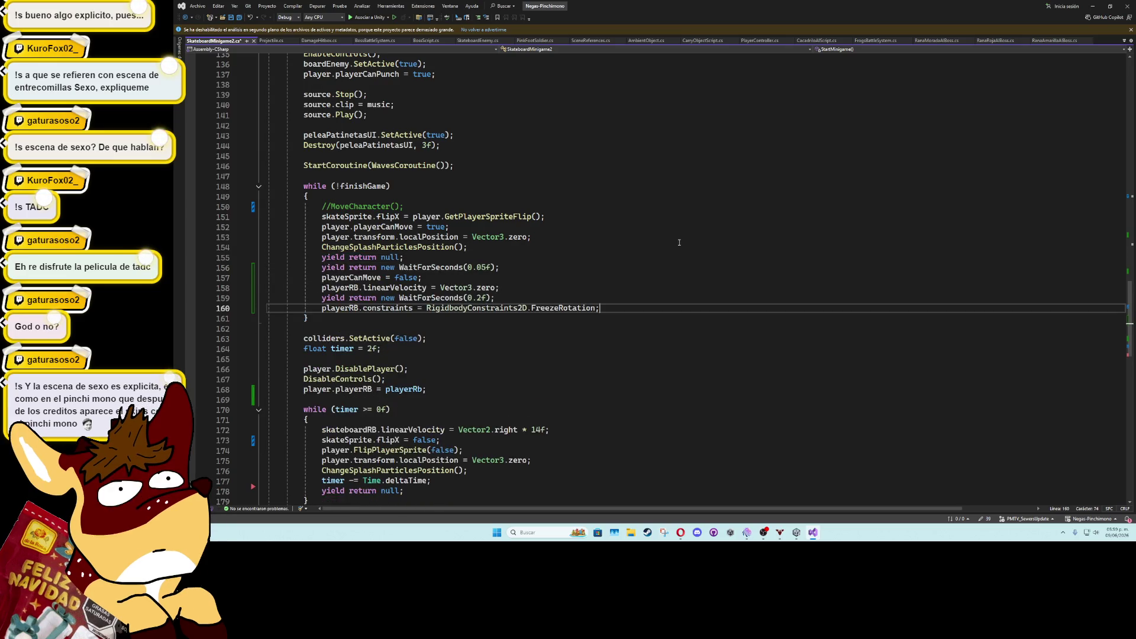
Point the pasted lines at player.playerCanMove and player.playerRB on the velocity and constraints lines
{"action": "left_click", "coordinate": [379, 277]}
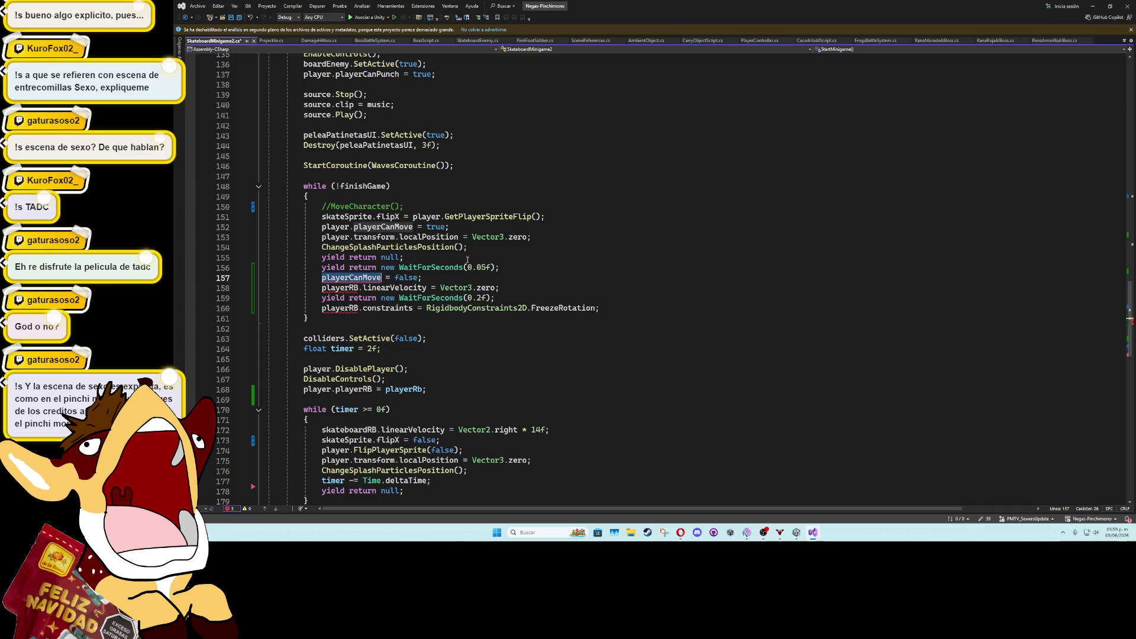
{"action": "key", "text": "ctrl+BackSpace"}
{"action": "type", "text": "player.pla"}
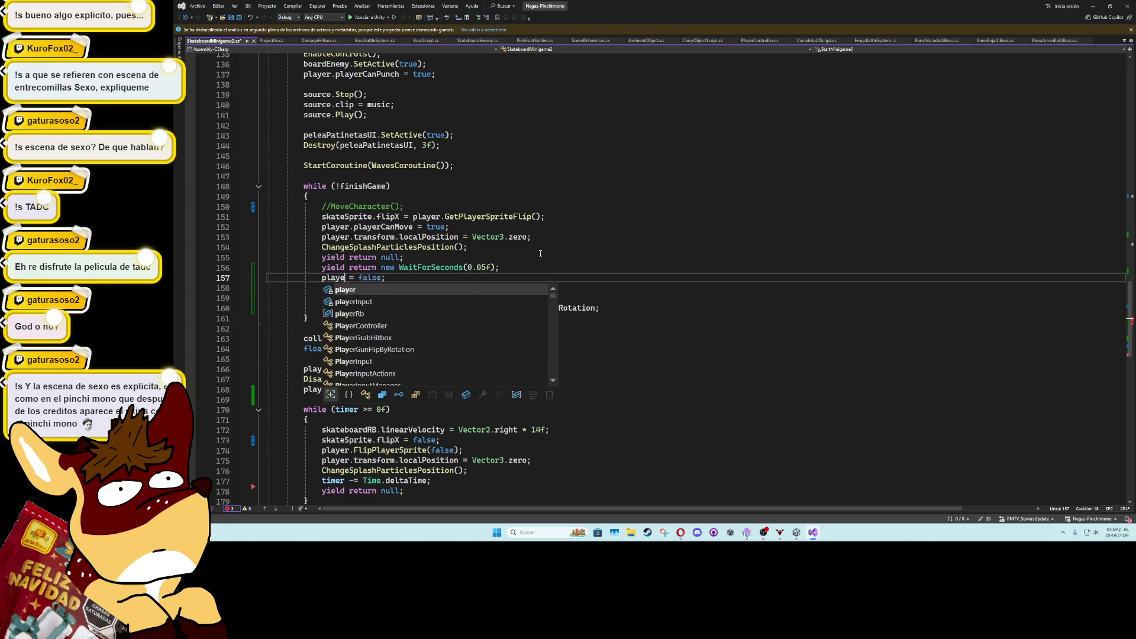
{"action": "key", "text": "Up"}
{"action": "key", "text": "Up"}
{"action": "key", "text": "Up"}
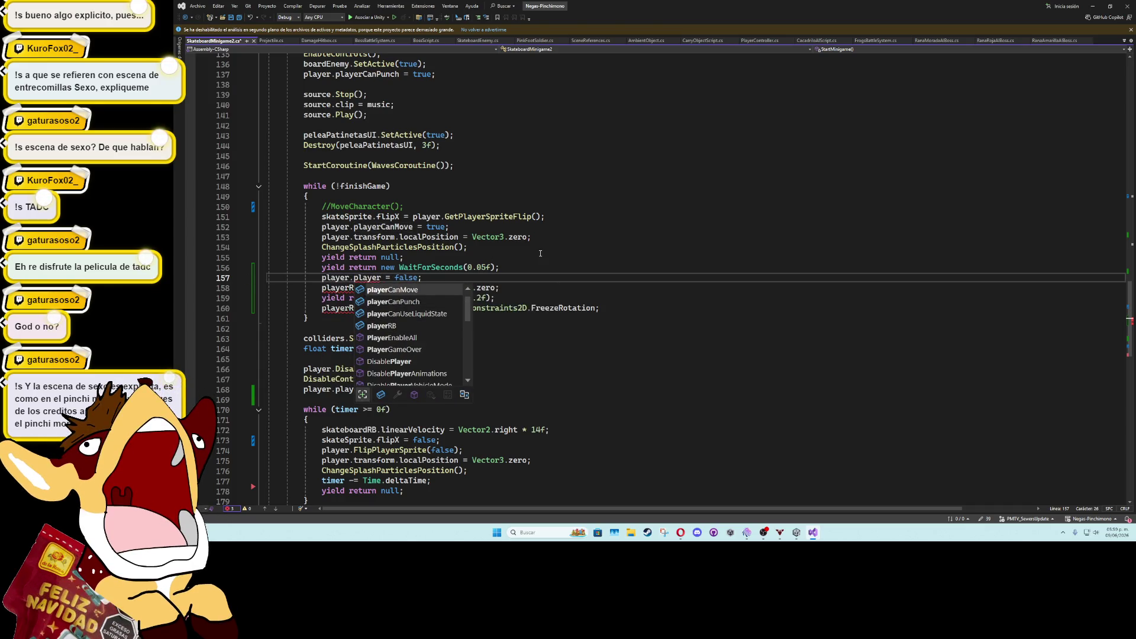
{"action": "key", "text": "Tab"}
{"action": "left_click", "coordinate": [359, 288]}
{"action": "key", "text": "BackSpace"}
{"action": "key", "text": "BackSpace"}
{"action": "type", "text": ".playerRB"}
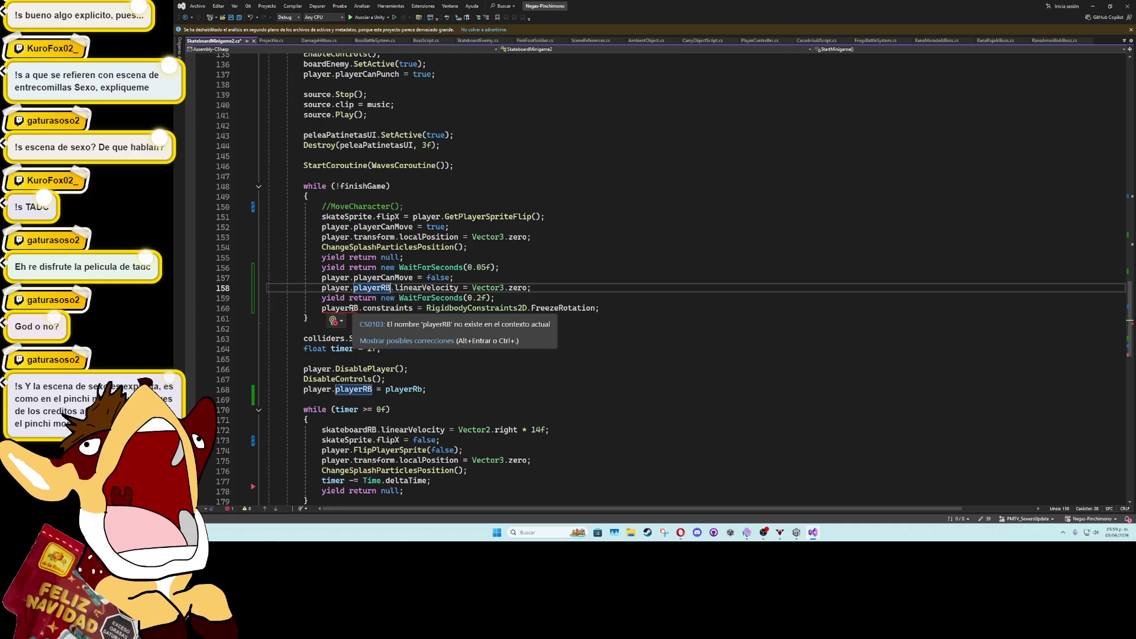
{"action": "left_click", "coordinate": [359, 309]}
{"action": "key", "text": "BackSpace"}
{"action": "key", "text": "BackSpace"}
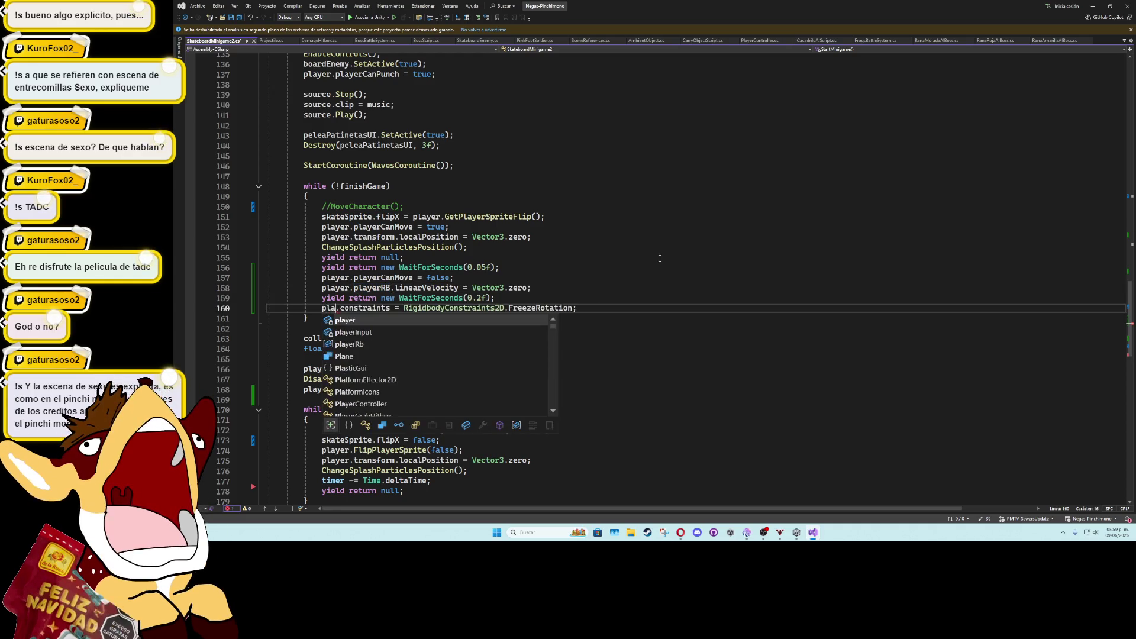
{"action": "type", "text": "yer.playerRB"}
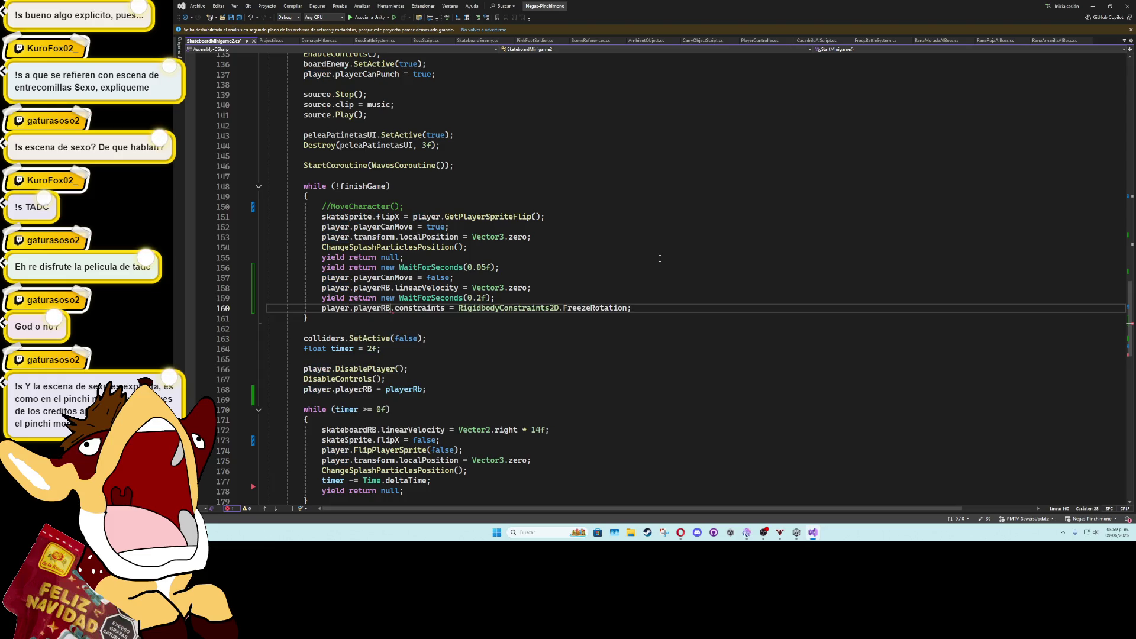
Save the minigame script and minimise Visual Studio
{"action": "key", "text": "ctrl+s"}
{"action": "left_click", "coordinate": [660, 258]}
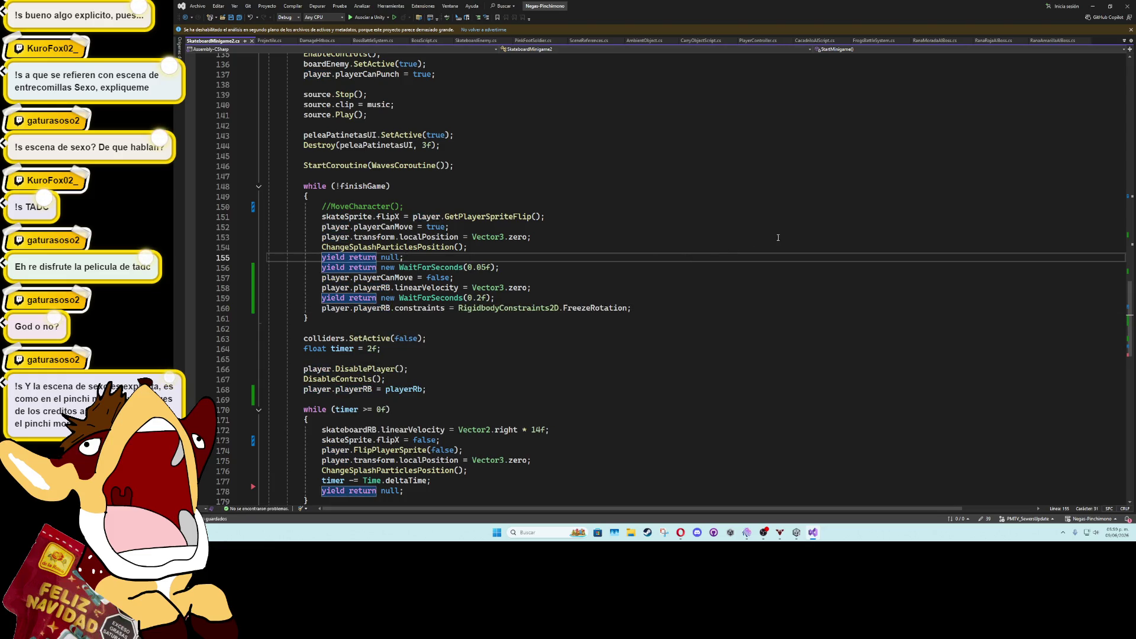
{"action": "left_click", "coordinate": [1093, 6]}
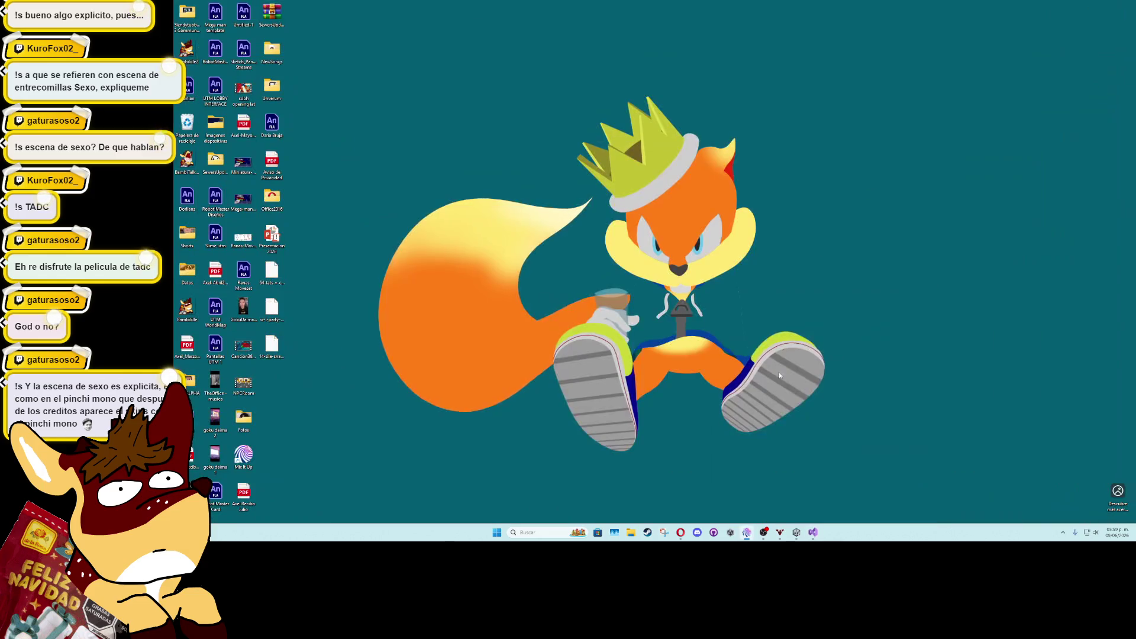
Playtest the sewer skateboard fight with the updated loop, reaching a 15 combo, then stop play mode
{"action": "mouse_move", "coordinate": [797, 532]}
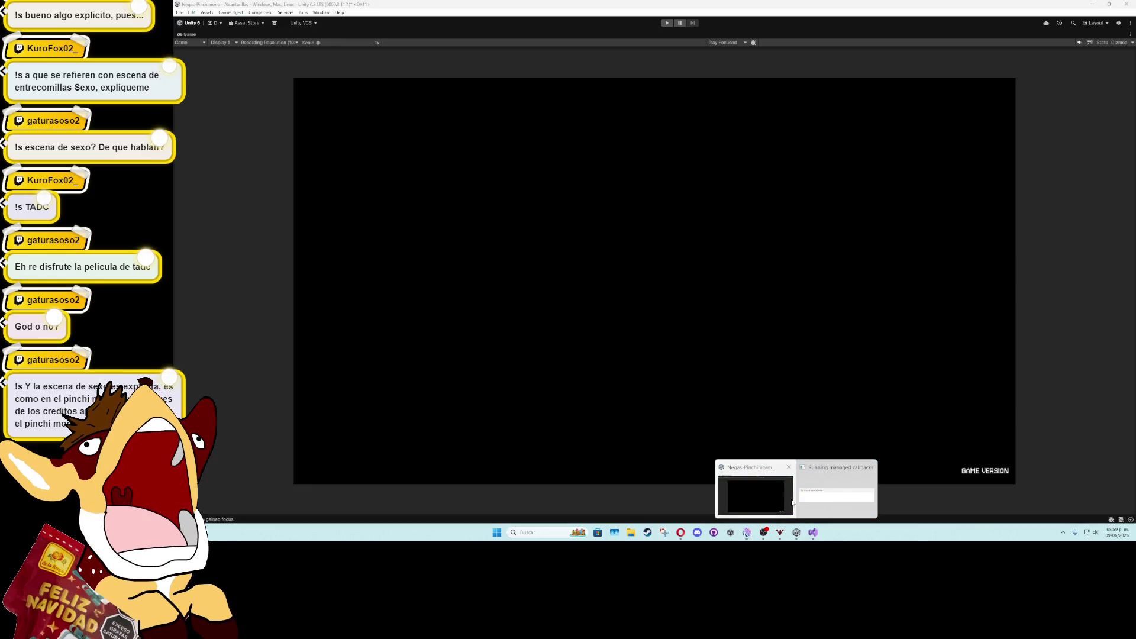
{"action": "left_click", "coordinate": [791, 503]}
{"action": "left_click", "coordinate": [667, 22]}
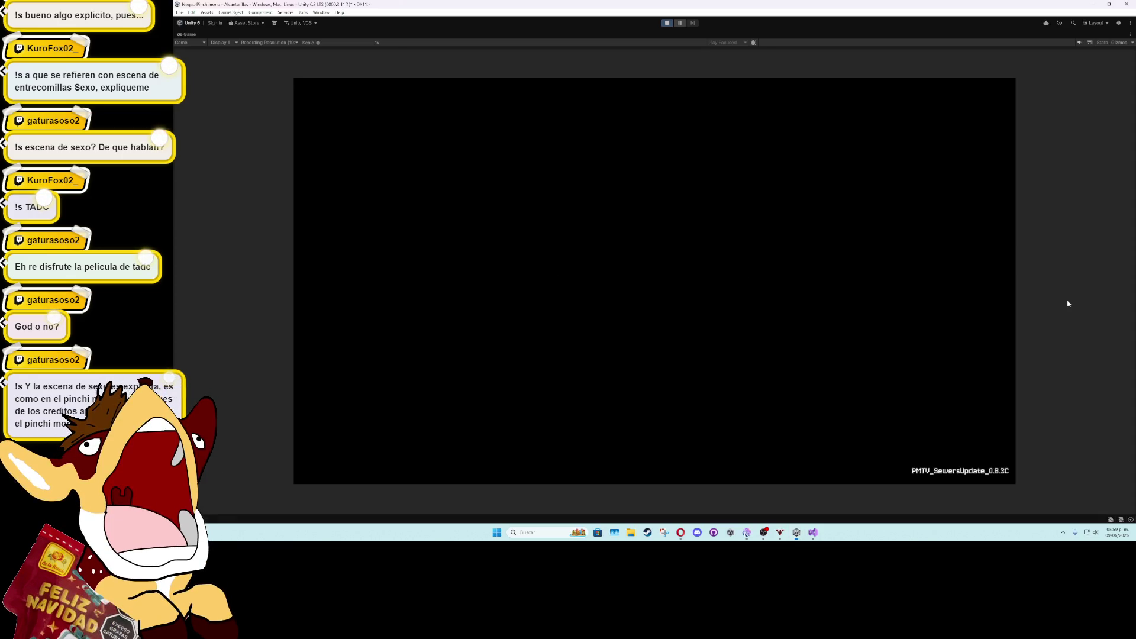
{"action": "key", "text": "d"}
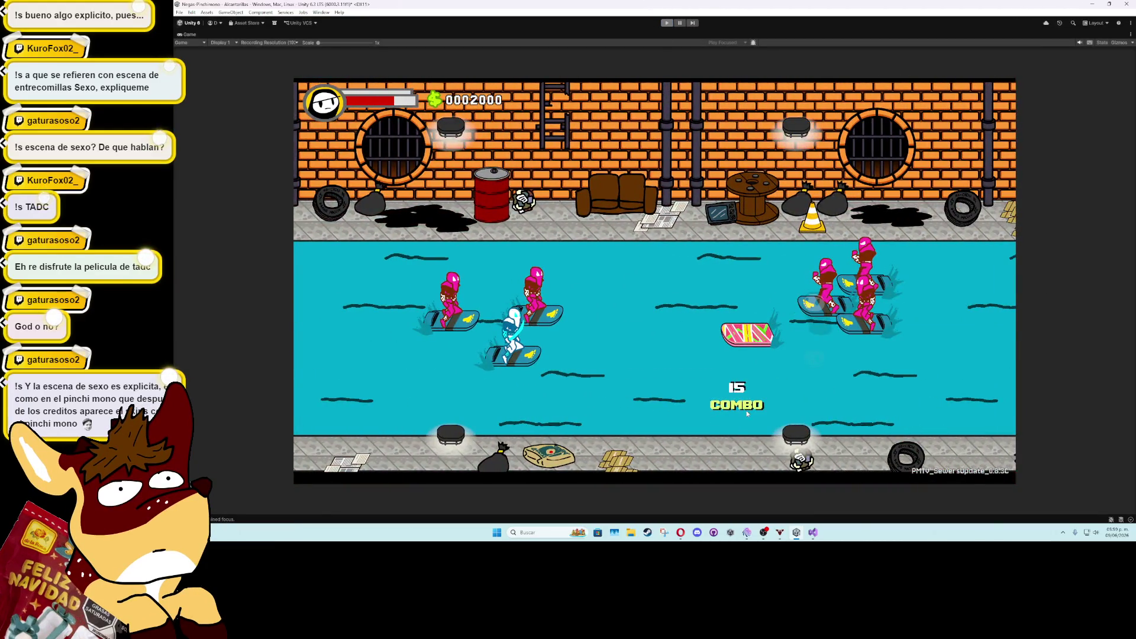
{"action": "left_click", "coordinate": [667, 22]}
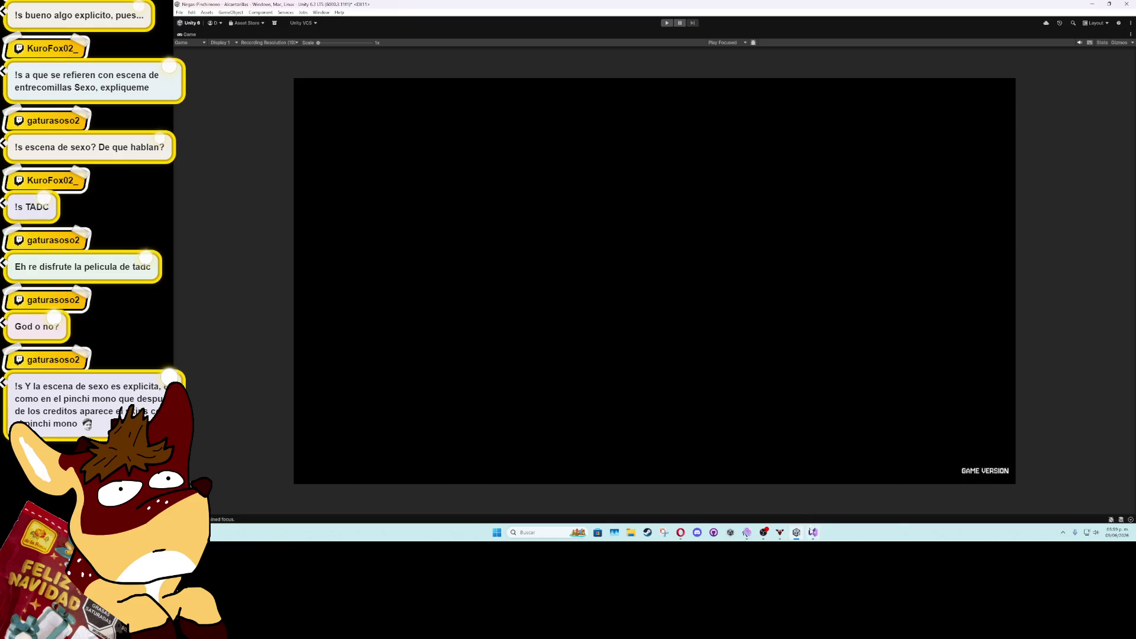
Cut the player.transform.localPosition = Vector3.zero; line and collapse the WavesCoroutine body
{"action": "key", "text": "alt+Tab"}
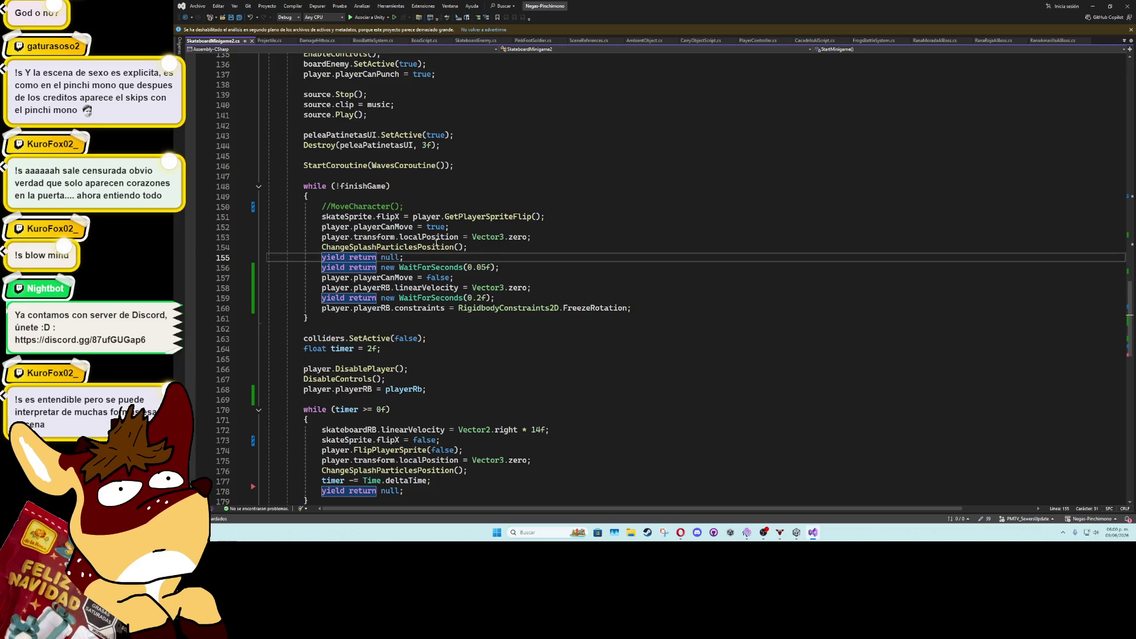
{"action": "left_click", "coordinate": [534, 237]}
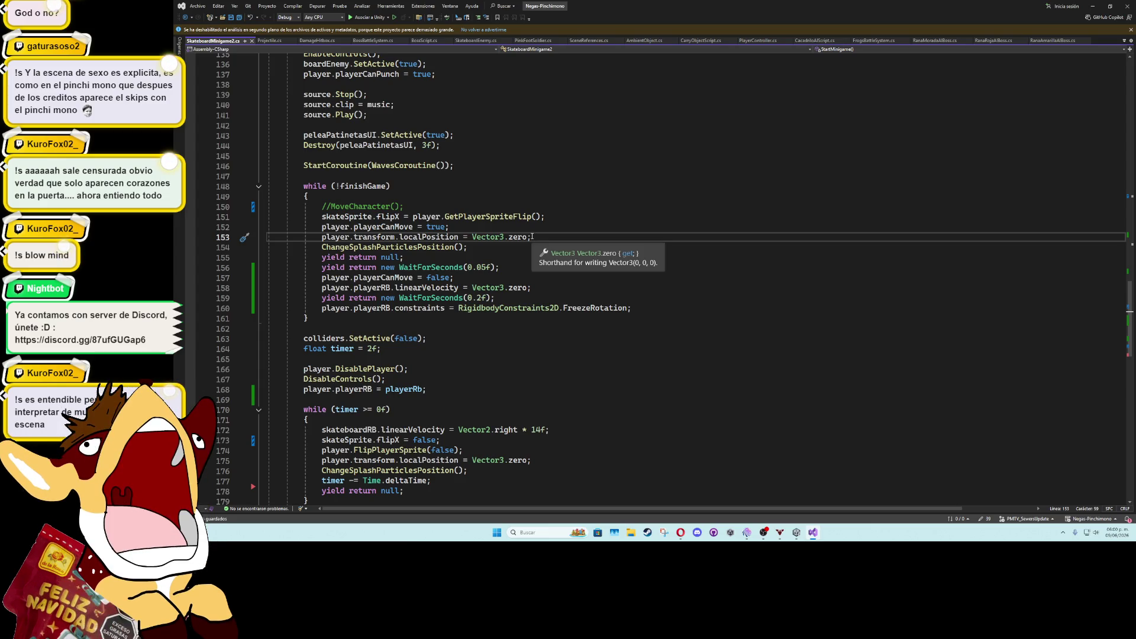
{"action": "key", "text": "XF86AudioLowerVolume"}
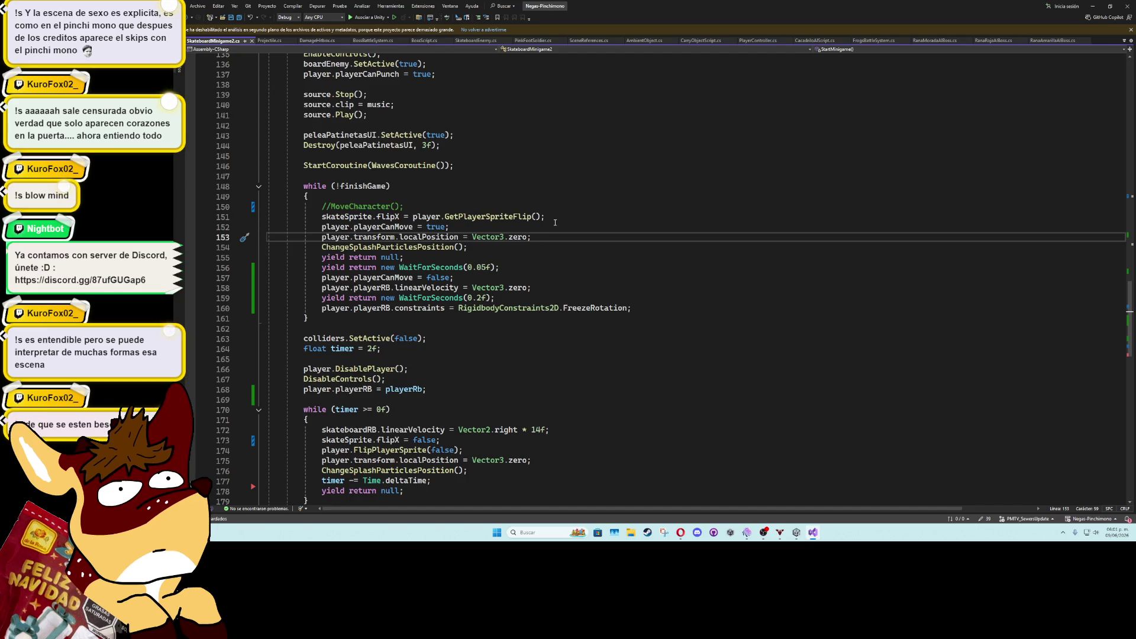
{"action": "key", "text": "ctrl+x"}
{"action": "scroll", "coordinate": [454, 323], "scroll_direction": "down", "scroll_amount": 10}
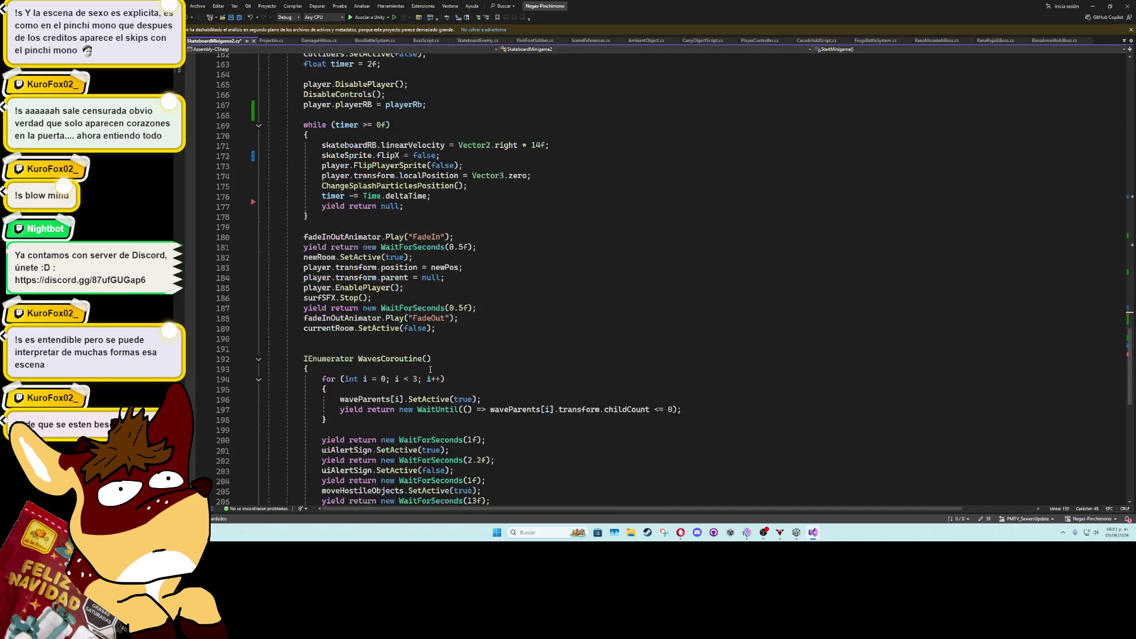
{"action": "left_click", "coordinate": [258, 328]}
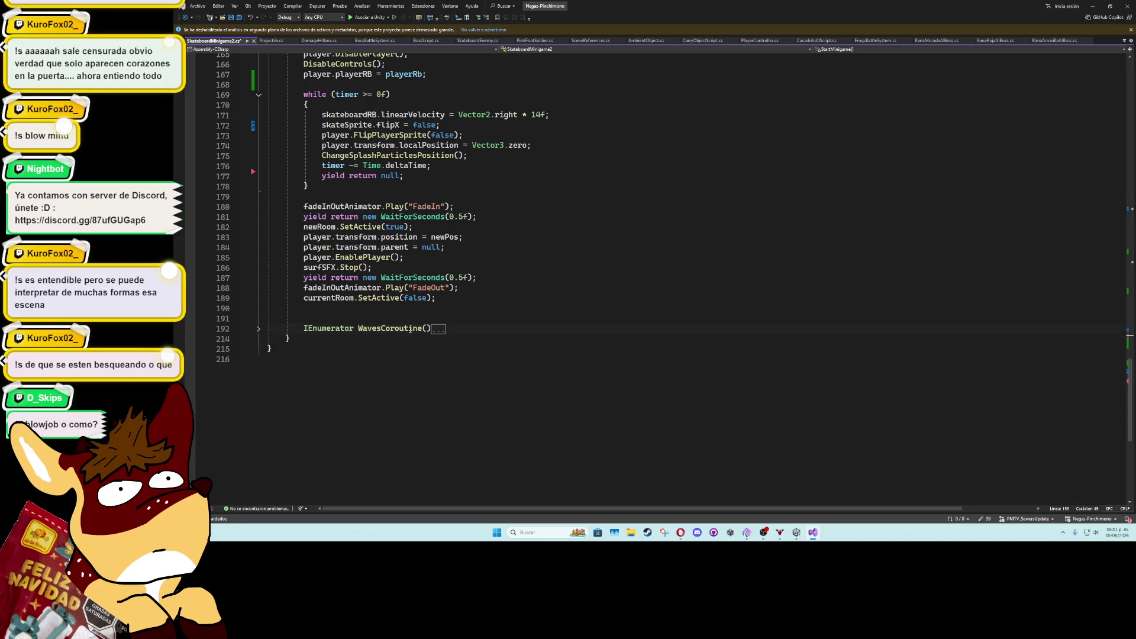
Create an IEnumerator SetPlayerToCeroPos() method containing the pasted localPosition reset
{"action": "key", "text": "Return"}
{"action": "type", "text": "ienu7m"}
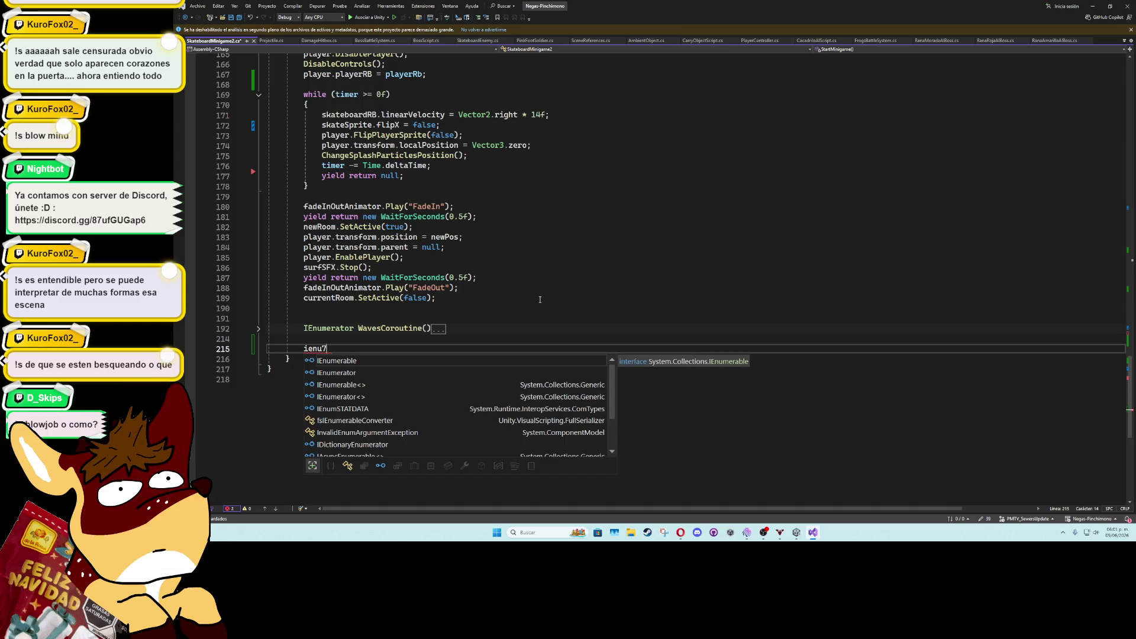
{"action": "key", "text": "BackSpace"}
{"action": "key", "text": "BackSpace"}
{"action": "key", "text": "BackSpace"}
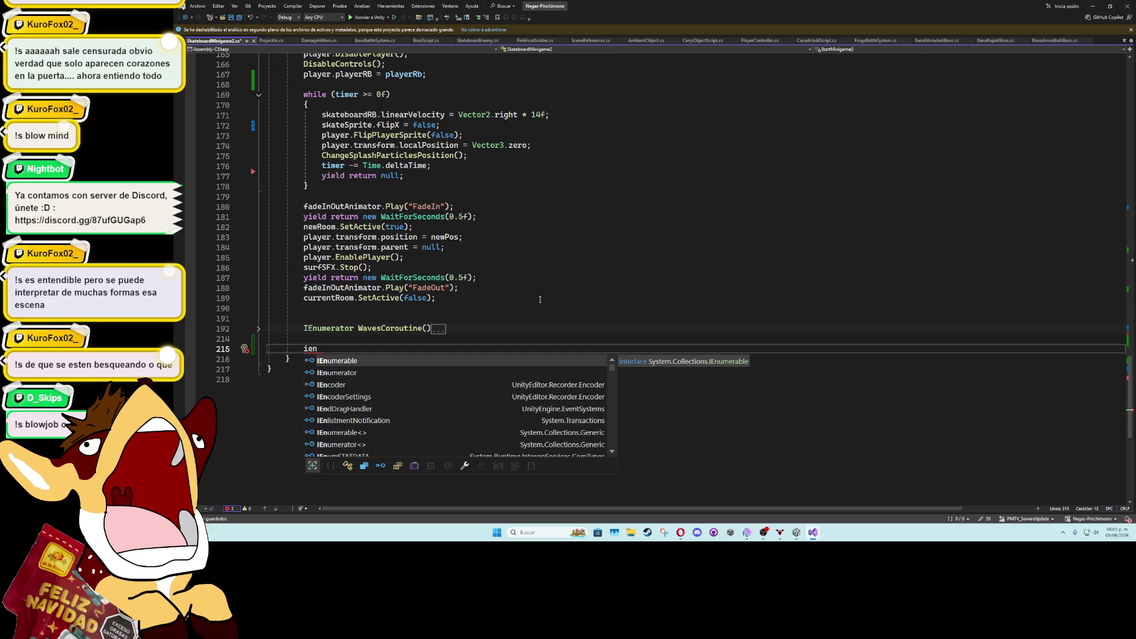
{"action": "type", "text": "umerato"}
{"action": "key", "text": "Tab"}
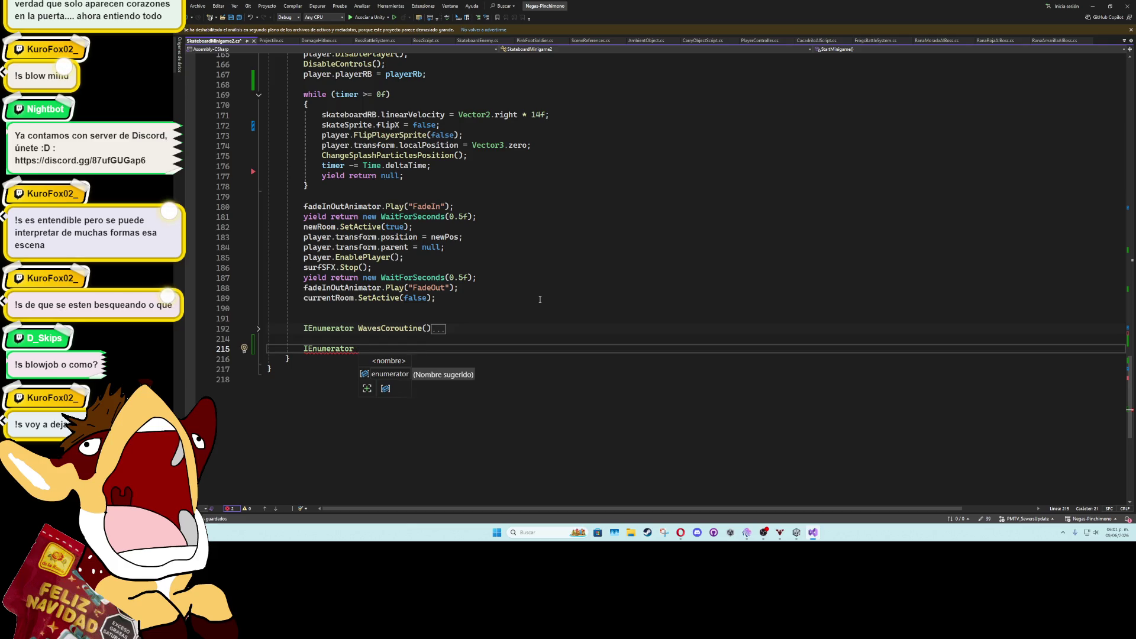
{"action": "type", "text": "SetPlayerTo"}
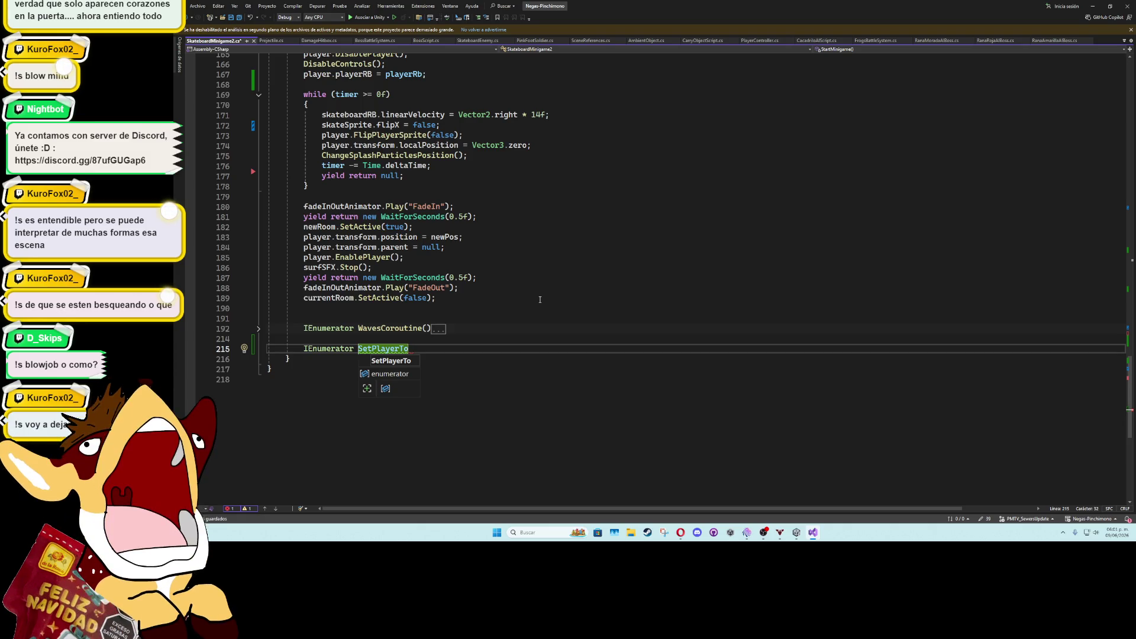
{"action": "type", "text": "CeroPo"}
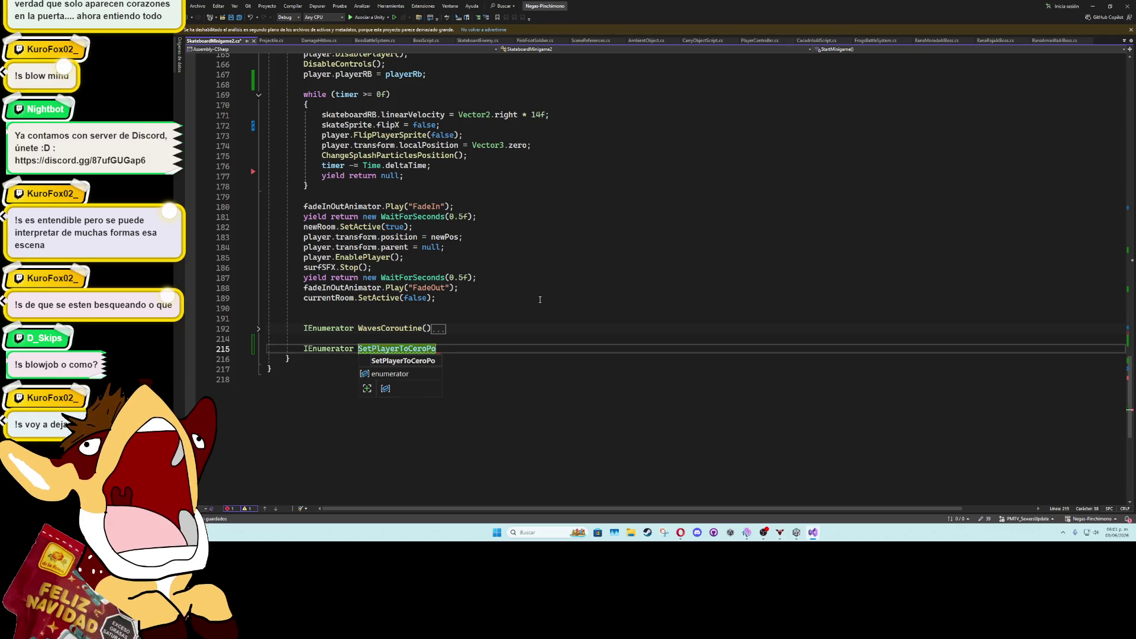
{"action": "type", "text": "s()"}
{"action": "key", "text": "Return"}
{"action": "type", "text": "{"}
{"action": "key", "text": "Return"}
{"action": "key", "text": "ctrl+v"}
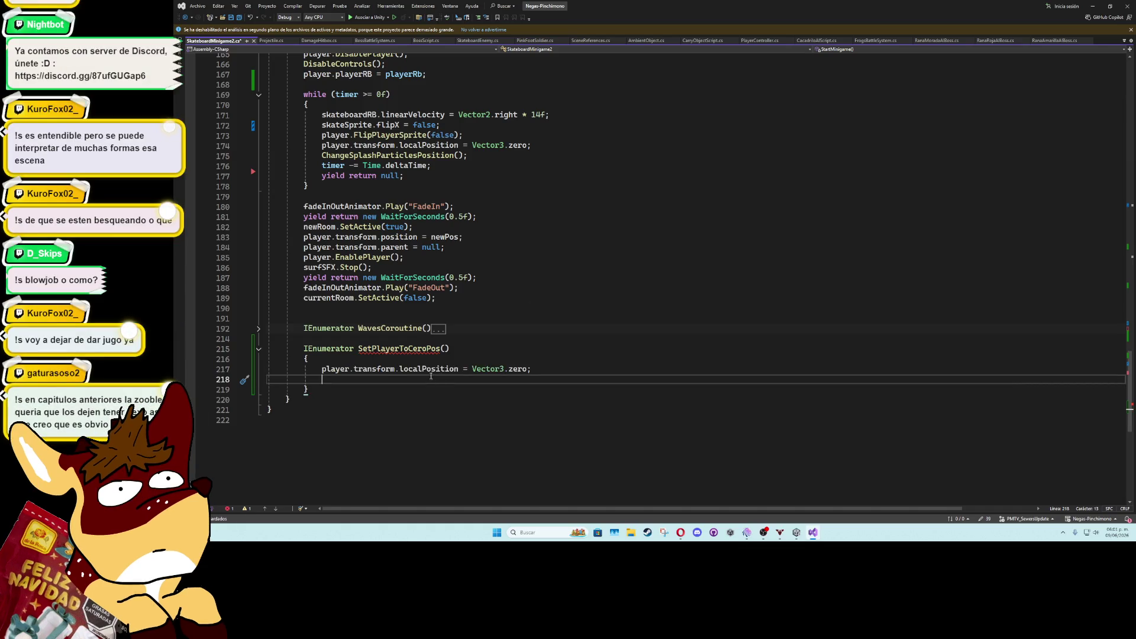
Wrap the reset in a while(true) loop followed by yield return null;
{"action": "key", "text": "Up"}
{"action": "key", "text": "ctrl+Return"}
{"action": "type", "text": "whi"}
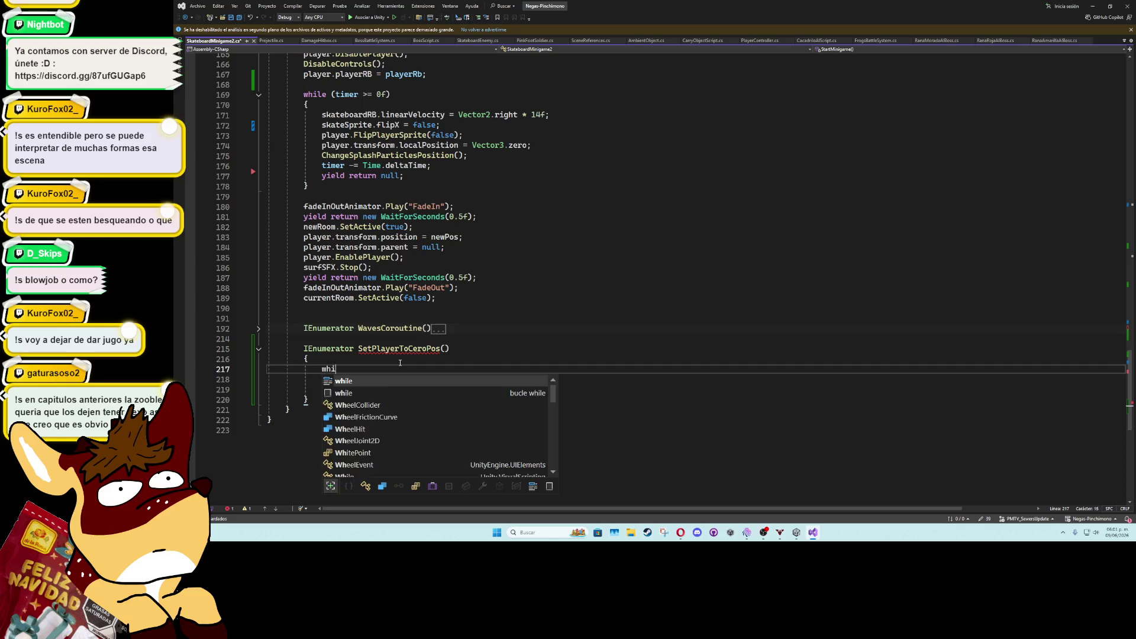
{"action": "type", "text": "le("}
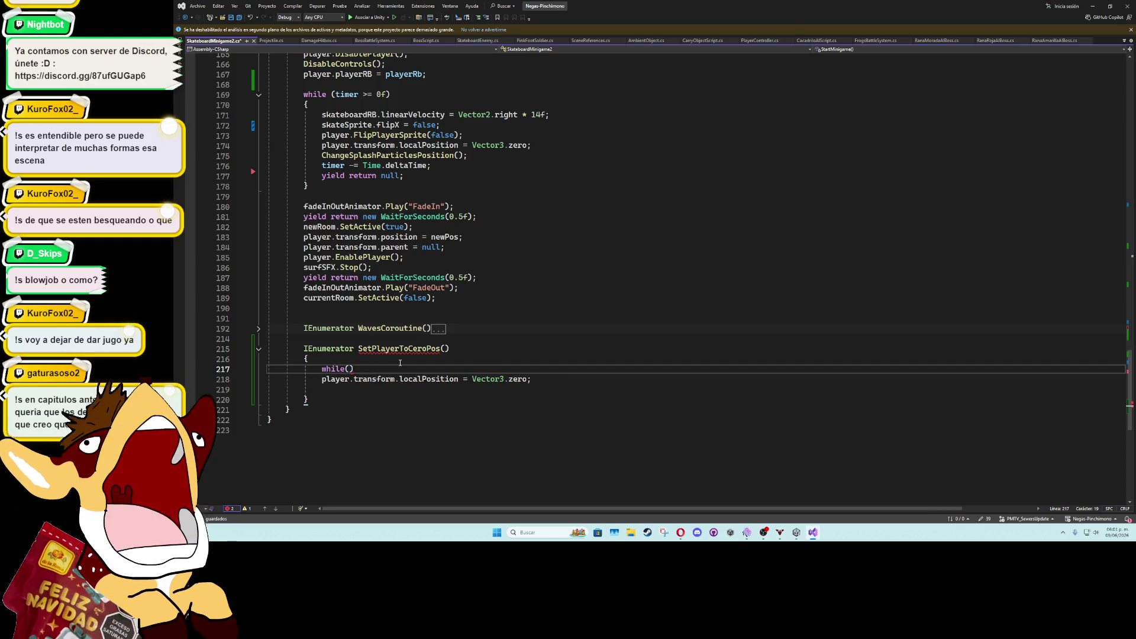
{"action": "type", "text": "true)"}
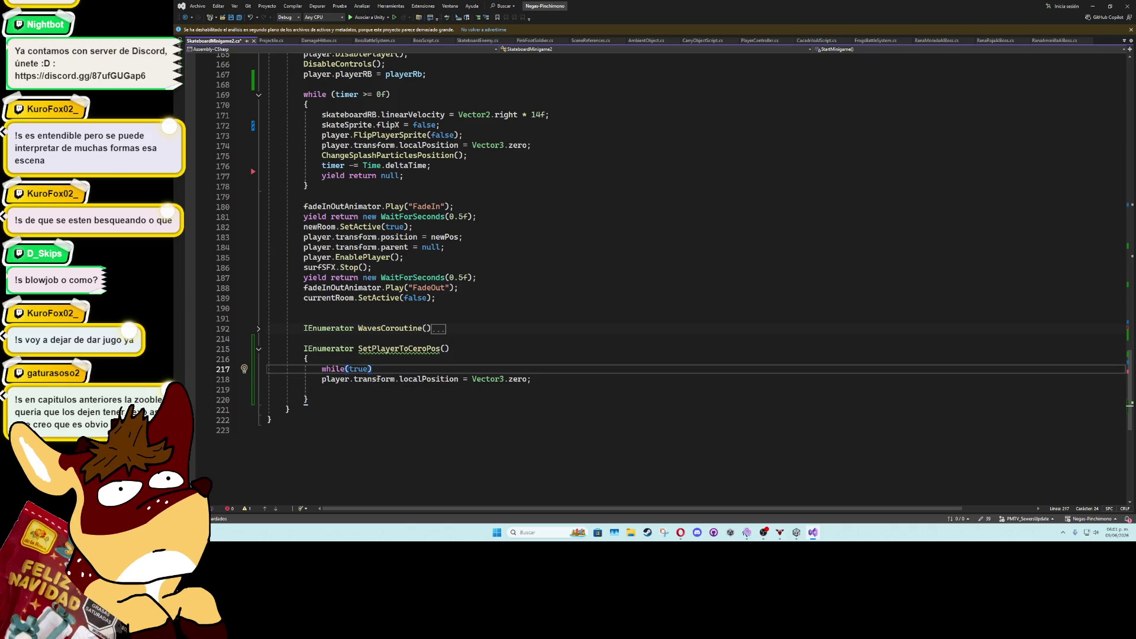
{"action": "key", "text": "Return"}
{"action": "type", "text": "{"}
{"action": "key", "text": "Return"}
{"action": "key", "text": "Down"}
{"action": "key", "text": "Down"}
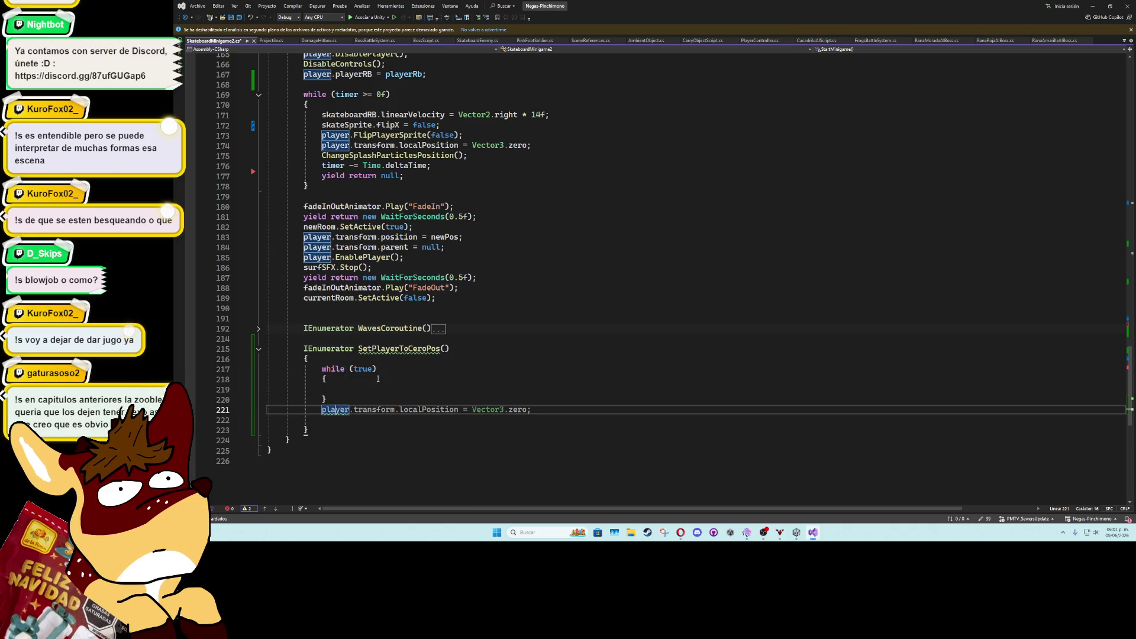
{"action": "key", "text": "ctrl+x"}
{"action": "key", "text": "Up"}
{"action": "key", "text": "Up"}
{"action": "key", "text": "ctrl+v"}
{"action": "type", "text": "ield return null"}
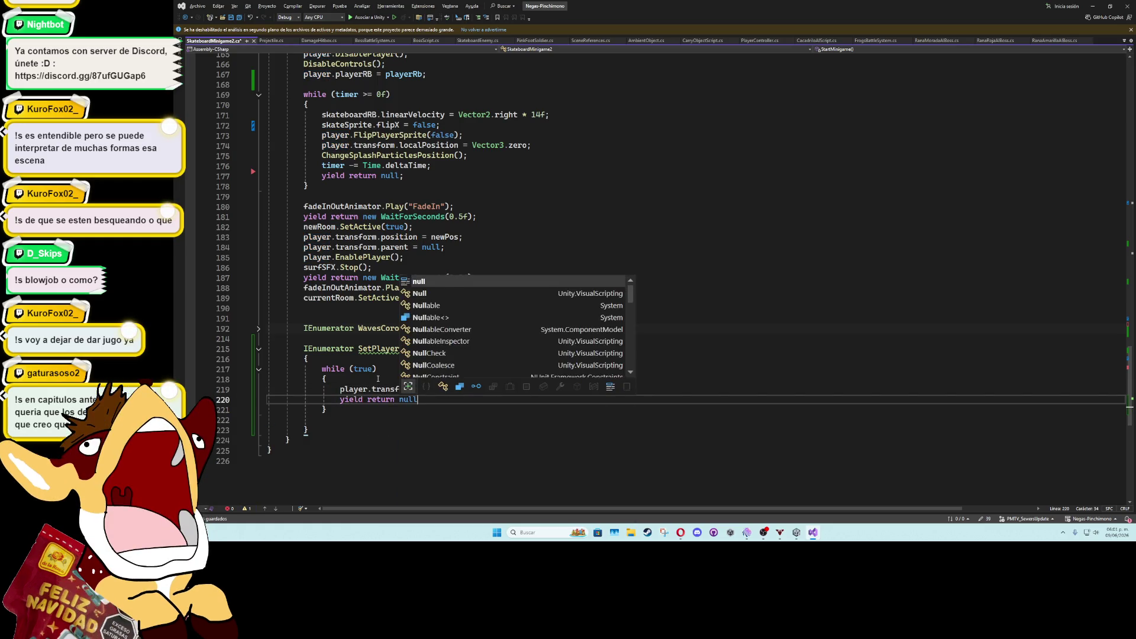
{"action": "type", "text": ";"}
{"action": "key", "text": "Down"}
{"action": "key", "text": "Down"}
{"action": "key", "text": "Delete"}
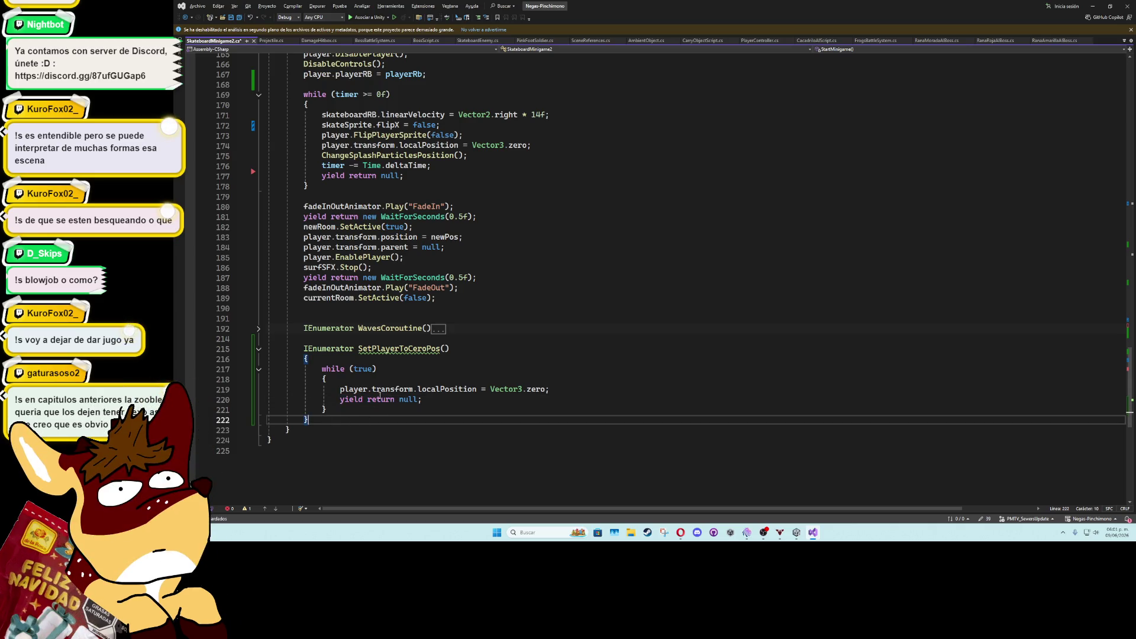
Add StartCoroutine(SetPlayerToCeroPos()); above the timer loop, with blank lines around it
{"action": "double_click", "coordinate": [399, 348]}
{"action": "scroll", "coordinate": [311, 219], "scroll_direction": "up", "scroll_amount": 3}
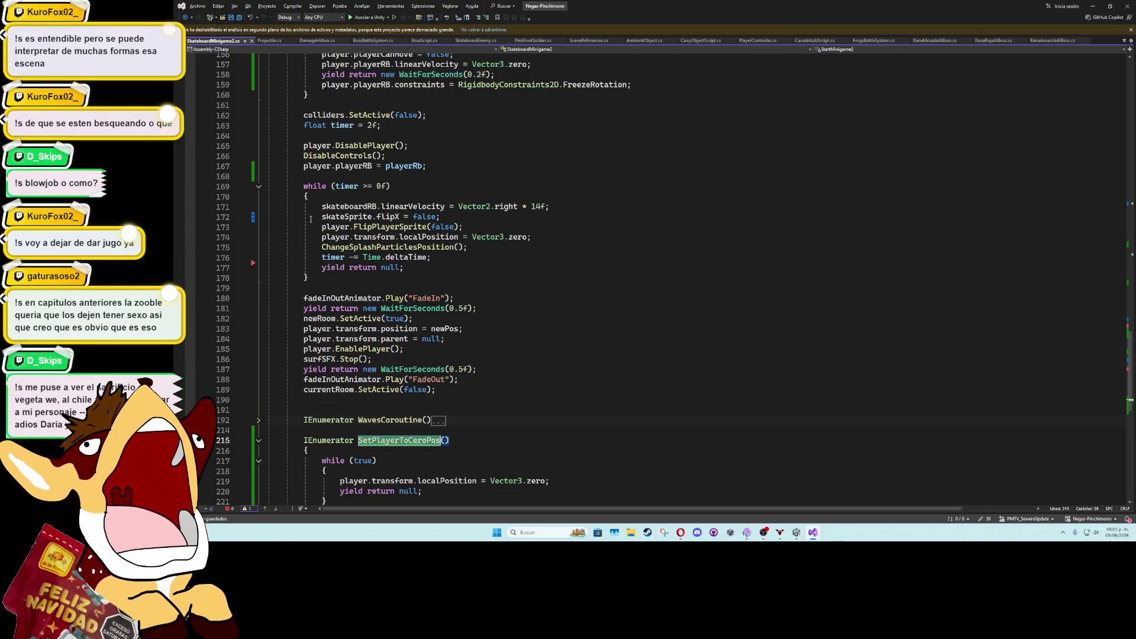
{"action": "left_click", "coordinate": [308, 176]}
{"action": "type", "text": "startco"}
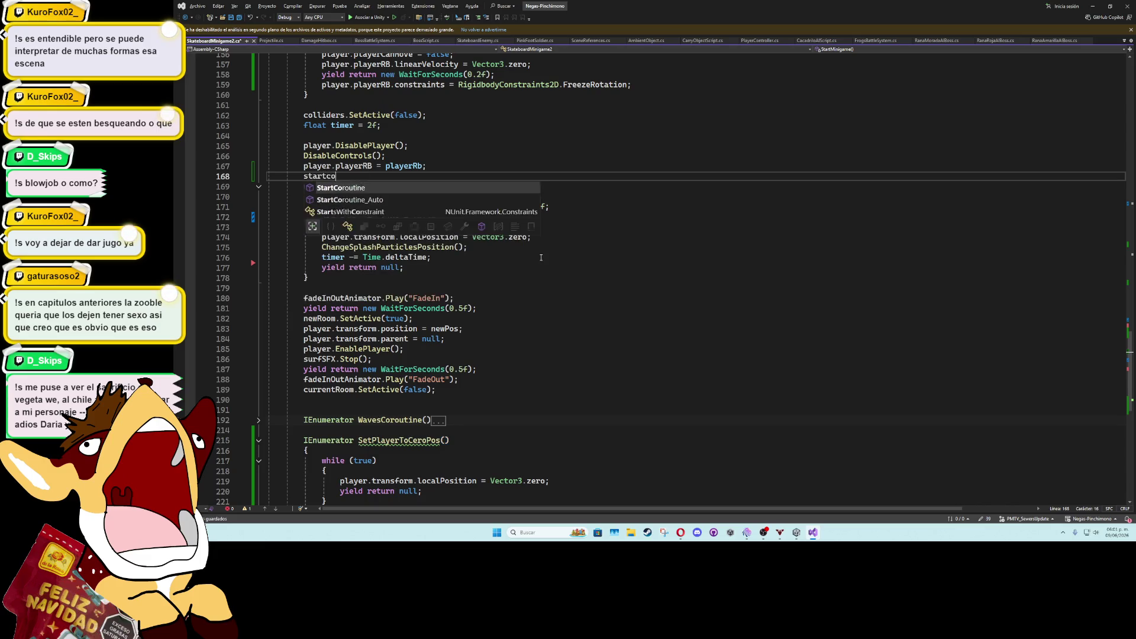
{"action": "type", "text": "("}
{"action": "key", "text": "ctrl+v"}
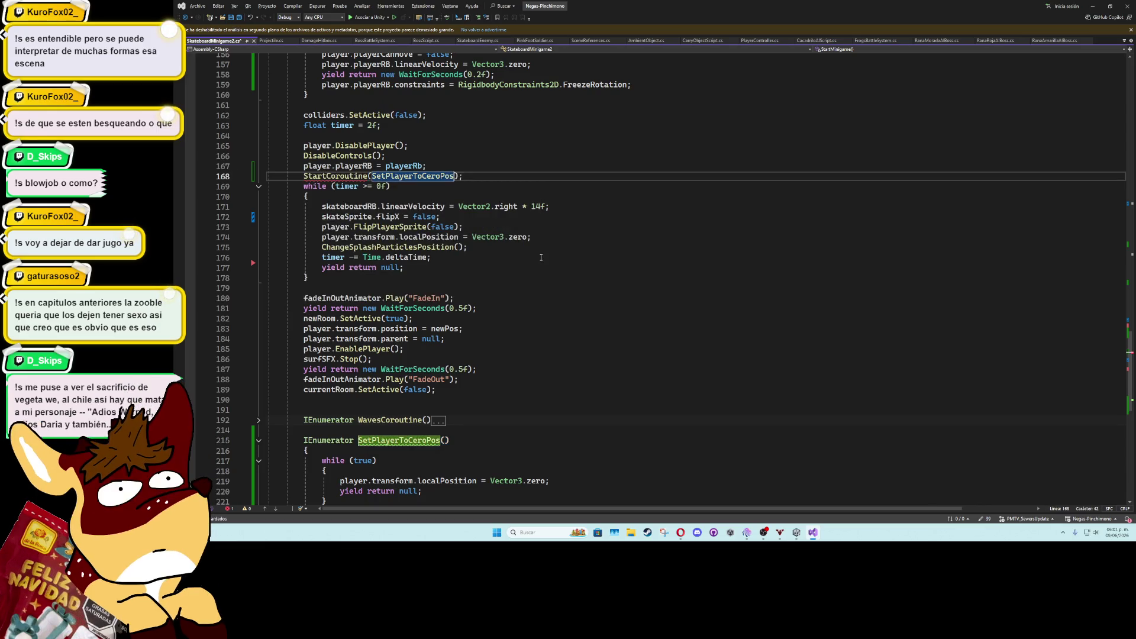
{"action": "type", "text": "("}
{"action": "left_click", "coordinate": [511, 170]}
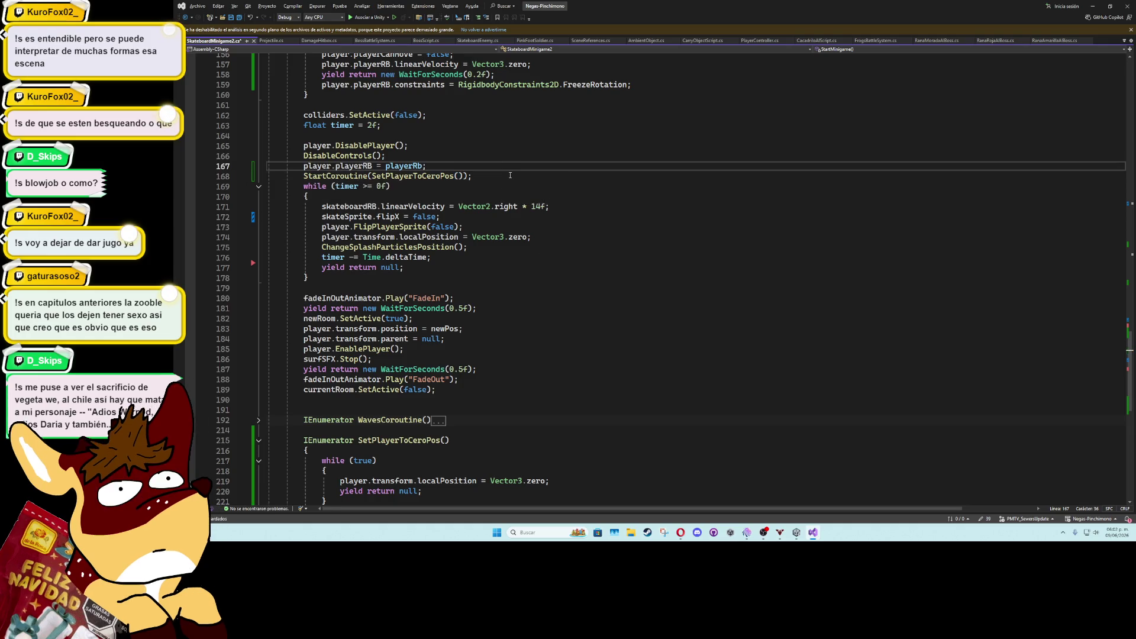
{"action": "left_click", "coordinate": [511, 177]}
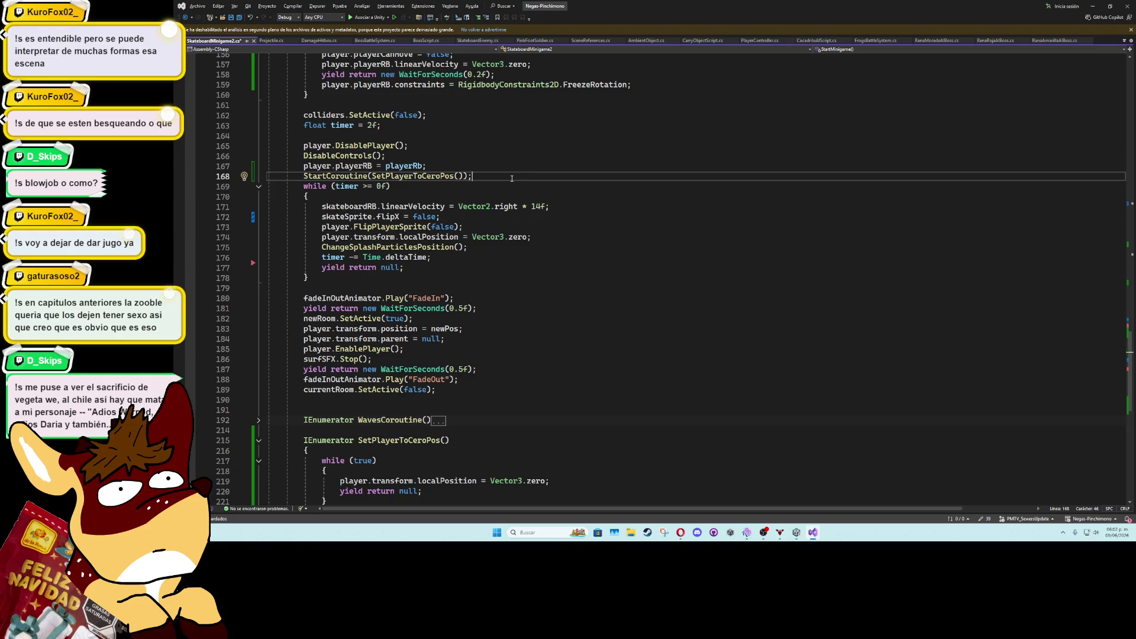
{"action": "key", "text": "Return"}
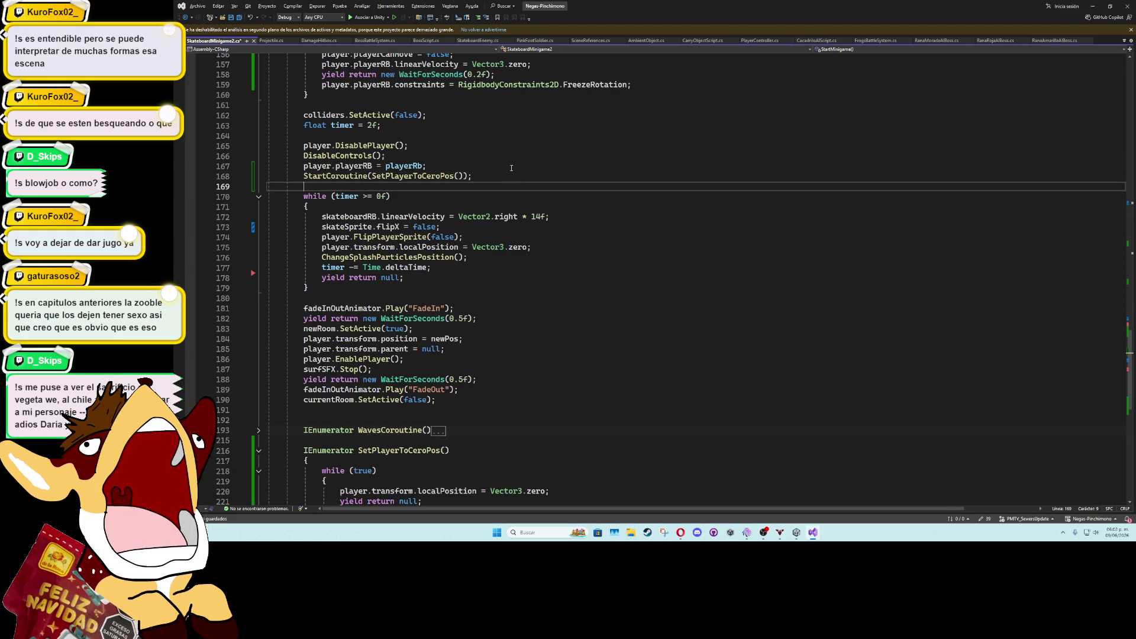
{"action": "left_click", "coordinate": [511, 167]}
{"action": "key", "text": "Return"}
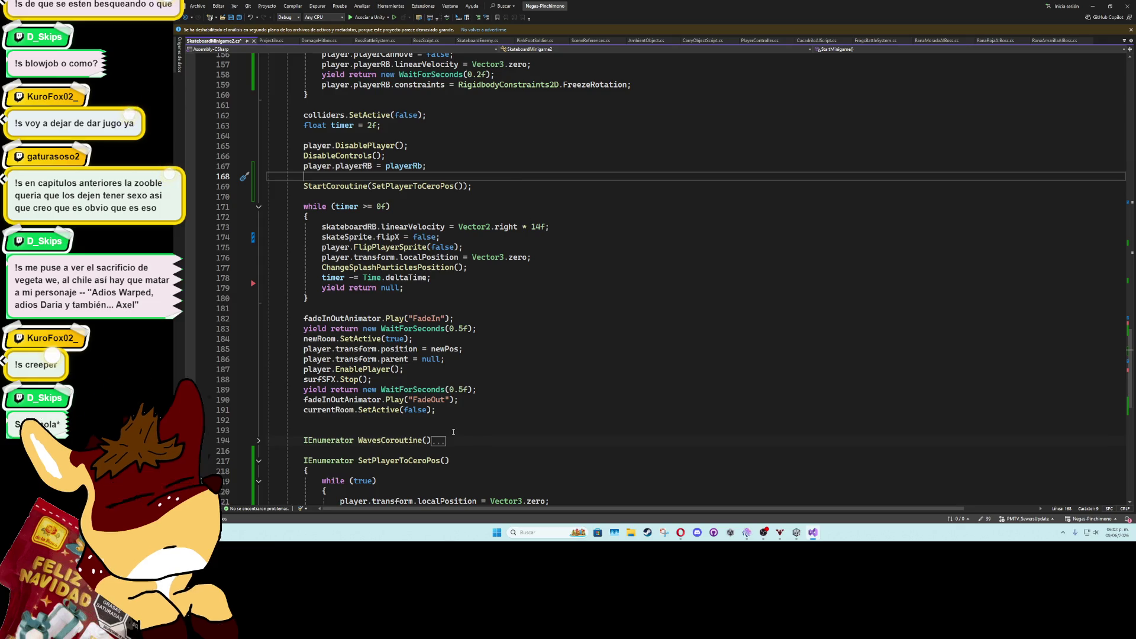
Delete the empty line before WavesCoroutine
{"action": "left_click", "coordinate": [456, 419]}
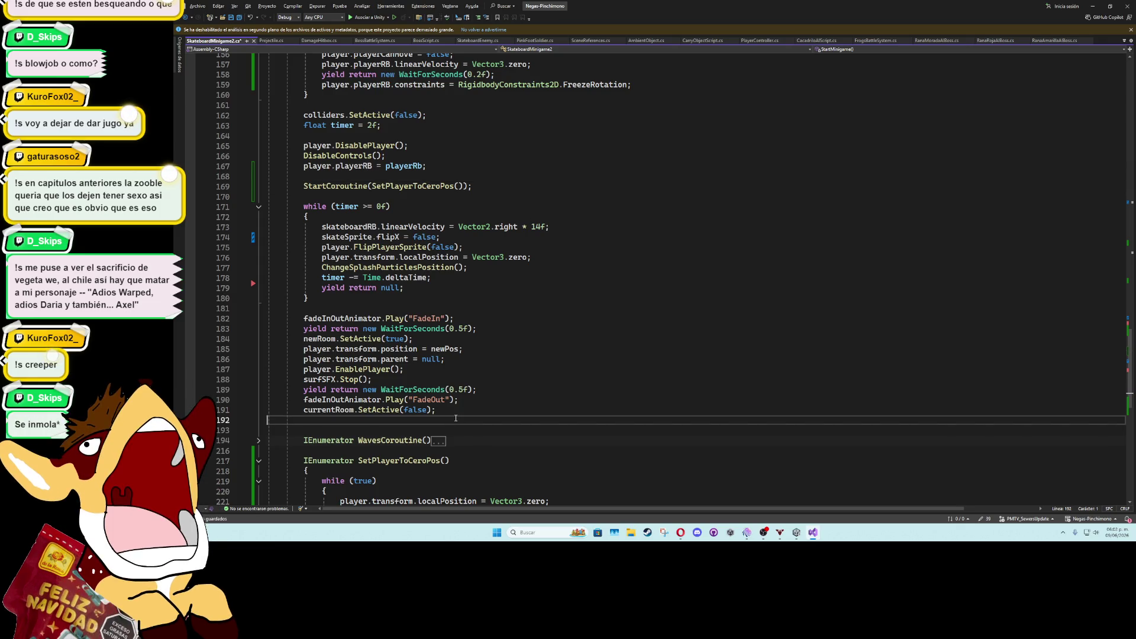
{"action": "key", "text": "BackSpace"}
{"action": "key", "text": "Up"}
{"action": "key", "text": "Up"}
{"action": "key", "text": "Up"}
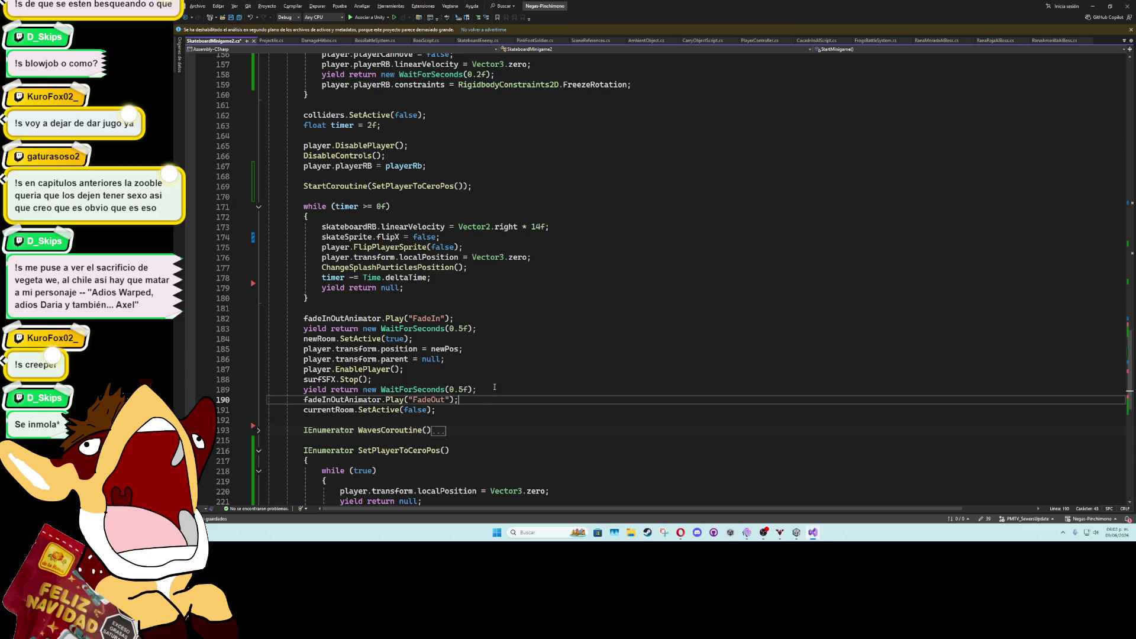
{"action": "scroll", "coordinate": [499, 368], "scroll_direction": "down", "scroll_amount": 2}
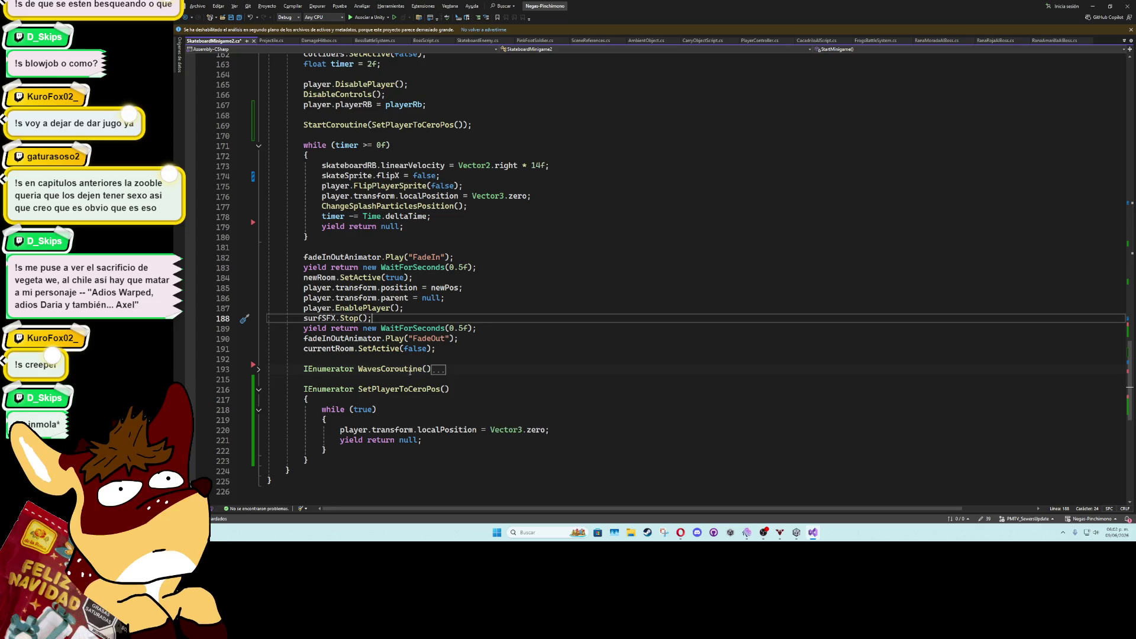
Declare Coroutine movePlayerToCeroPosCoroutine; and assign it from the StartCoroutine call
{"action": "left_click", "coordinate": [415, 135]}
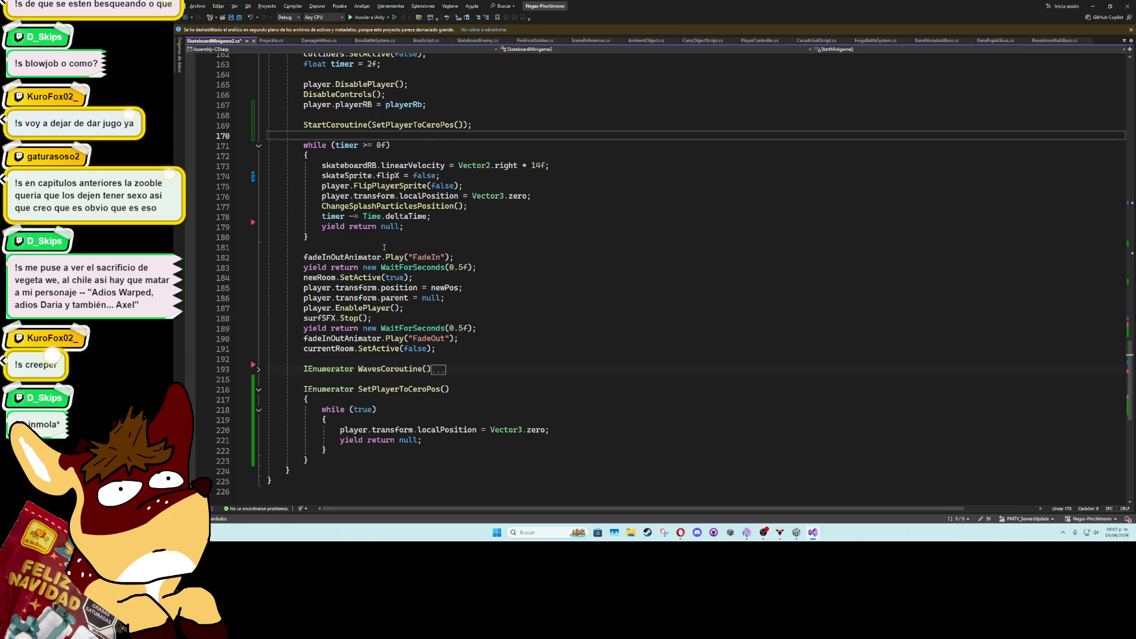
{"action": "left_click", "coordinate": [334, 117]}
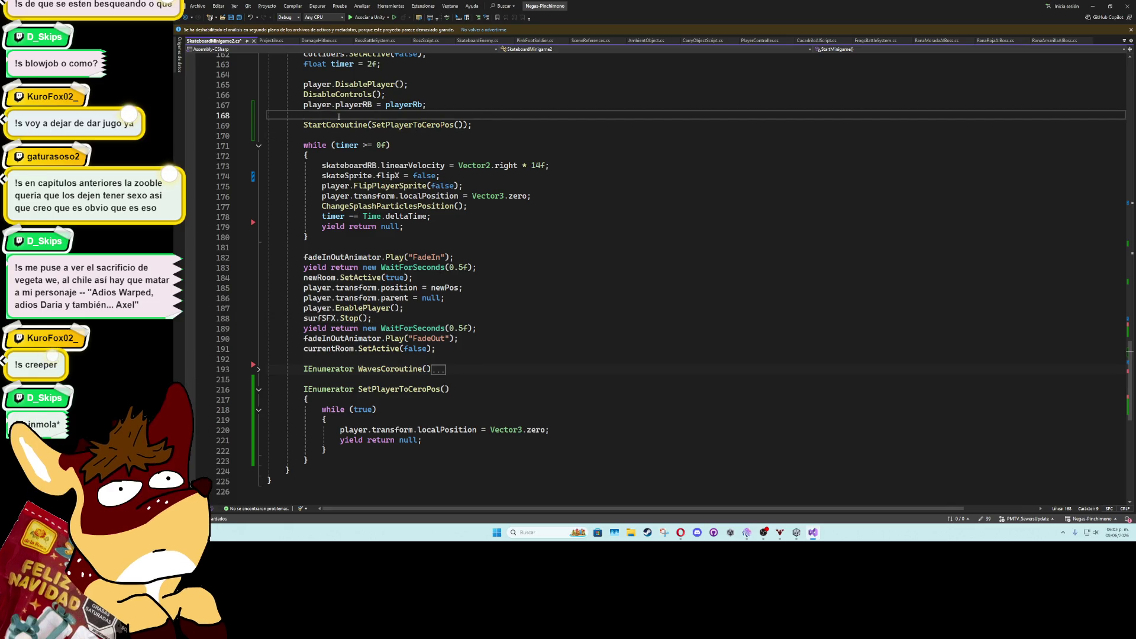
{"action": "key", "text": "Return"}
{"action": "type", "text": "corouti"}
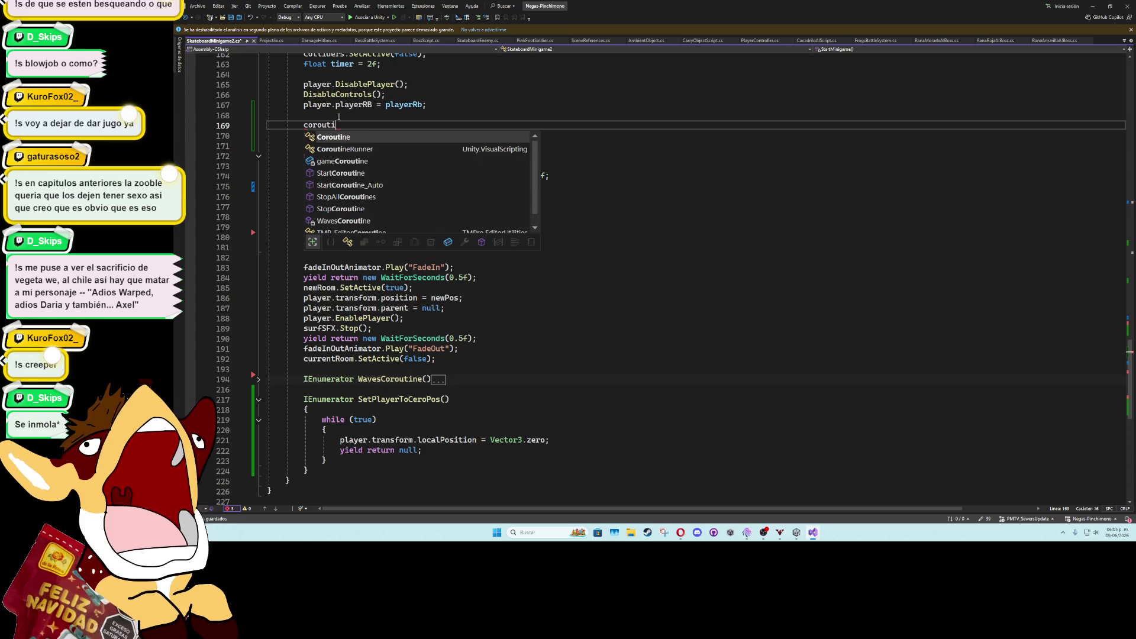
{"action": "key", "text": "space"}
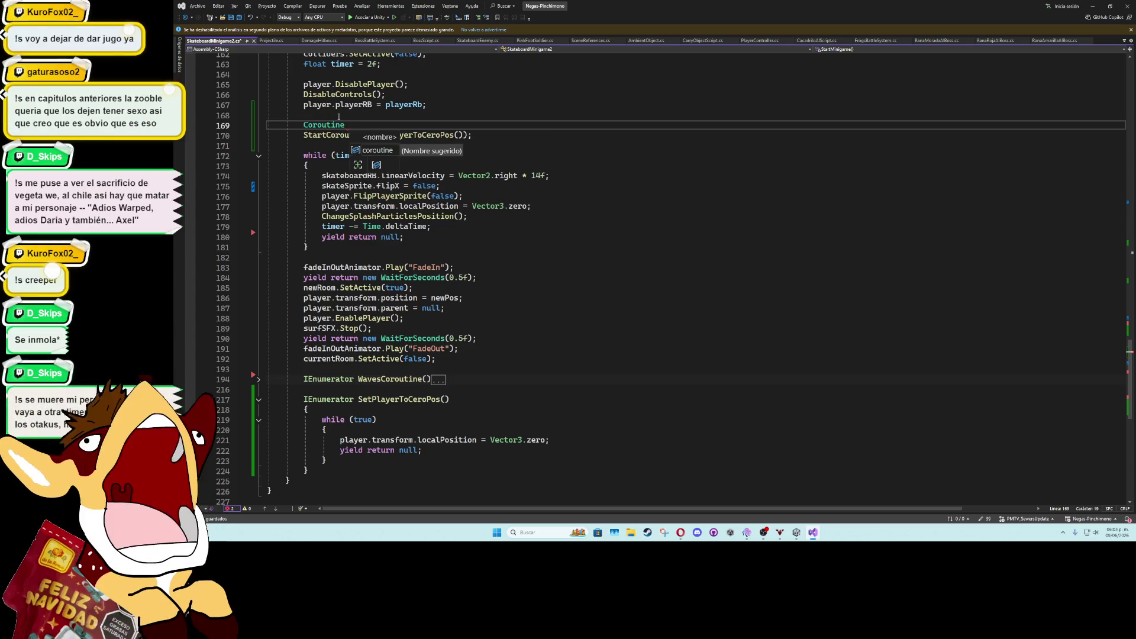
{"action": "type", "text": "m"}
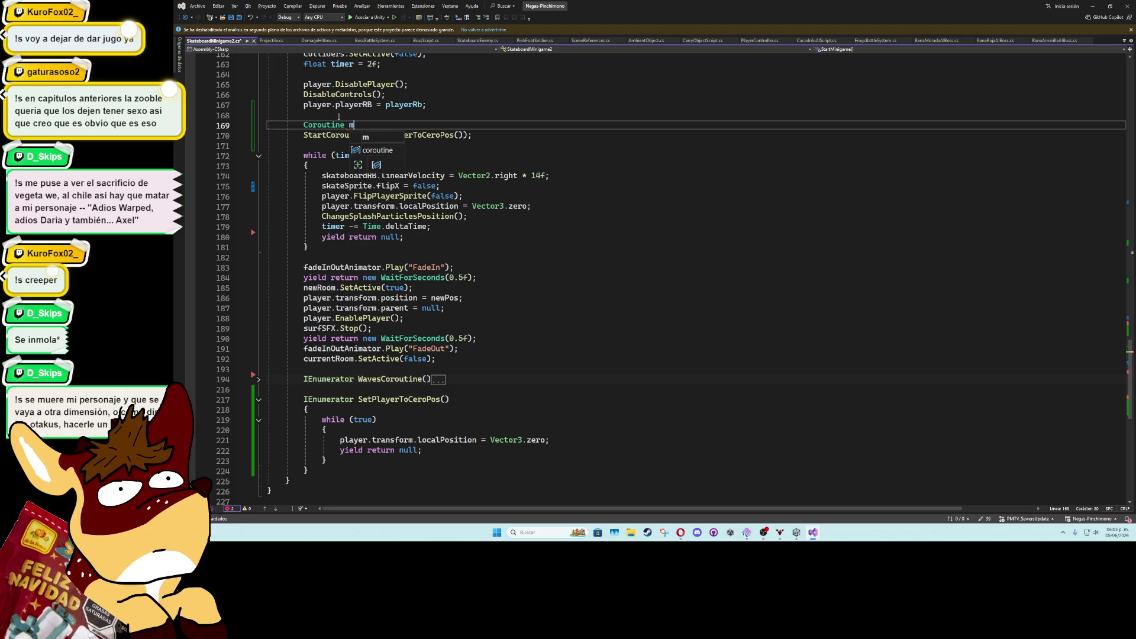
{"action": "type", "text": "ovePlayer"}
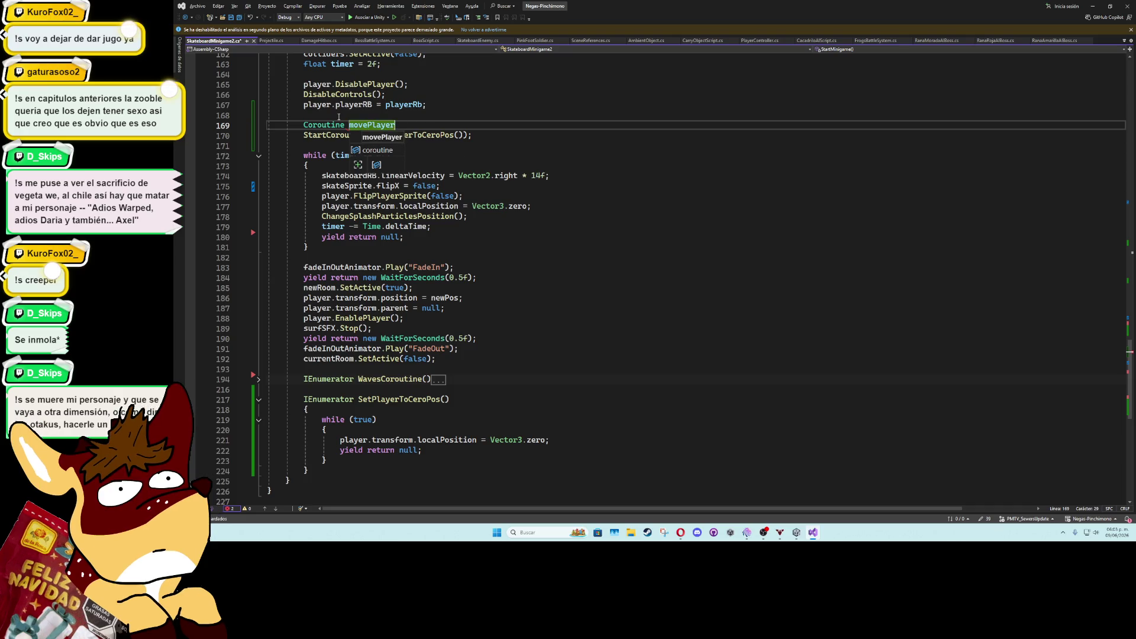
{"action": "type", "text": "ToCeroPosCoroutine"}
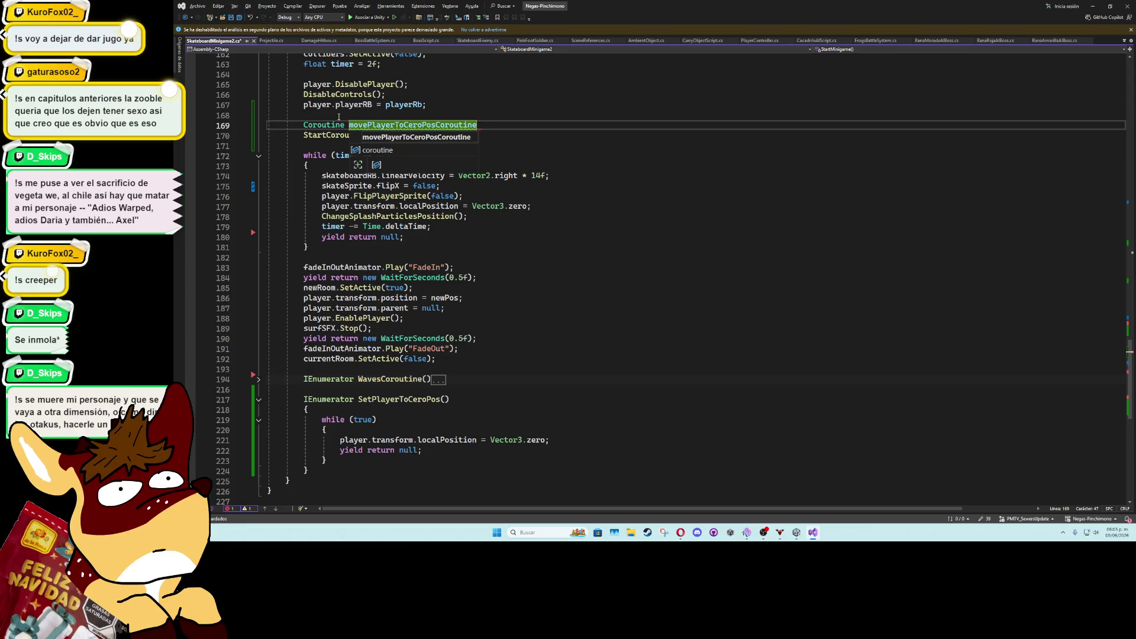
{"action": "type", "text": ";"}
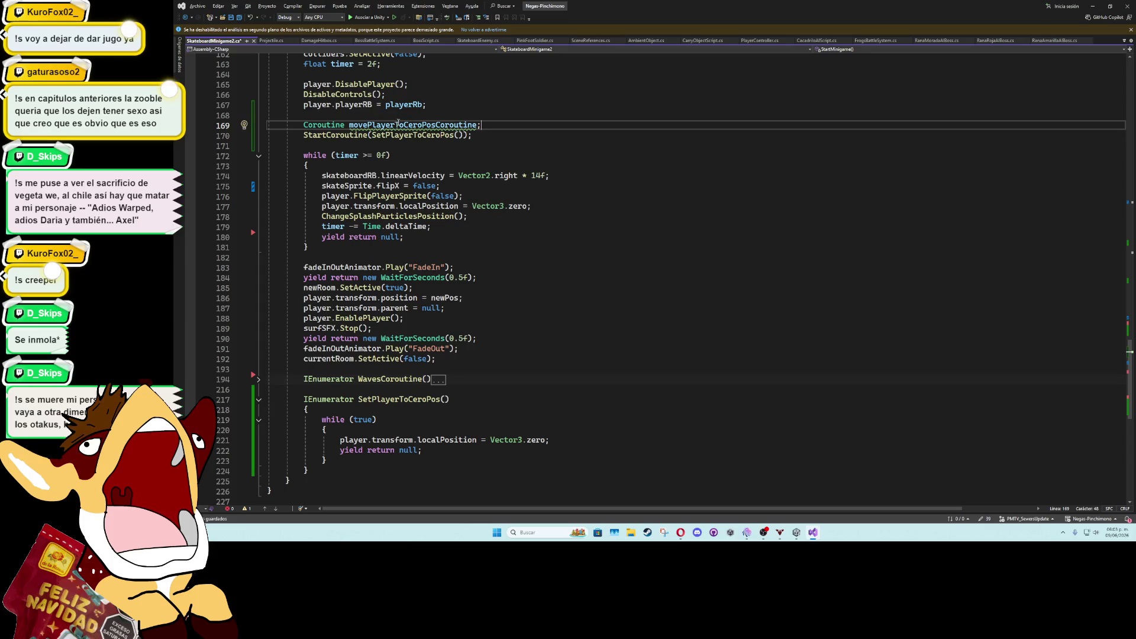
{"action": "left_click", "coordinate": [304, 136]}
{"action": "type", "text": "movePlayerToCeroPosCoroutine ="}
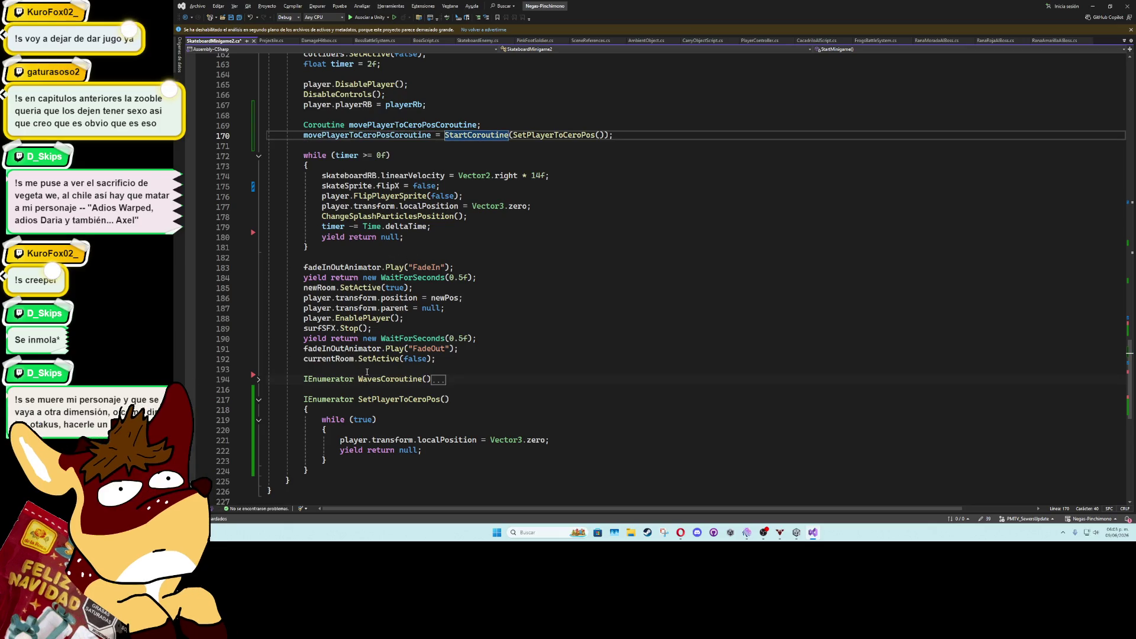
Add StopCoroutine(movePlayerToCeroPosCoroutine) after the WaitForSeconds(0.5f) following FadeIn
{"action": "left_click", "coordinate": [373, 368]}
{"action": "left_click", "coordinate": [461, 321]}
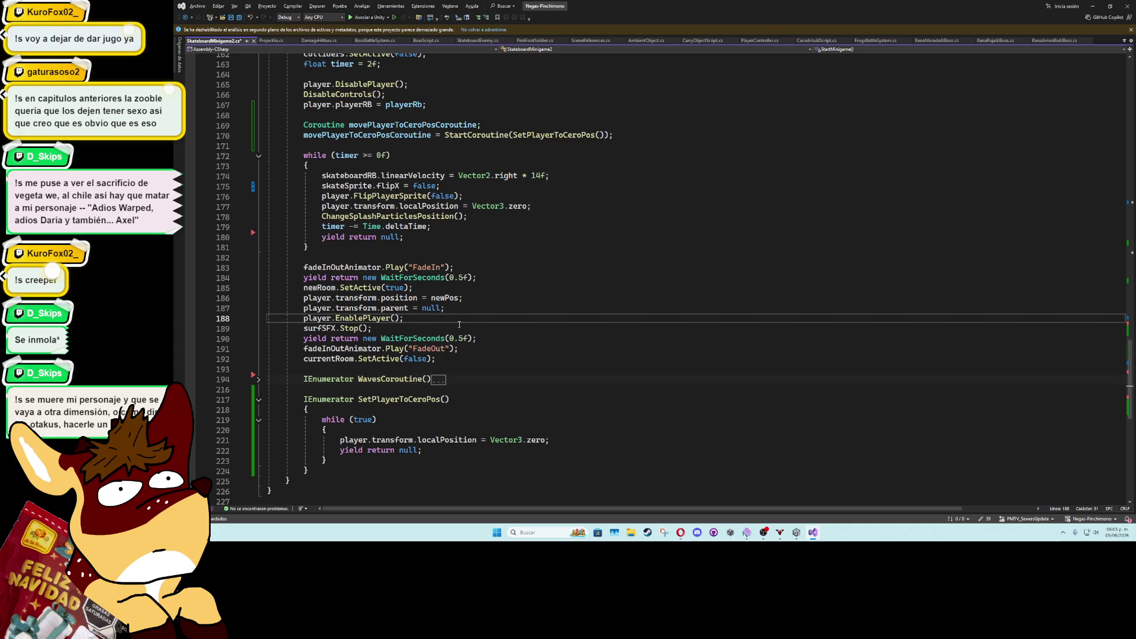
{"action": "left_click", "coordinate": [489, 275]}
{"action": "key", "text": "Return"}
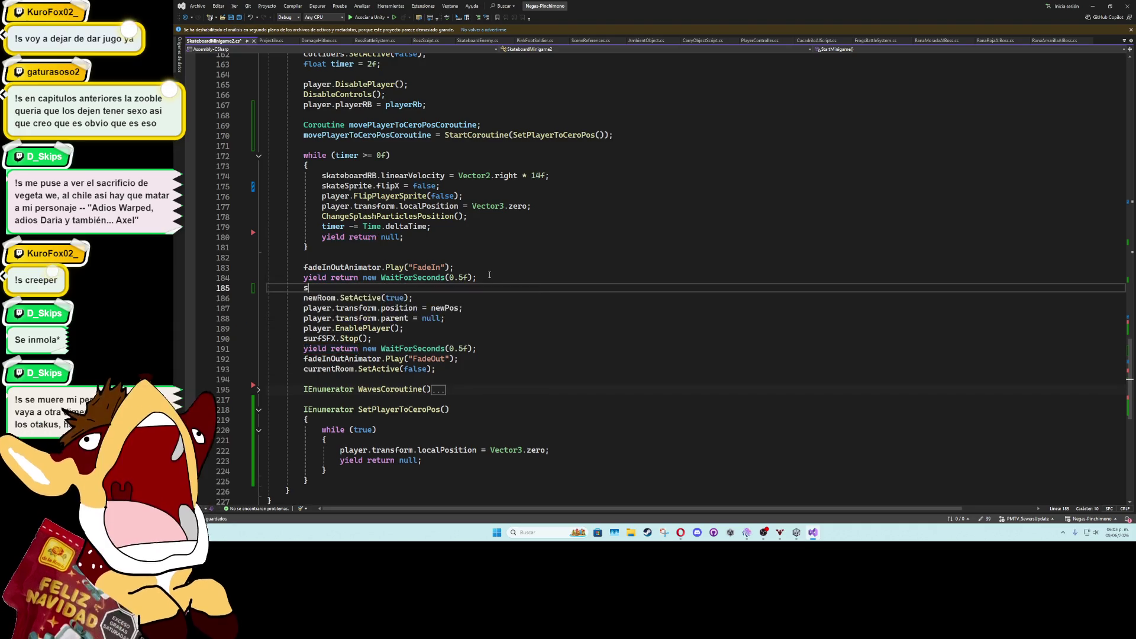
{"action": "type", "text": "stopCo"}
{"action": "key", "text": "Tab"}
{"action": "key", "text": "Left"}
{"action": "key", "text": "Left"}
{"action": "type", "text": "movePlayerToCeroPosCoroutine"}
{"action": "key", "text": "Up"}
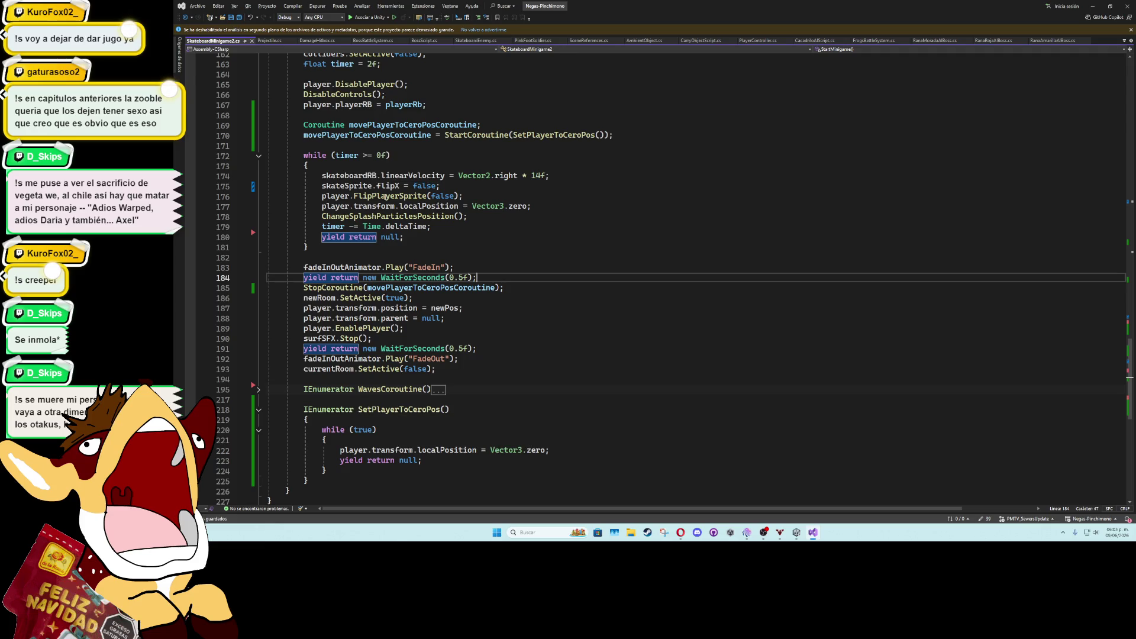
{"action": "scroll", "coordinate": [457, 256], "scroll_direction": "up", "scroll_amount": 2}
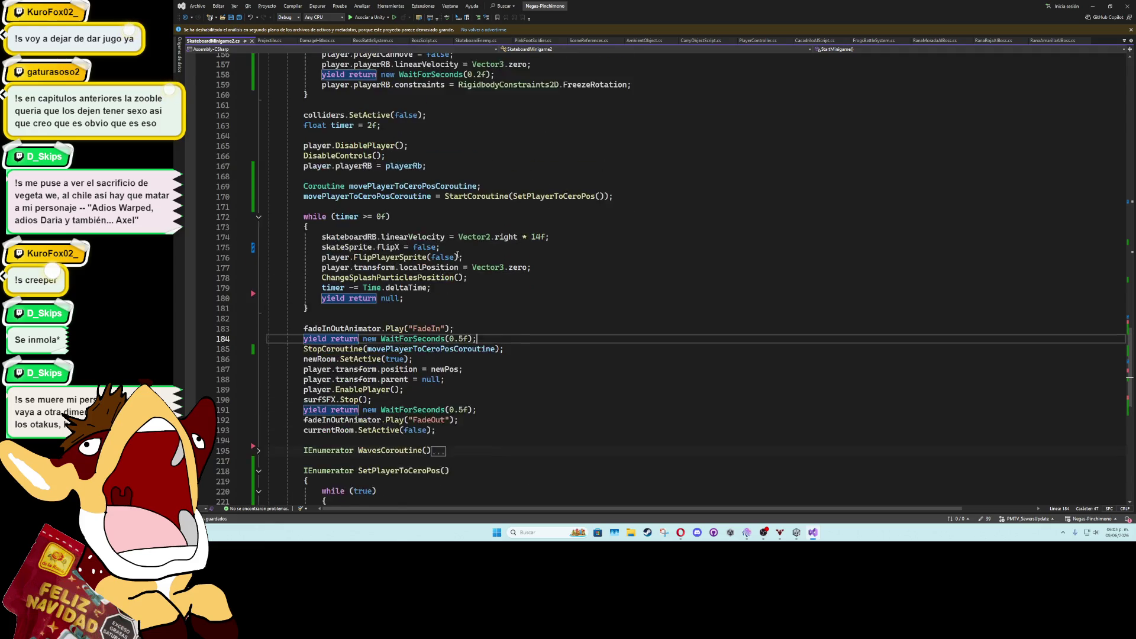
{"action": "scroll", "coordinate": [303, 282], "scroll_direction": "up", "scroll_amount": 3}
{"action": "left_click_drag", "start_coordinate": [302, 277], "coordinate": [626, 288]}
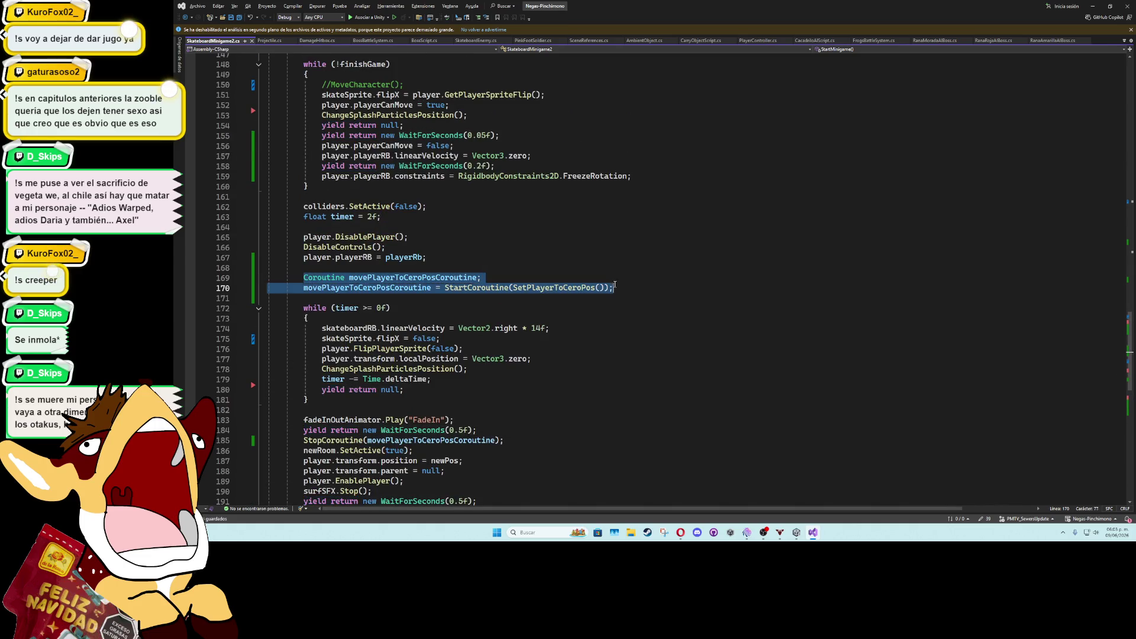
Move the coroutine declaration and start lines above while (!finishGame), removing the extra blank line
{"action": "key", "text": "alt+Up"}
{"action": "key", "text": "alt+Up"}
{"action": "key", "text": "alt+Up"}
{"action": "key", "text": "alt+Up"}
{"action": "key", "text": "alt+Up"}
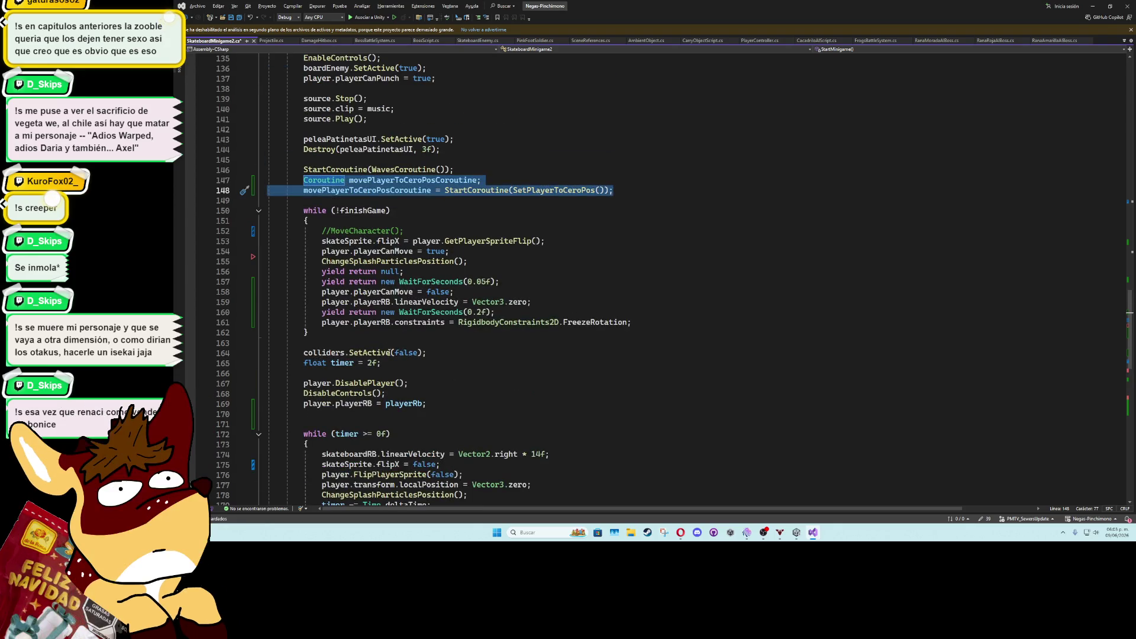
{"action": "left_click", "coordinate": [449, 414]}
{"action": "key", "text": "Delete"}
{"action": "left_click", "coordinate": [438, 384]}
{"action": "left_click", "coordinate": [388, 342]}
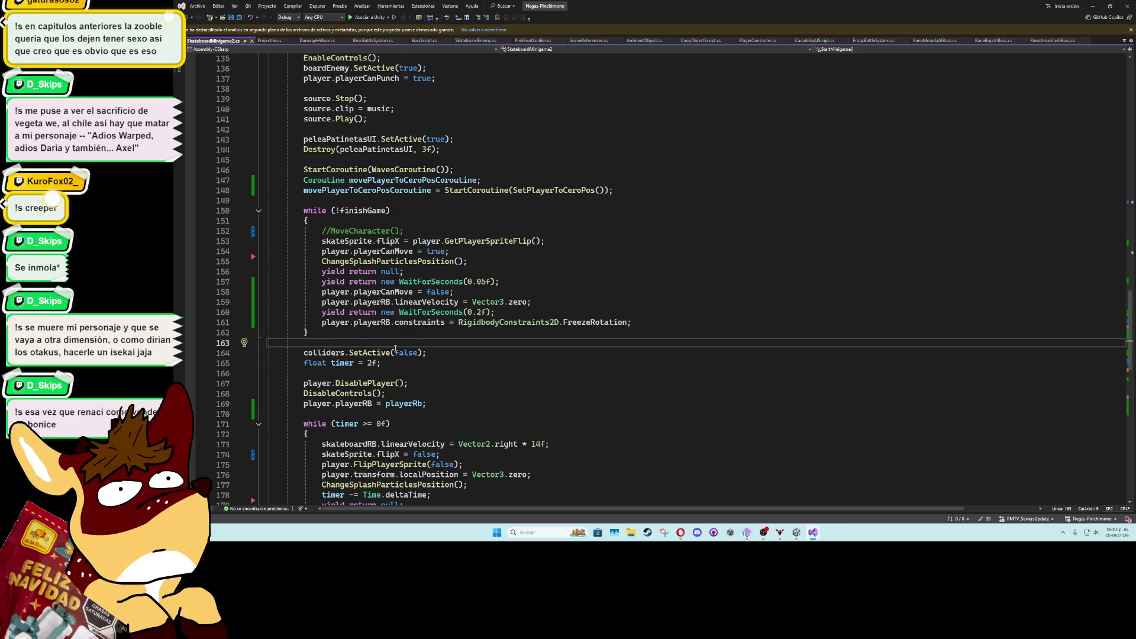
{"action": "left_click", "coordinate": [479, 211]}
Save the script and start Play mode in Unity
{"action": "key", "text": "ctrl+s"}
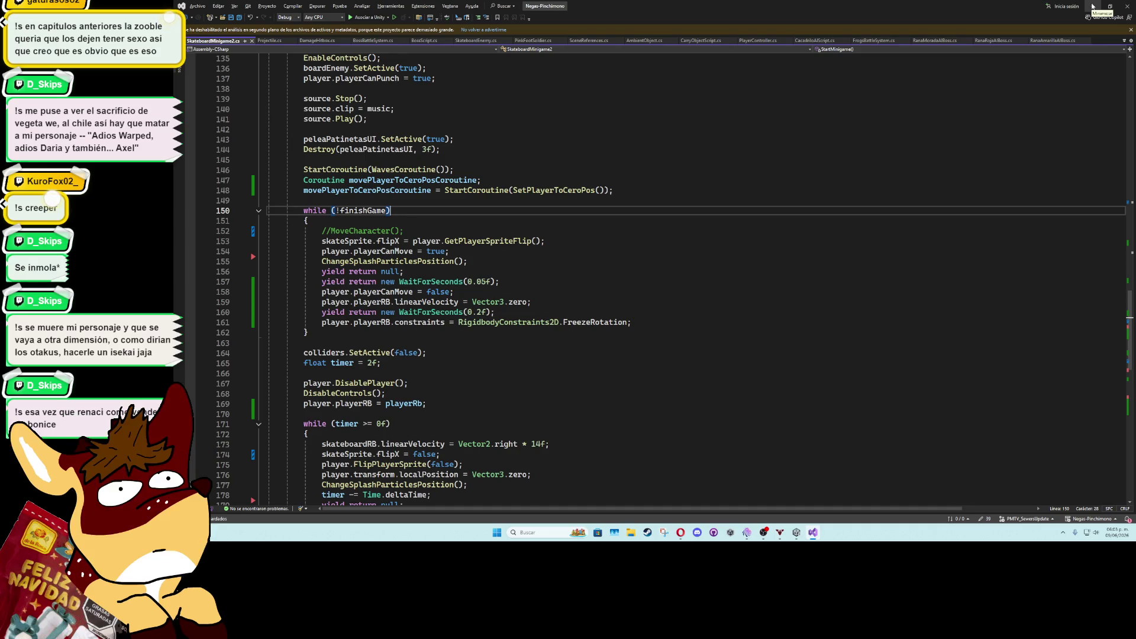
{"action": "left_click", "coordinate": [1093, 5]}
{"action": "left_click", "coordinate": [667, 23]}
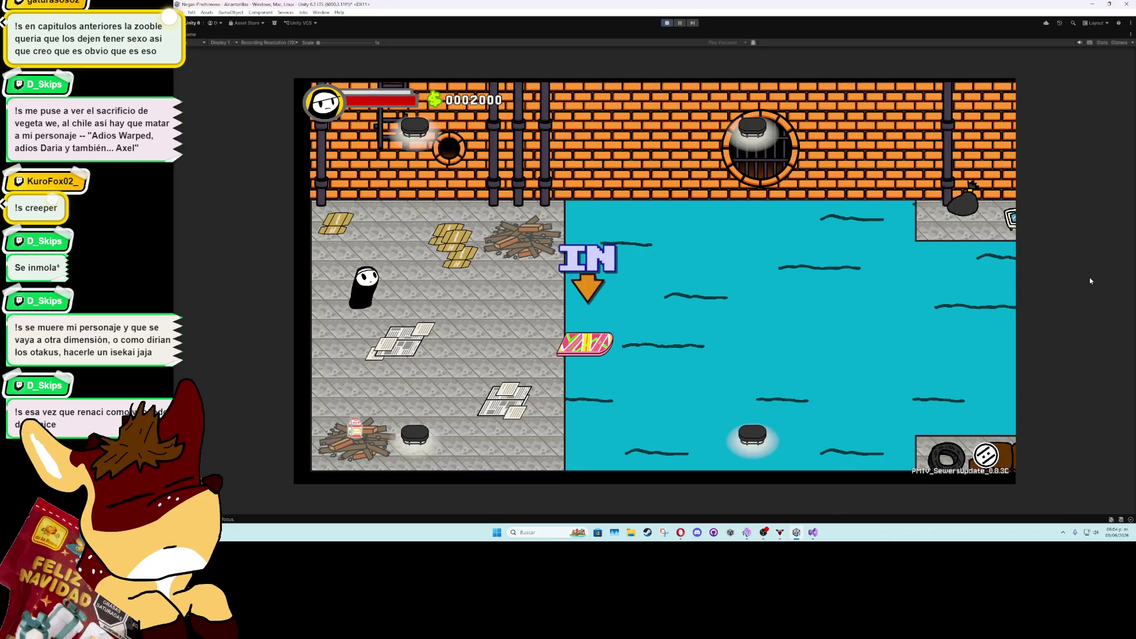
Ride onto the board, steer into and attack the pink board enemies, then stop and return to the code
{"action": "key", "text": "d"}
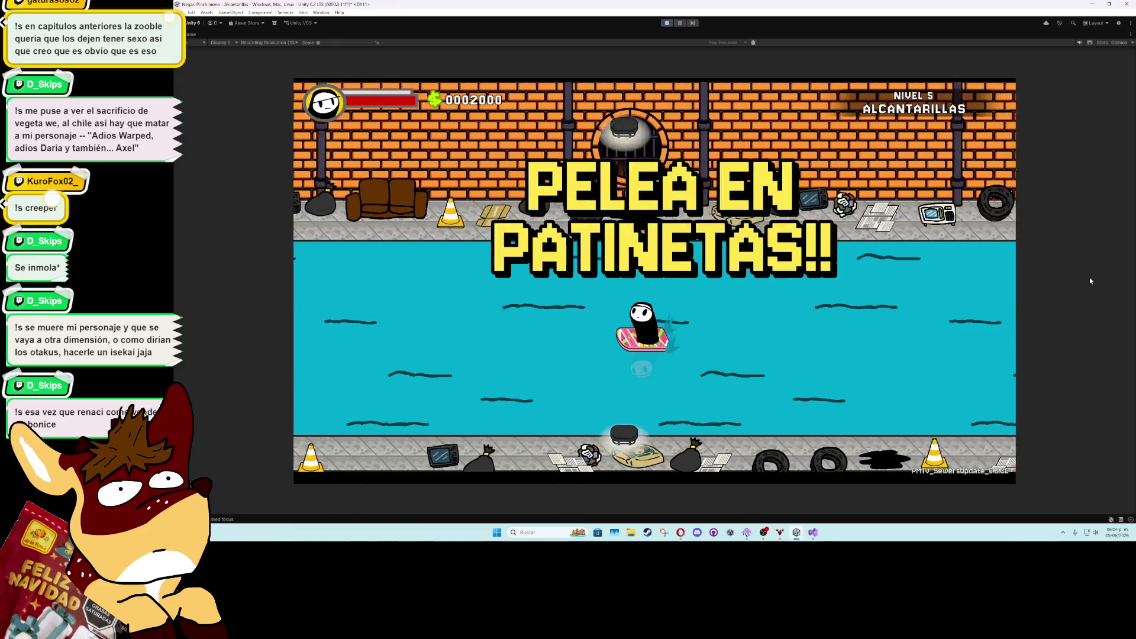
{"action": "key", "text": "s"}
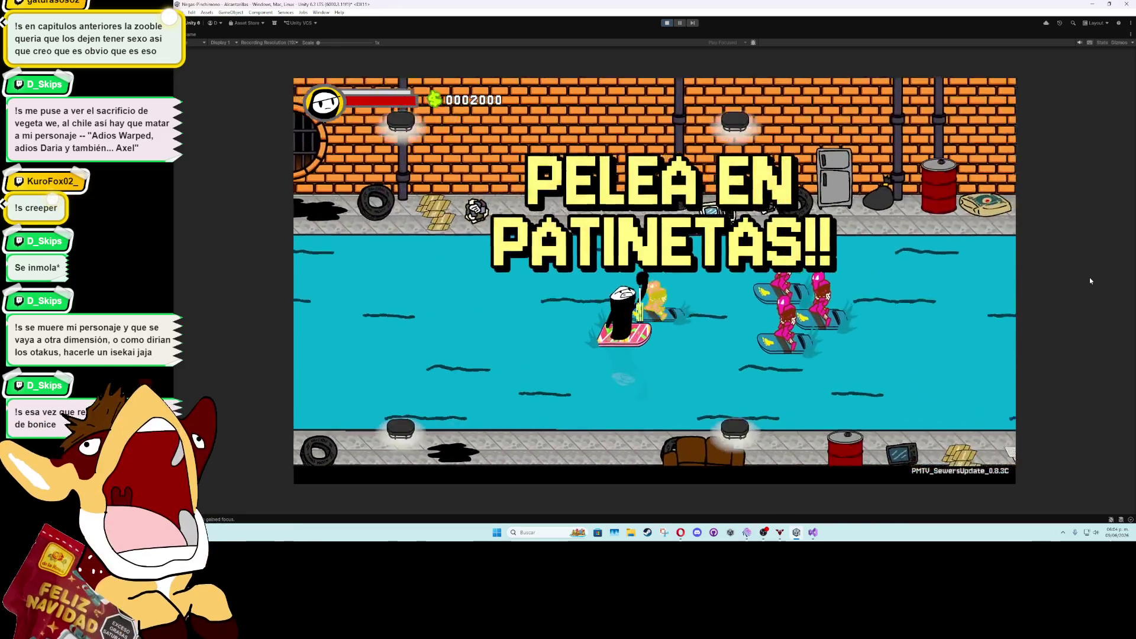
{"action": "key", "text": "j"}
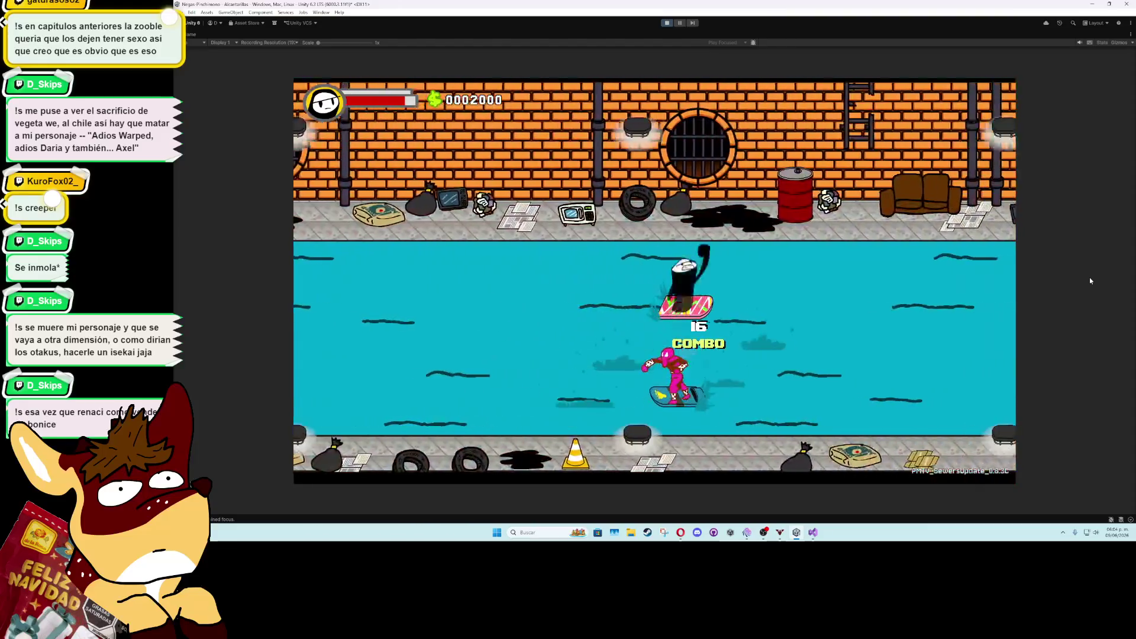
{"action": "key", "text": "a"}
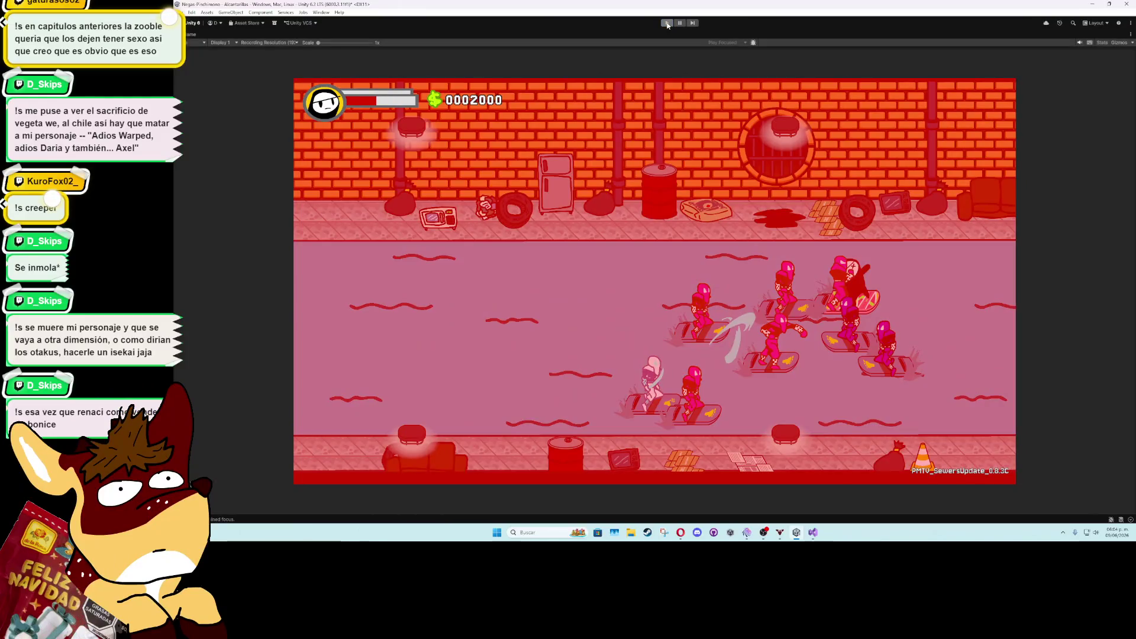
{"action": "left_click", "coordinate": [666, 25]}
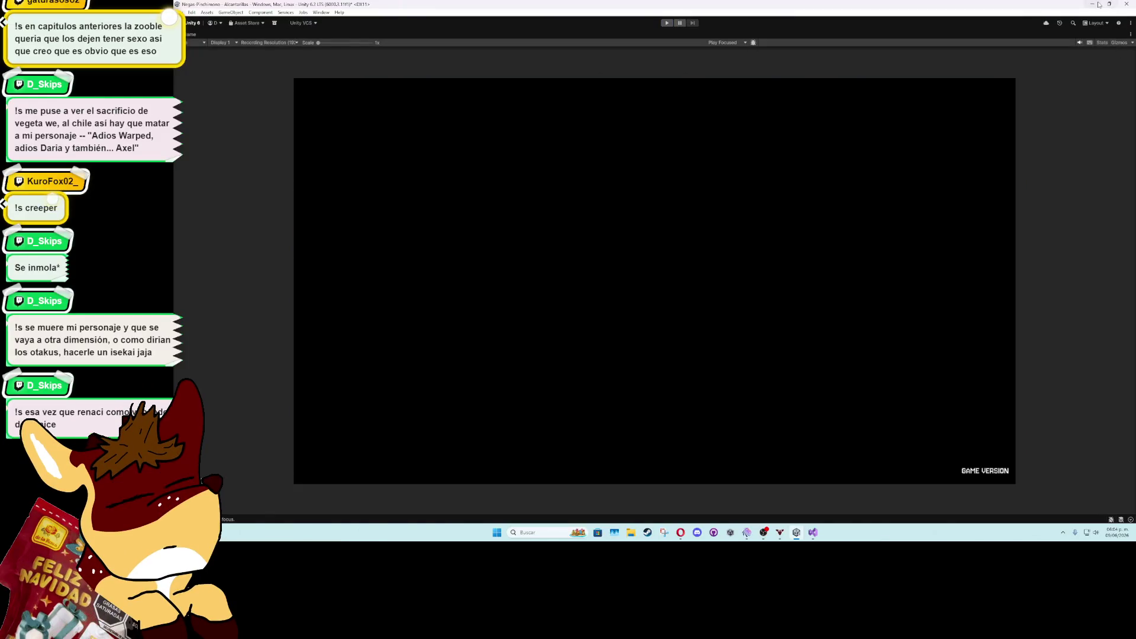
{"action": "key", "text": "super+d"}
{"action": "left_click", "coordinate": [813, 532]}
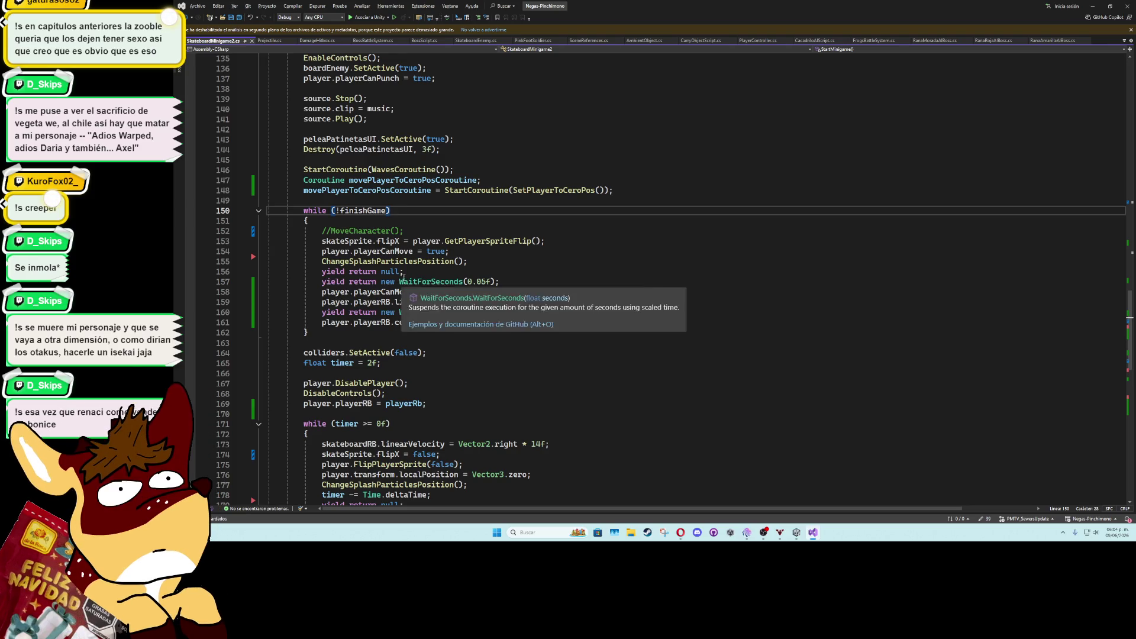
Add an if (player.punchComboHitbox.activeSelf) block after yield return null
{"action": "left_click", "coordinate": [572, 269]}
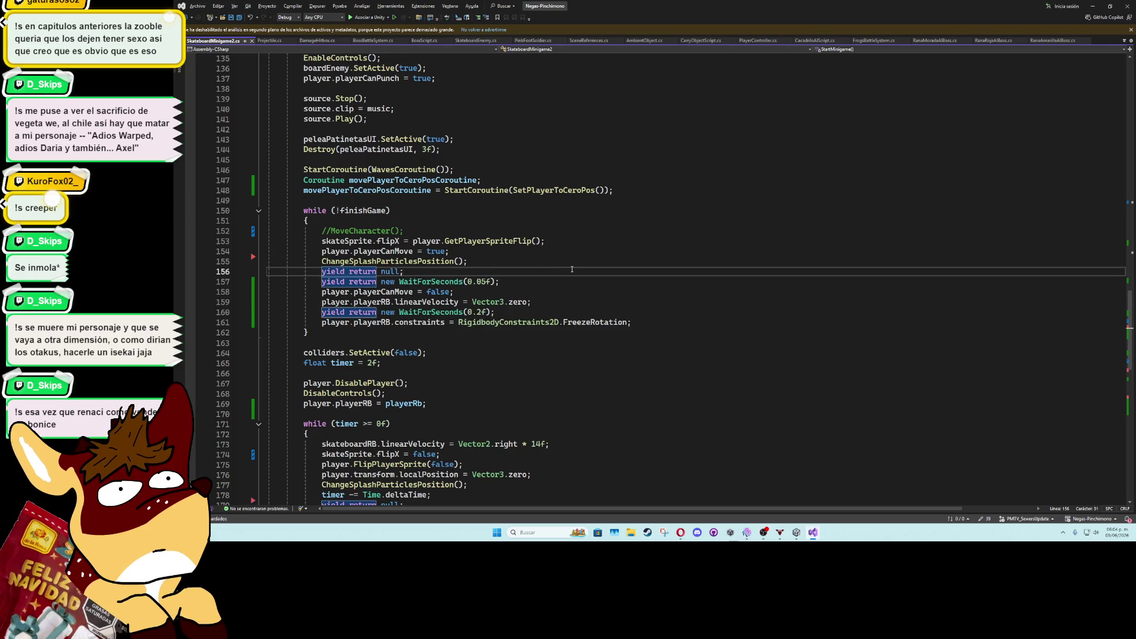
{"action": "key", "text": "Return"}
{"action": "key", "text": "Return"}
{"action": "type", "text": "if("}
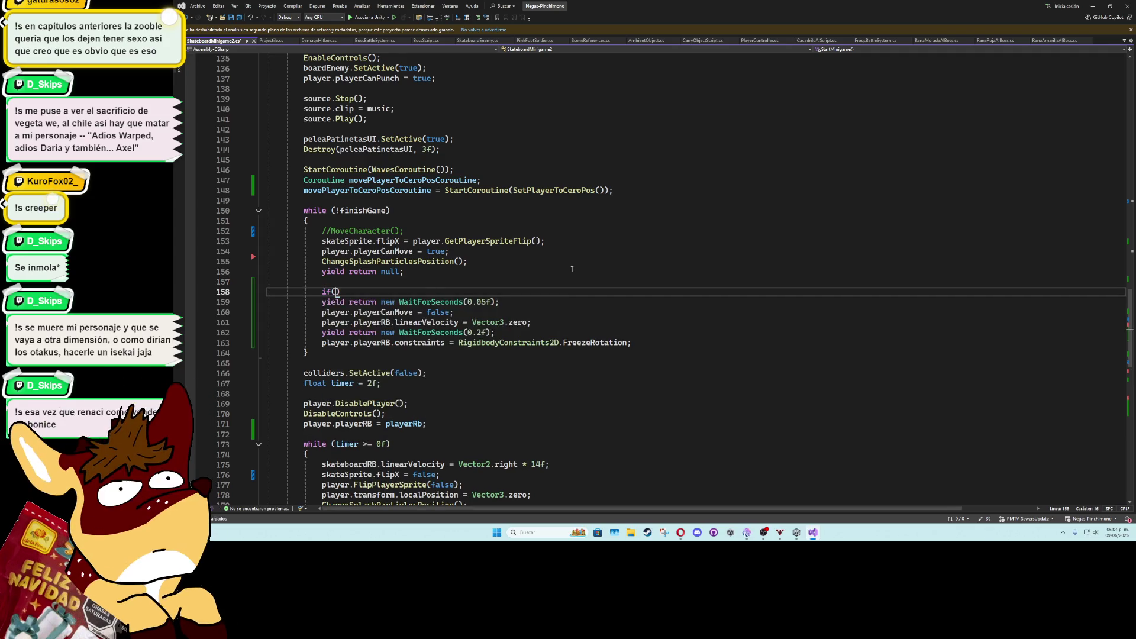
{"action": "type", "text": "player"}
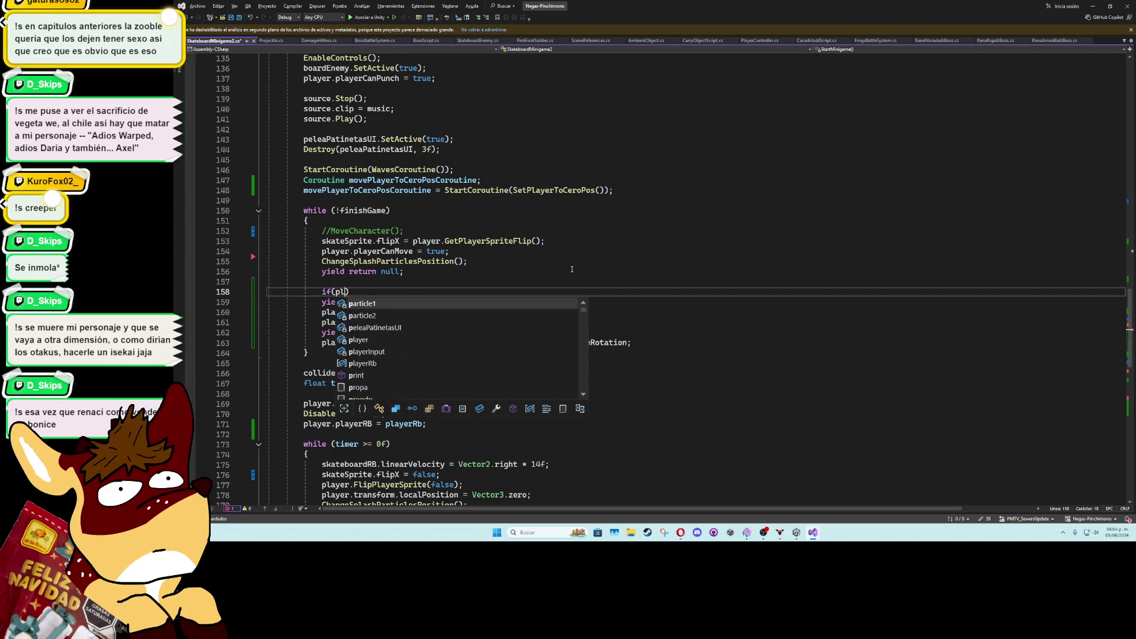
{"action": "type", "text": ".punch"}
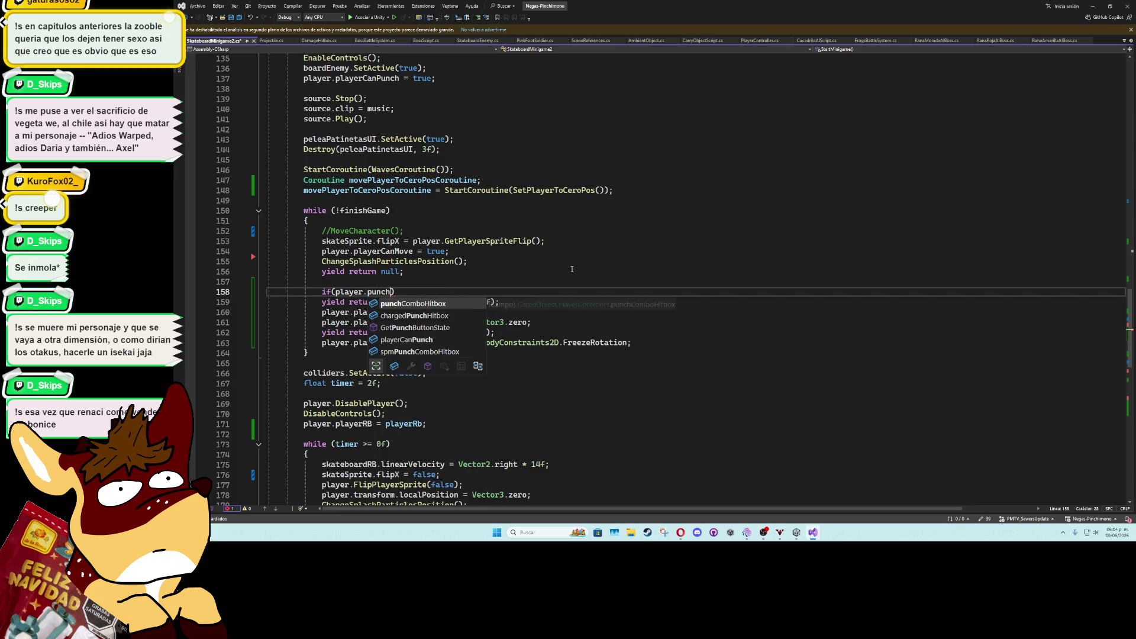
{"action": "key", "text": "Down"}
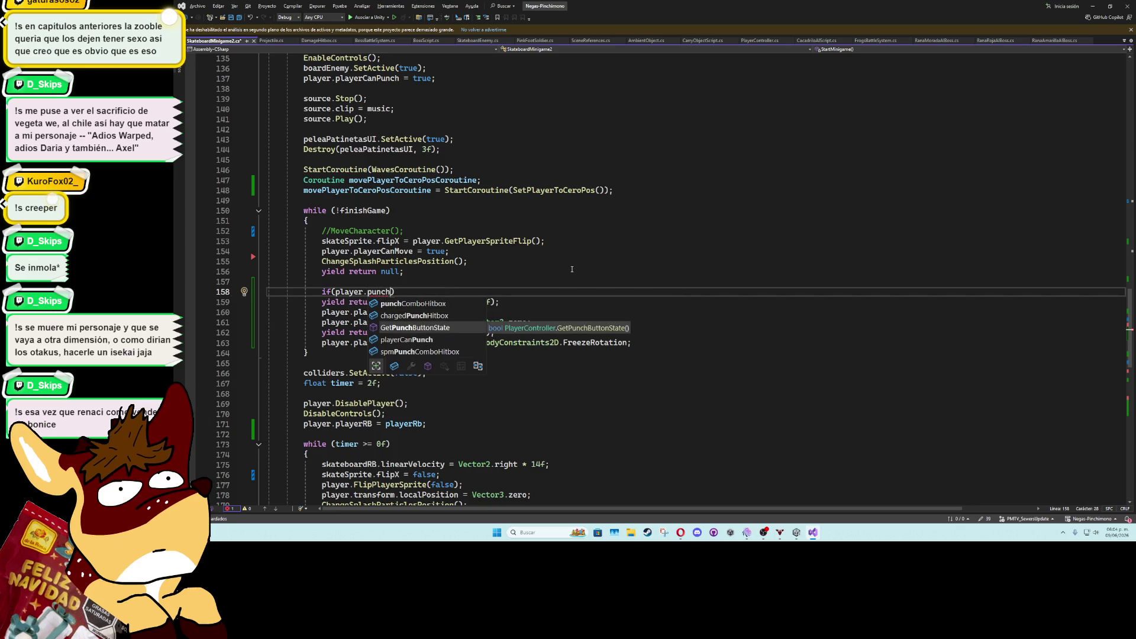
{"action": "key", "text": "Down"}
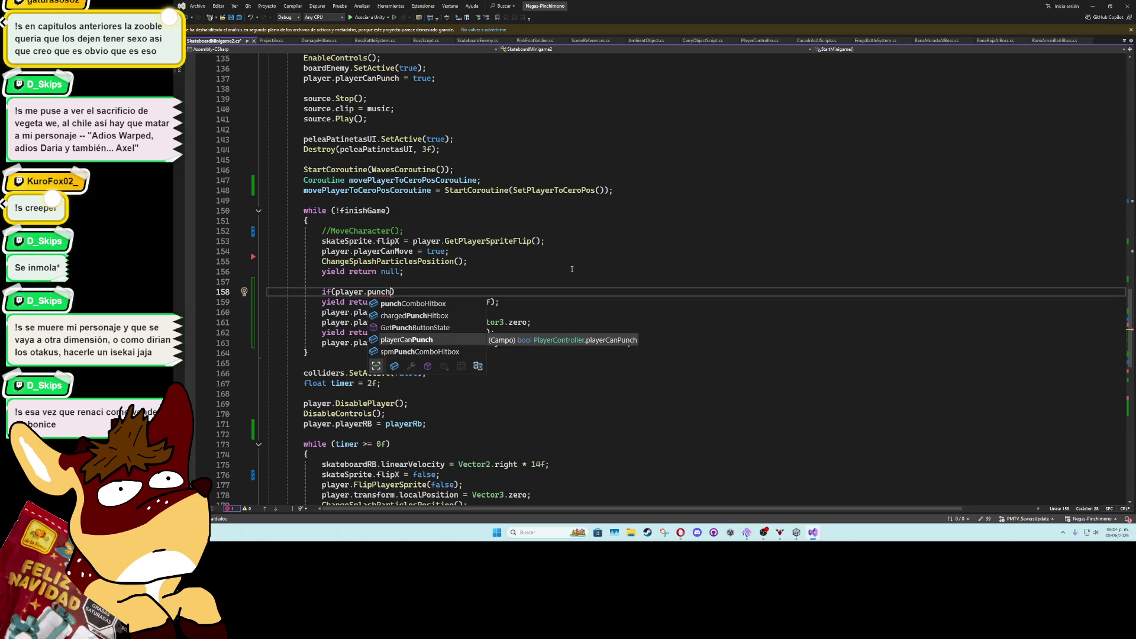
{"action": "key", "text": "Up"}
{"action": "key", "text": "Up"}
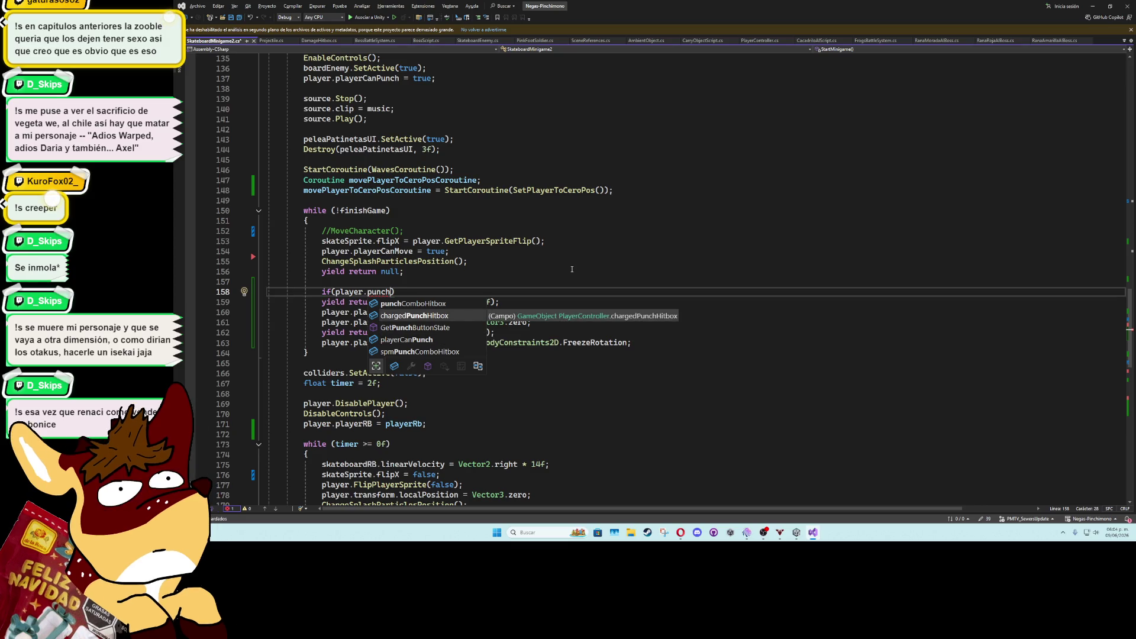
{"action": "key", "text": "Up"}
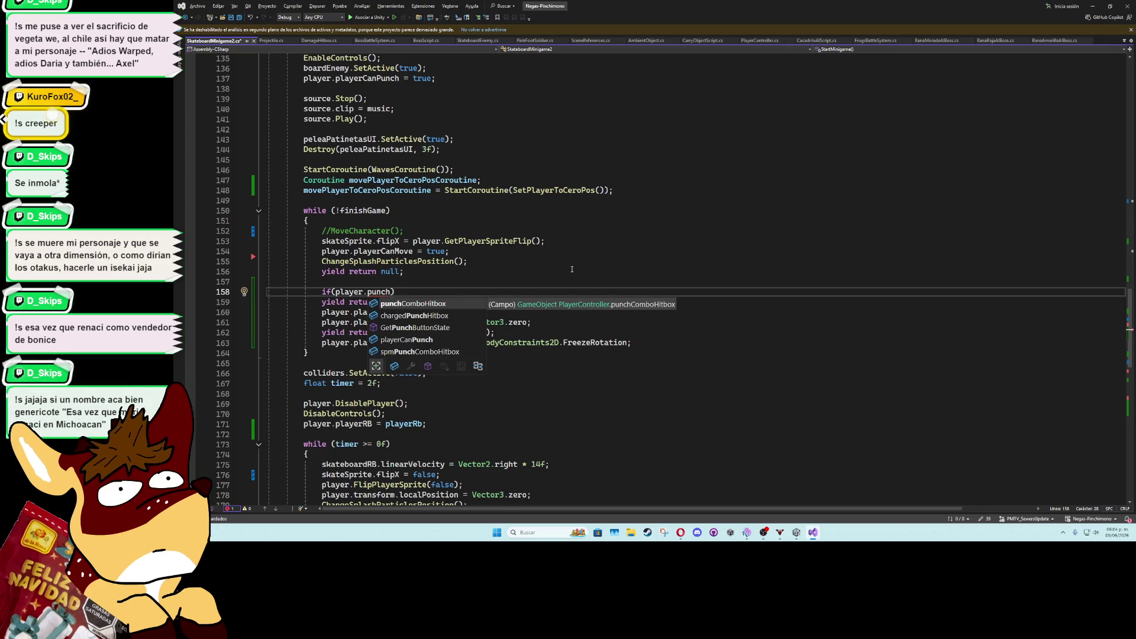
{"action": "key", "text": "Tab"}
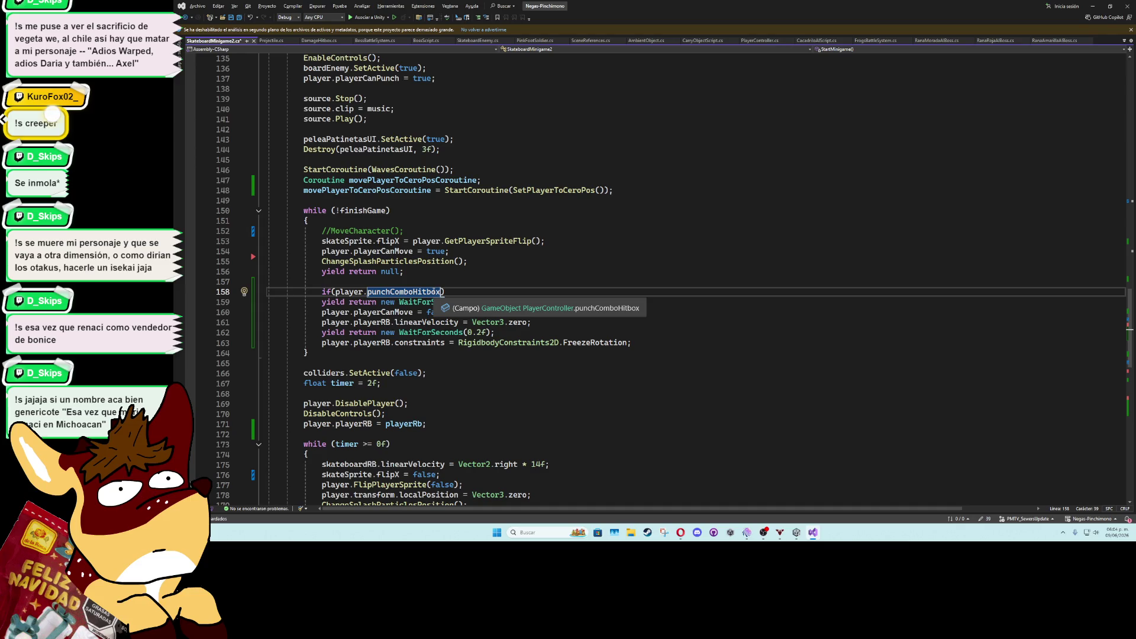
{"action": "type", "text": ".activeSelf"}
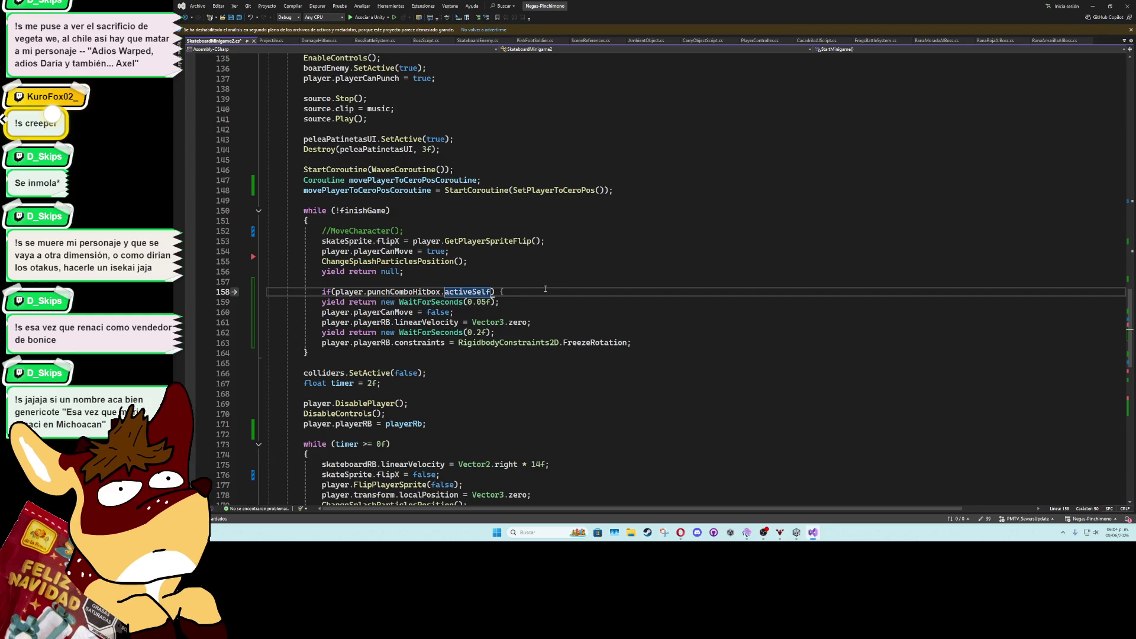
{"action": "type", "text": "{"}
{"action": "key", "text": "Return"}
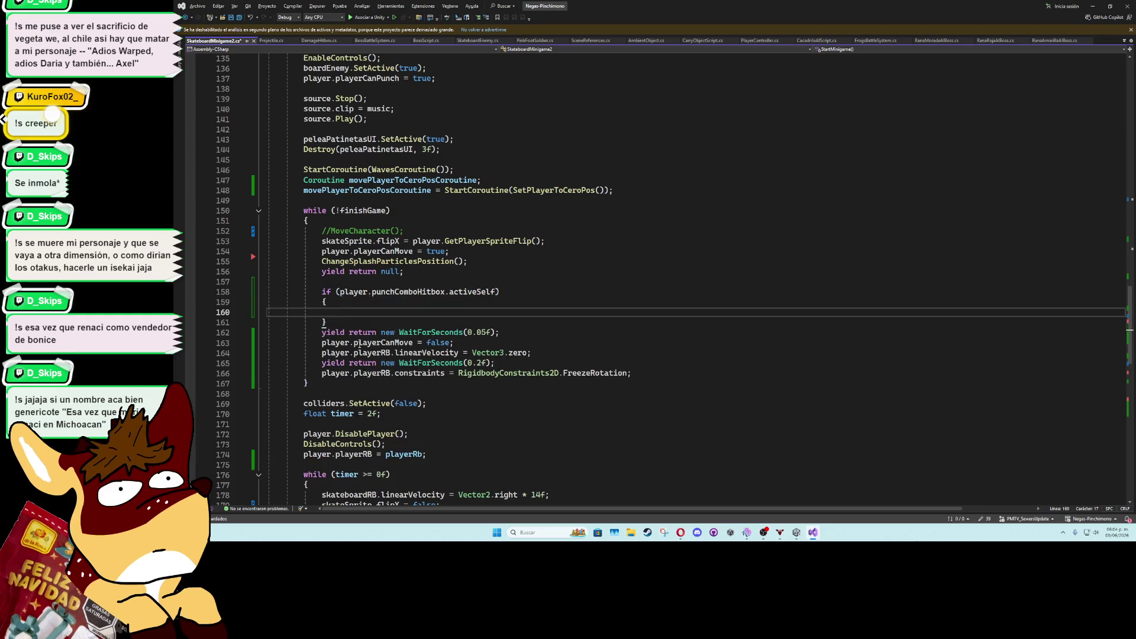
Move the wait-and-stop lines inside the if block and minimise Visual Studio
{"action": "left_click_drag", "start_coordinate": [320, 335], "coordinate": [650, 371]}
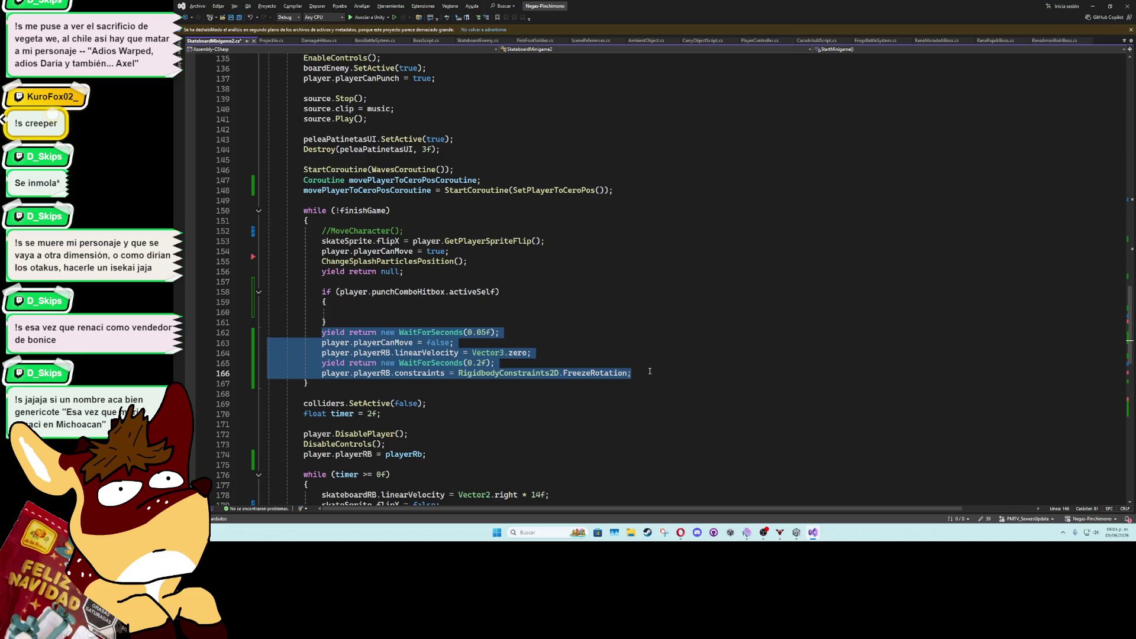
{"action": "key", "text": "alt+Up"}
{"action": "key", "text": "alt+Up"}
{"action": "key", "text": "Tab"}
{"action": "left_click", "coordinate": [593, 285]}
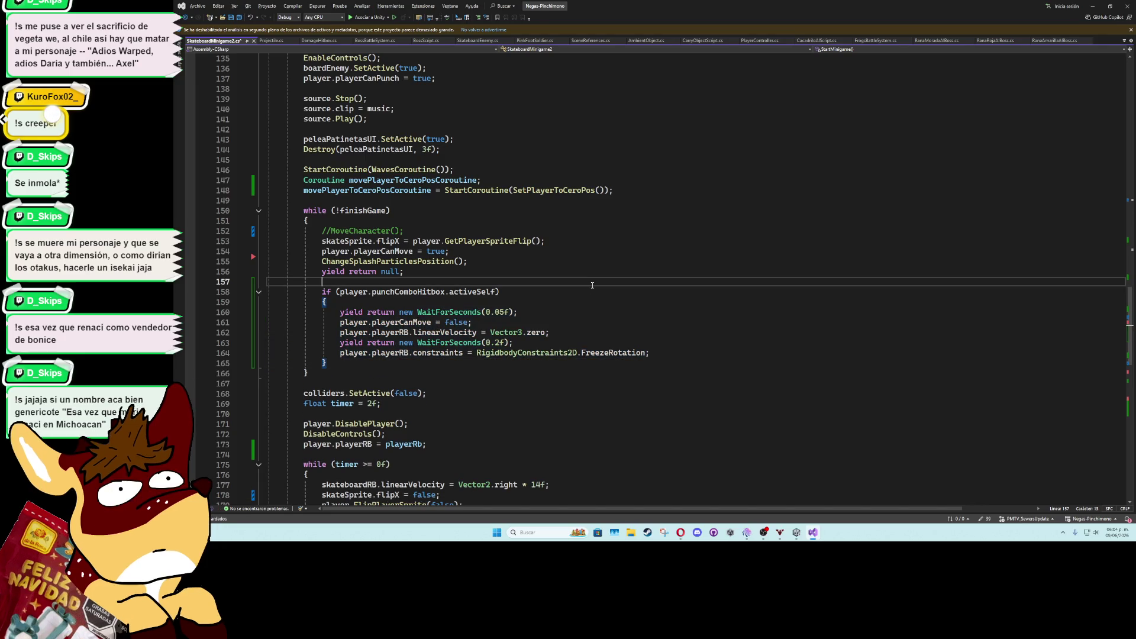
{"action": "left_click", "coordinate": [1093, 6]}
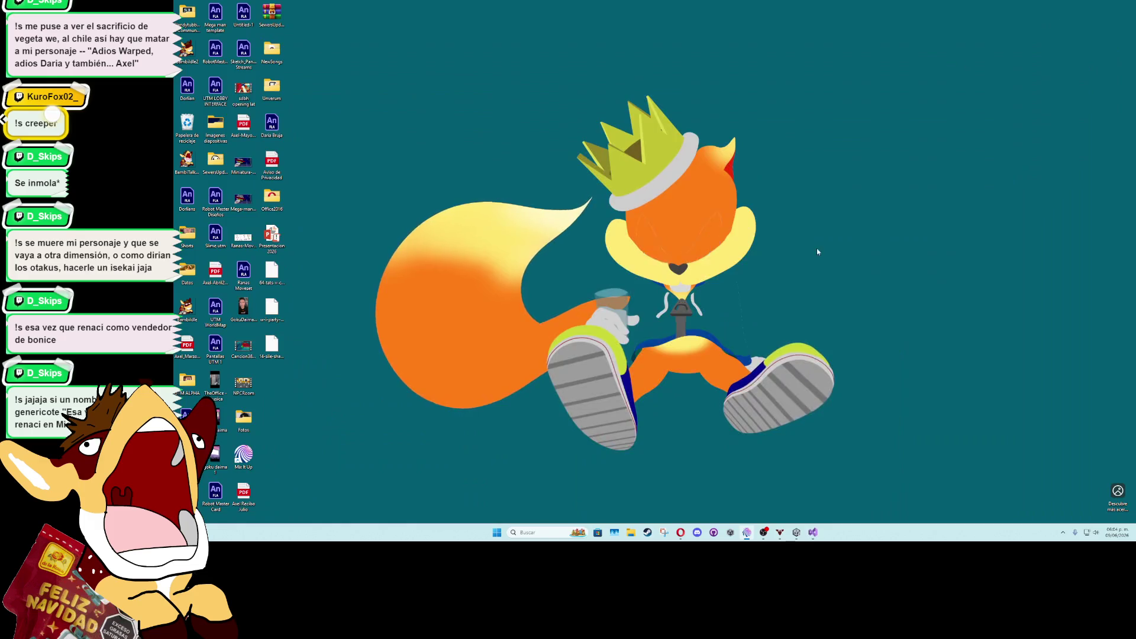
Playtest the skateboard fight with the hitbox-gated code, reaching a 32 combo, then stop
{"action": "mouse_move", "coordinate": [796, 533]}
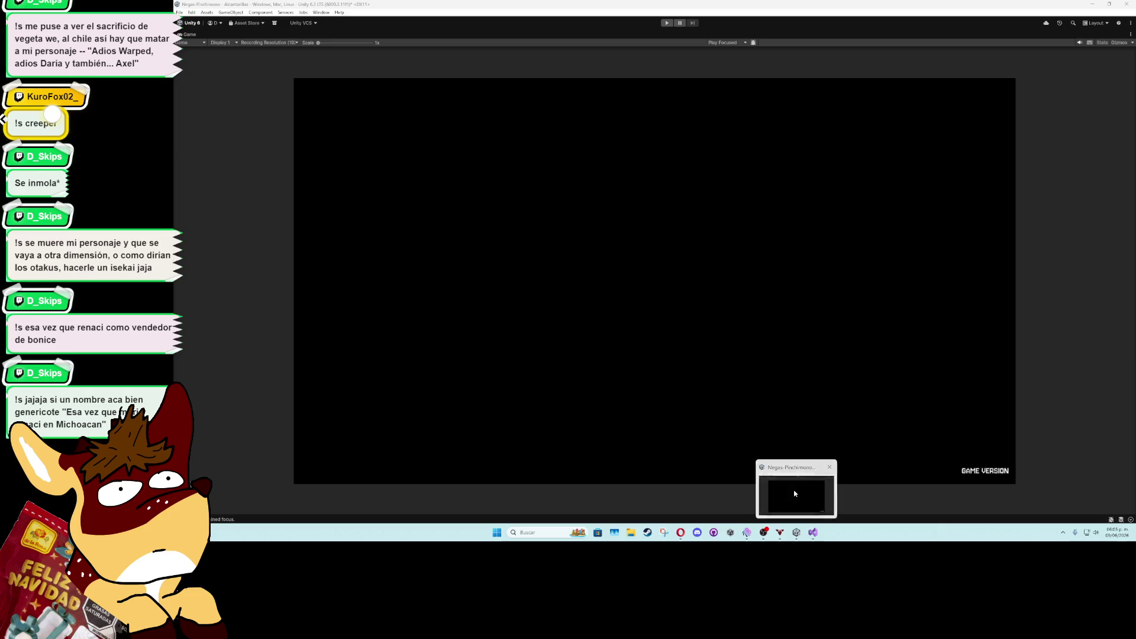
{"action": "left_click", "coordinate": [796, 491]}
{"action": "left_click", "coordinate": [667, 23]}
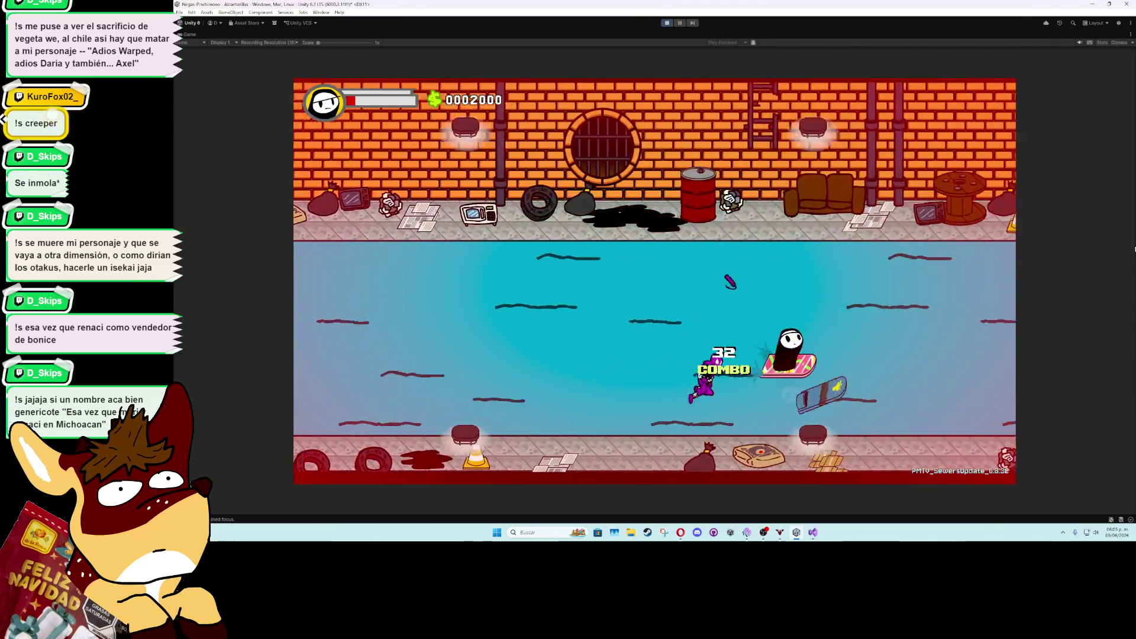
{"action": "key", "text": "ctrl+p"}
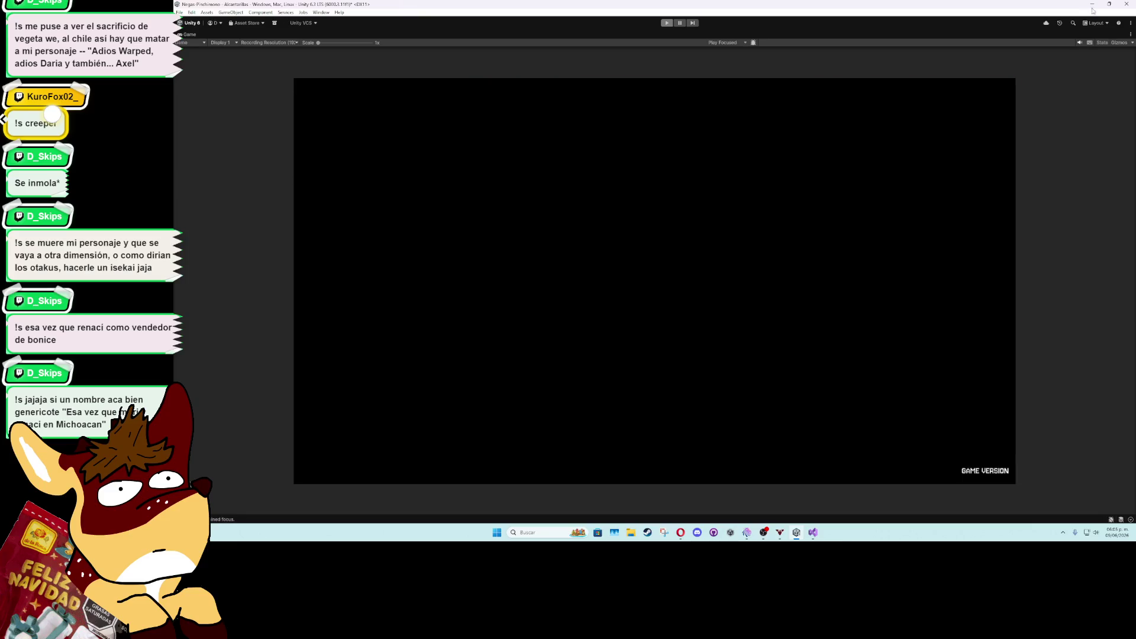
In SkateboardMinigame2.cs, add a new line after StartCoroutine(SetPlayerToCeroPos()) and start typing player.speed
{"action": "left_click", "coordinate": [1092, 5]}
{"action": "left_click", "coordinate": [813, 532]}
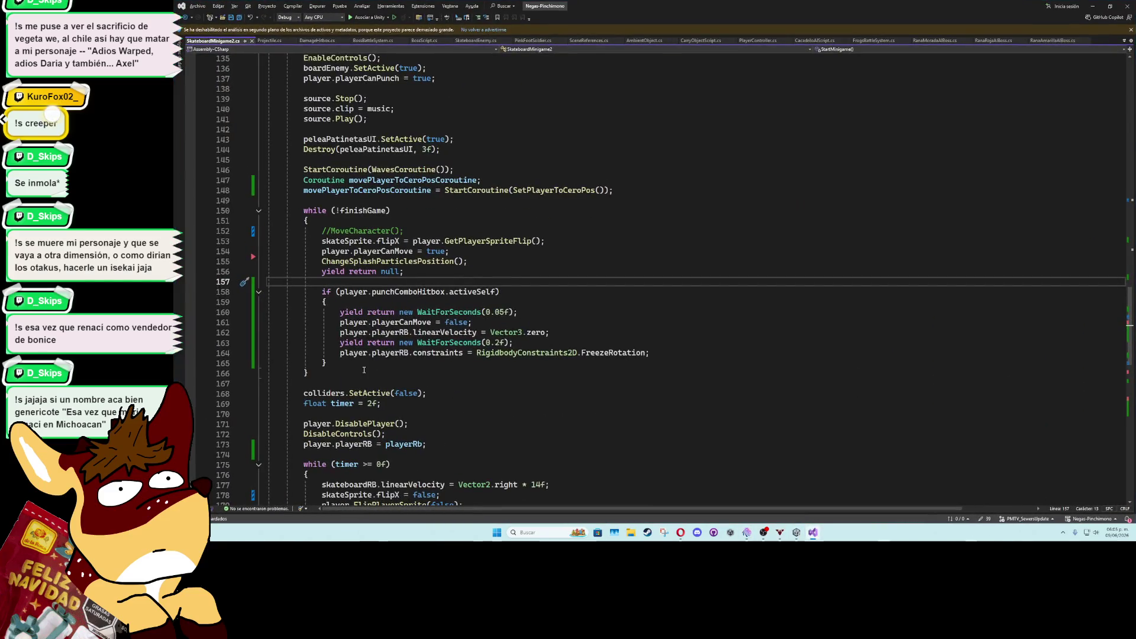
{"action": "left_click", "coordinate": [503, 200]}
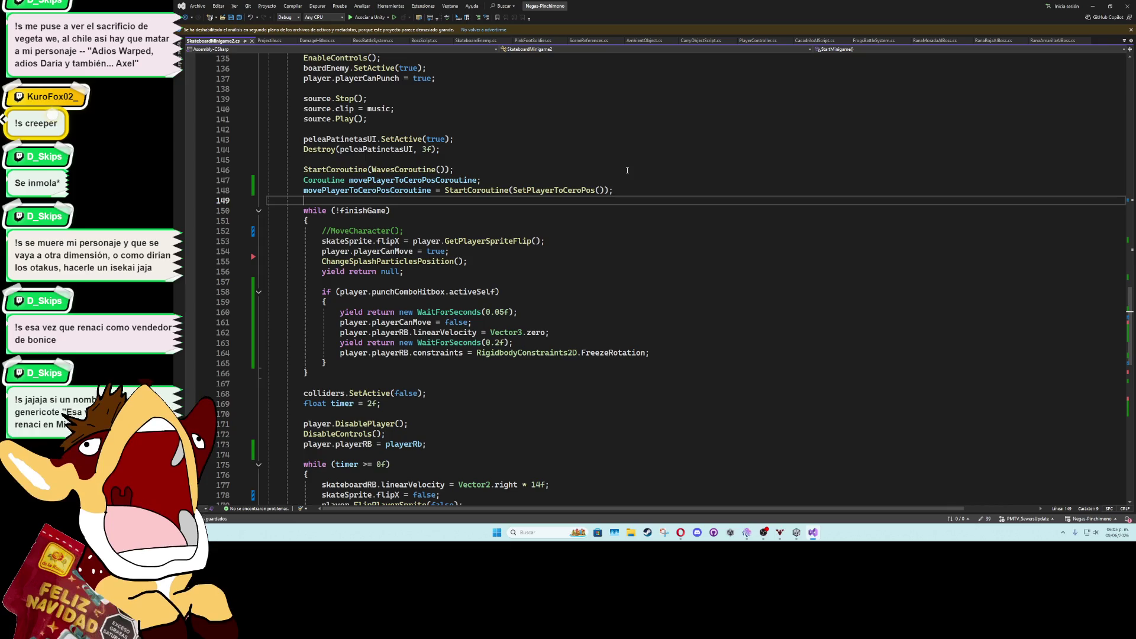
{"action": "key", "text": "Return"}
{"action": "key", "text": "Up"}
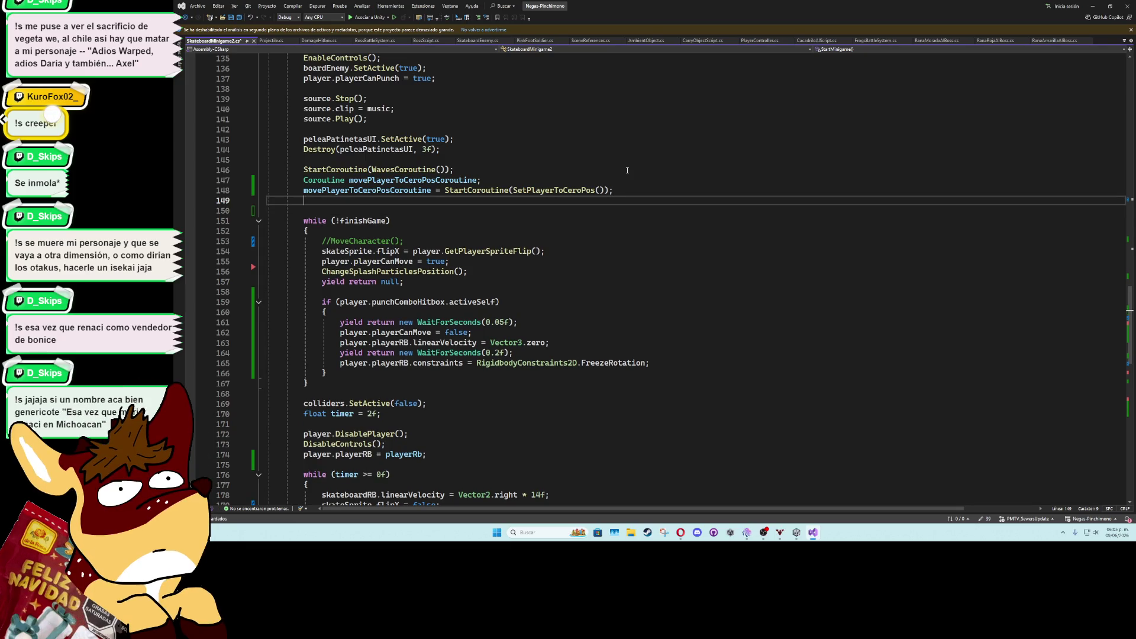
{"action": "type", "text": "player.spo"}
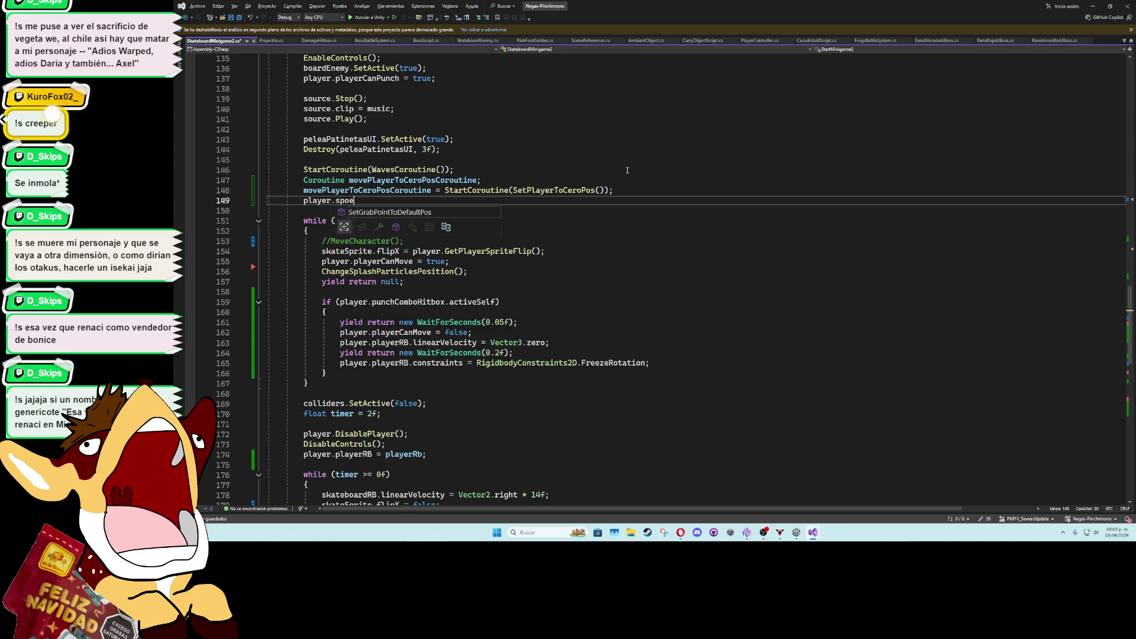
{"action": "type", "text": "ed"}
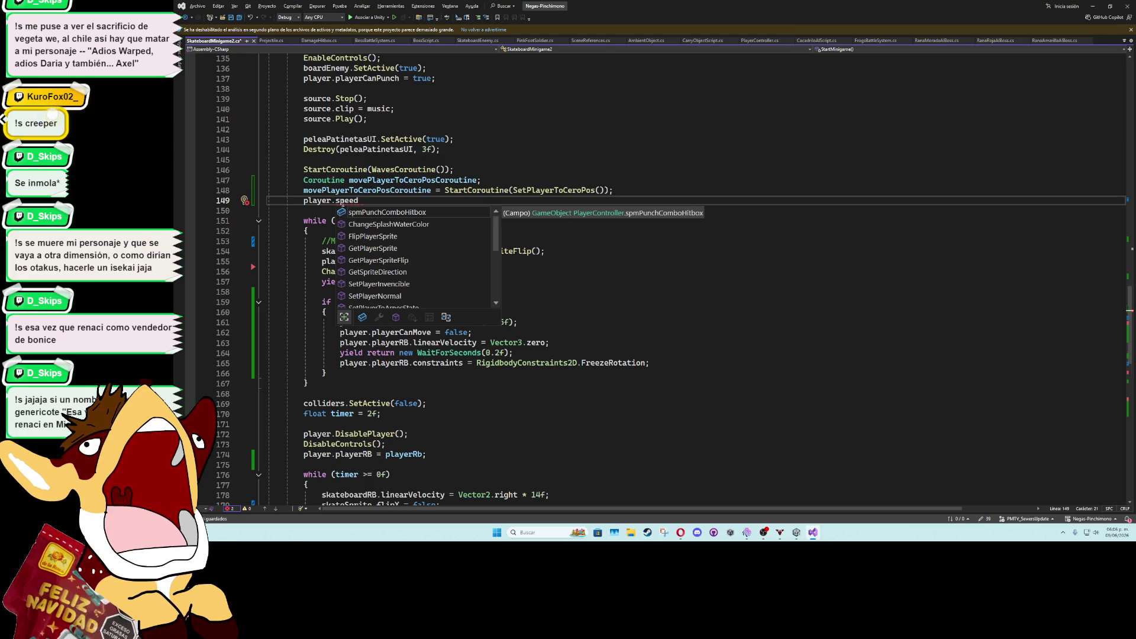
{"action": "left_click", "coordinate": [389, 190]}
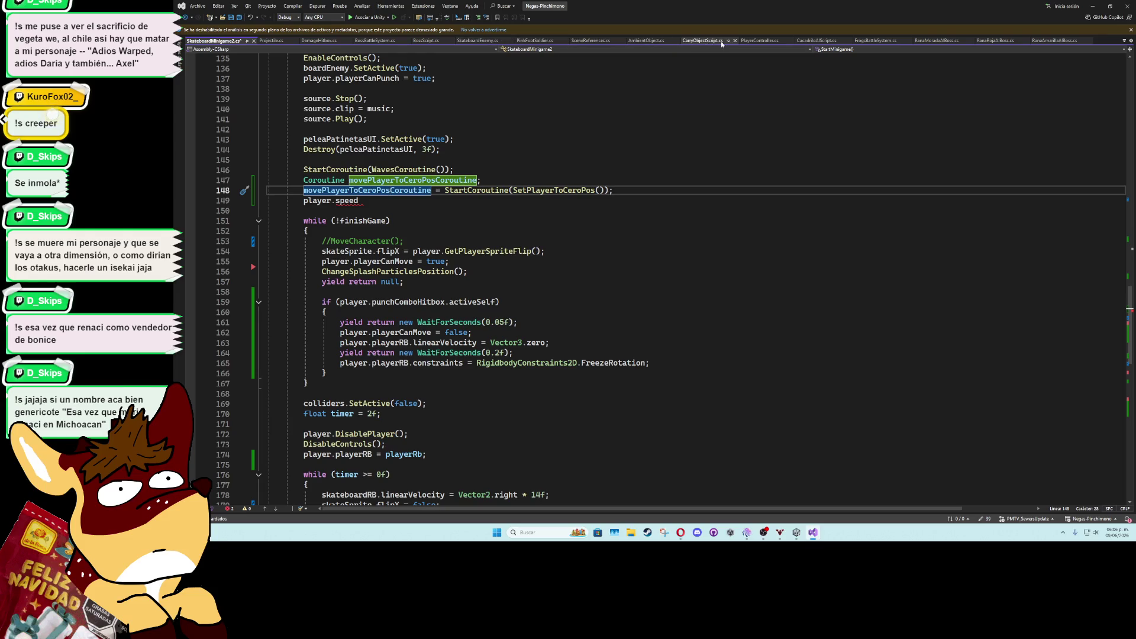
{"action": "left_click", "coordinate": [760, 41]}
{"action": "scroll", "coordinate": [366, 289], "scroll_direction": "up", "scroll_amount": 15}
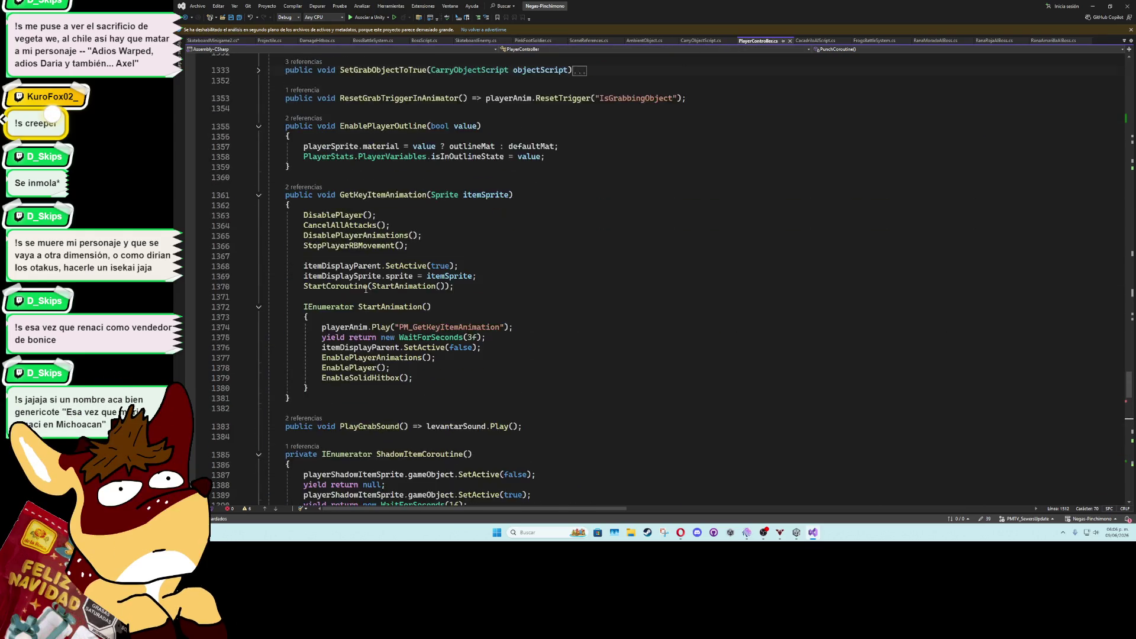
{"action": "scroll", "coordinate": [365, 289], "scroll_direction": "up", "scroll_amount": 20}
{"action": "scroll", "coordinate": [360, 286], "scroll_direction": "up", "scroll_amount": 20}
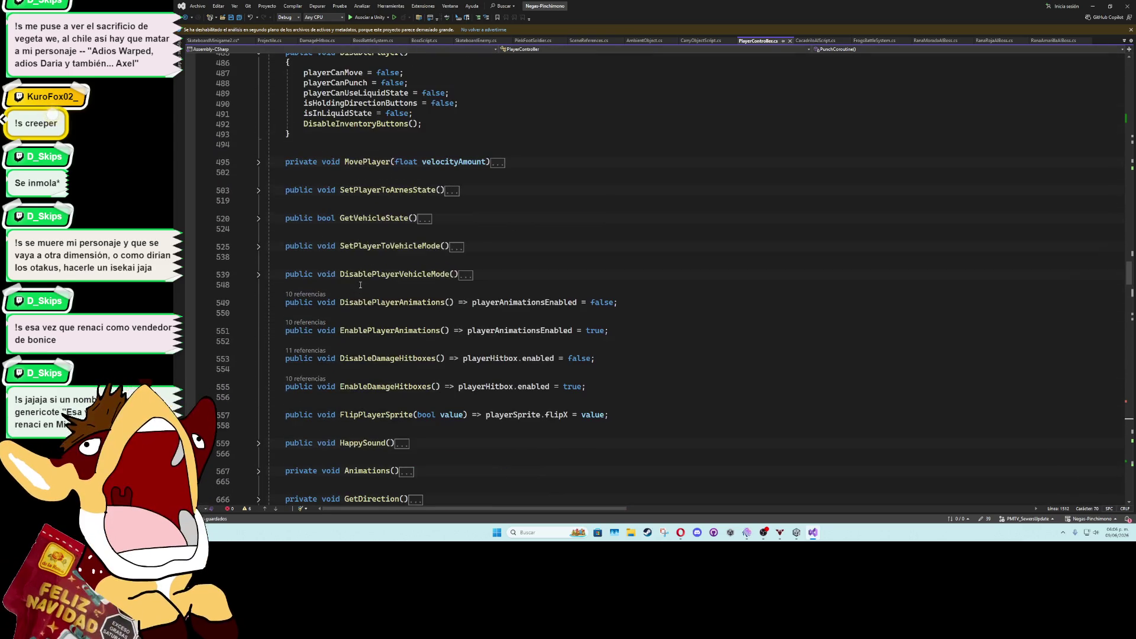
{"action": "scroll", "coordinate": [352, 295], "scroll_direction": "up", "scroll_amount": 12}
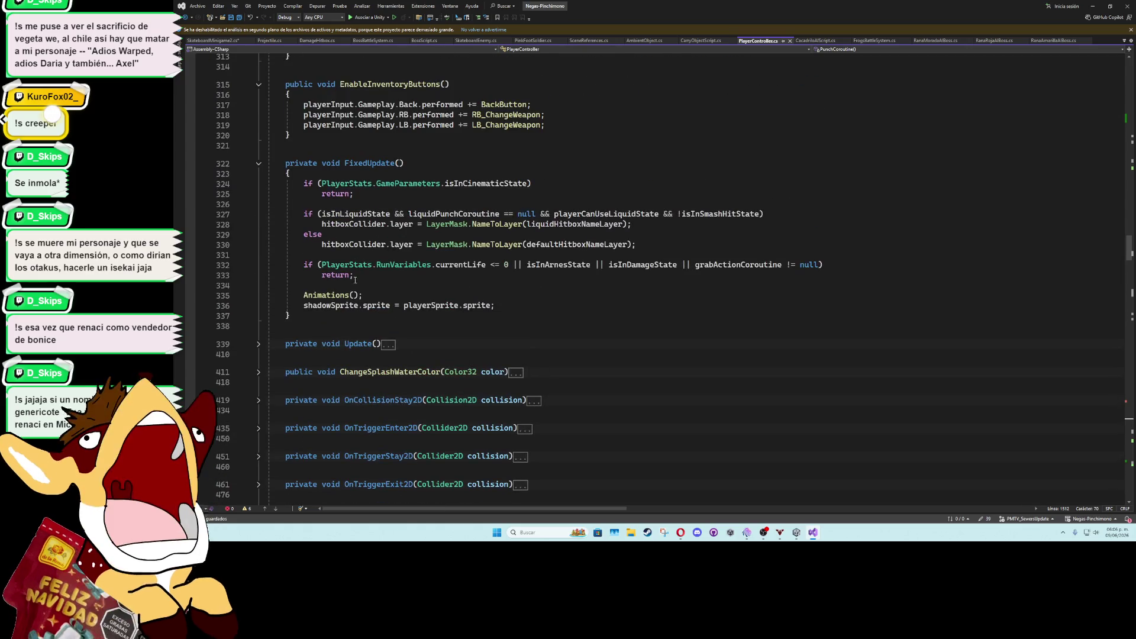
{"action": "left_click", "coordinate": [351, 330]}
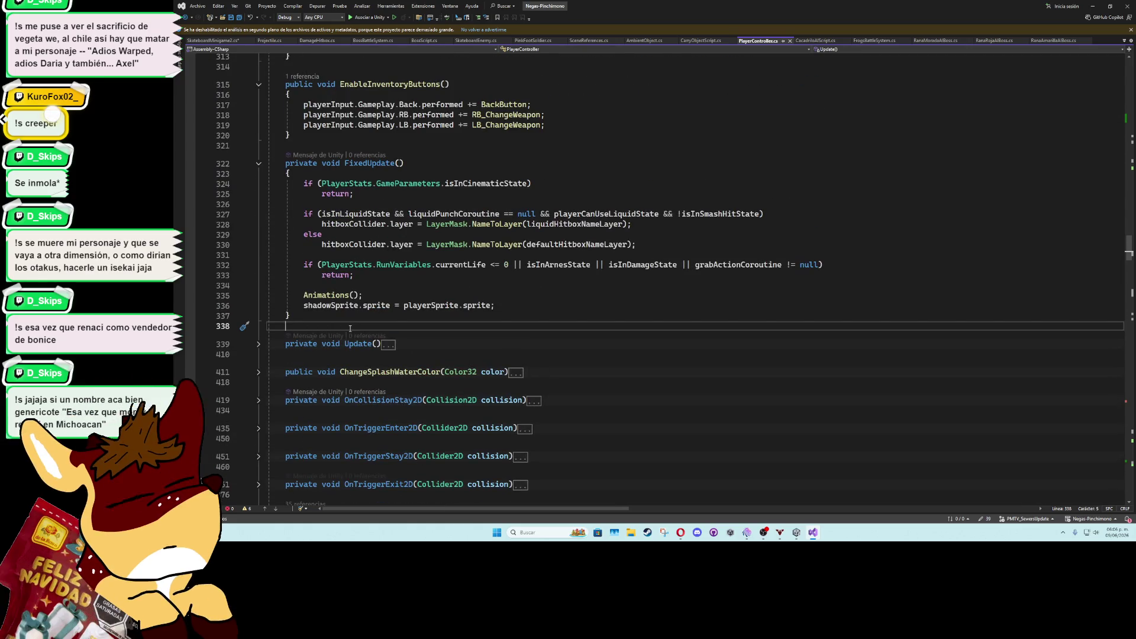
{"action": "scroll", "coordinate": [349, 330], "scroll_direction": "down", "scroll_amount": 7}
{"action": "left_click", "coordinate": [366, 310]}
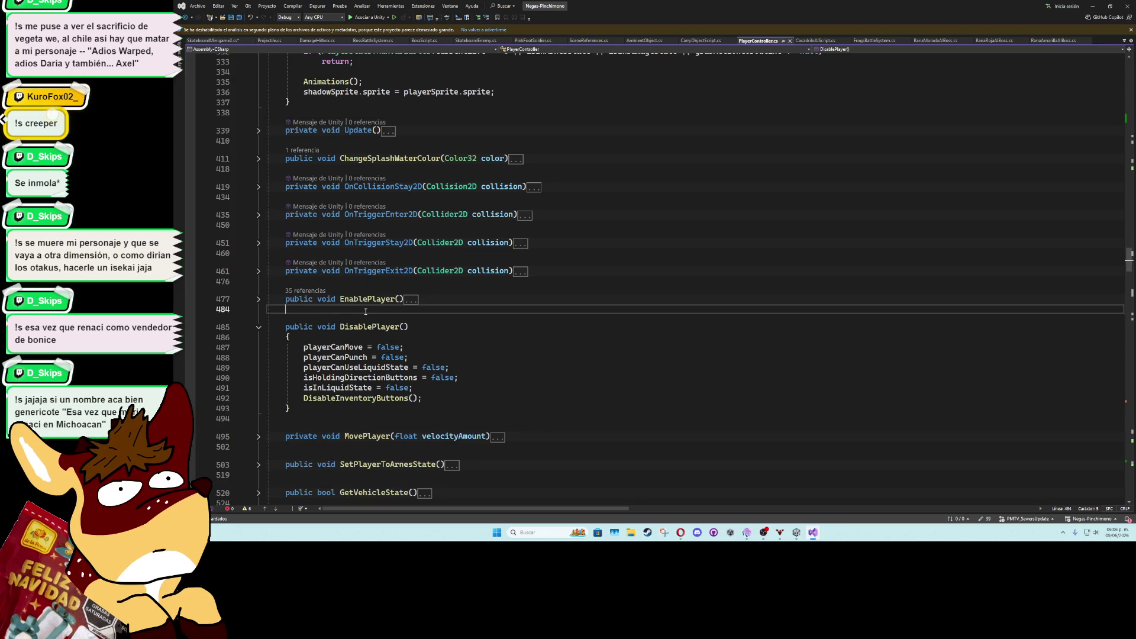
{"action": "key", "text": "Return"}
{"action": "key", "text": "Return"}
{"action": "key", "text": "Up"}
{"action": "type", "text": "public"}
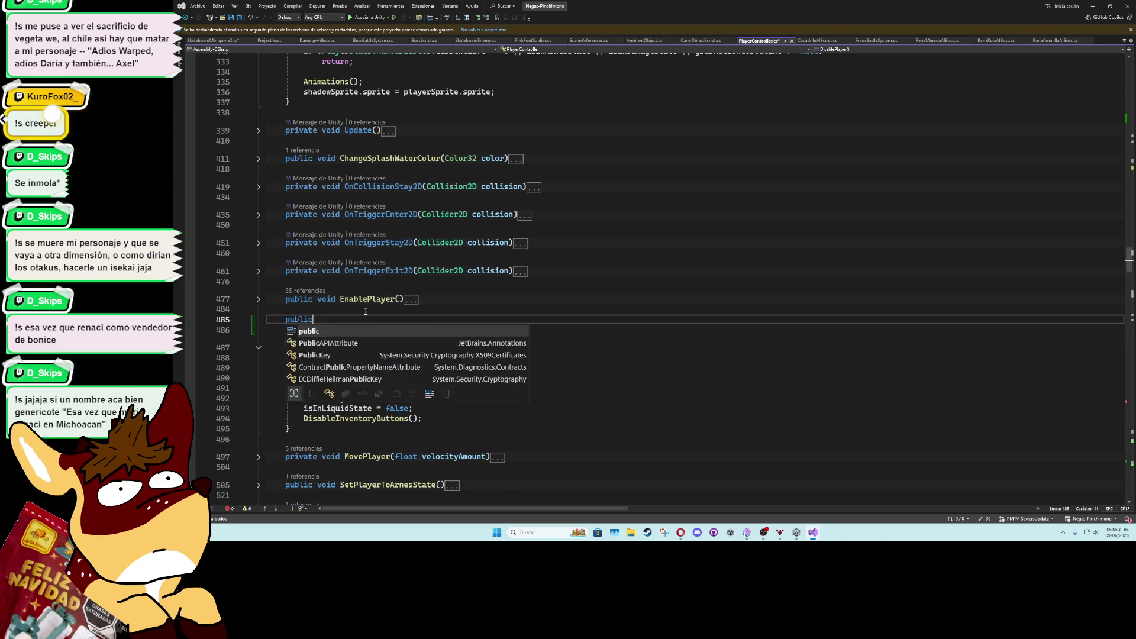
{"action": "type", "text": " void "}
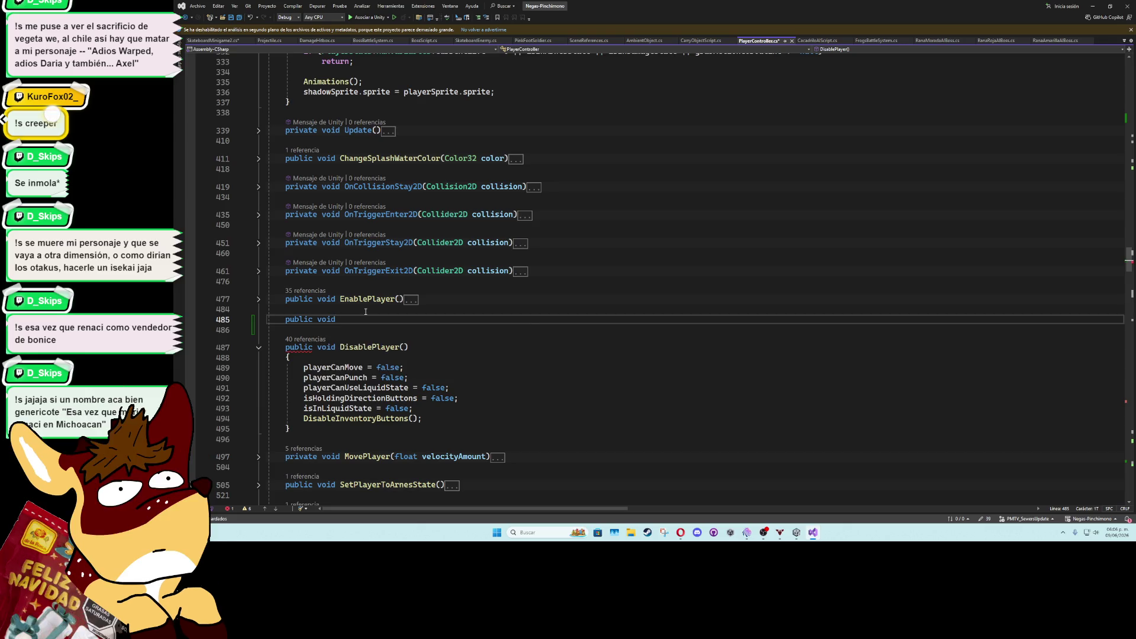
{"action": "type", "text": "GetSpee"}
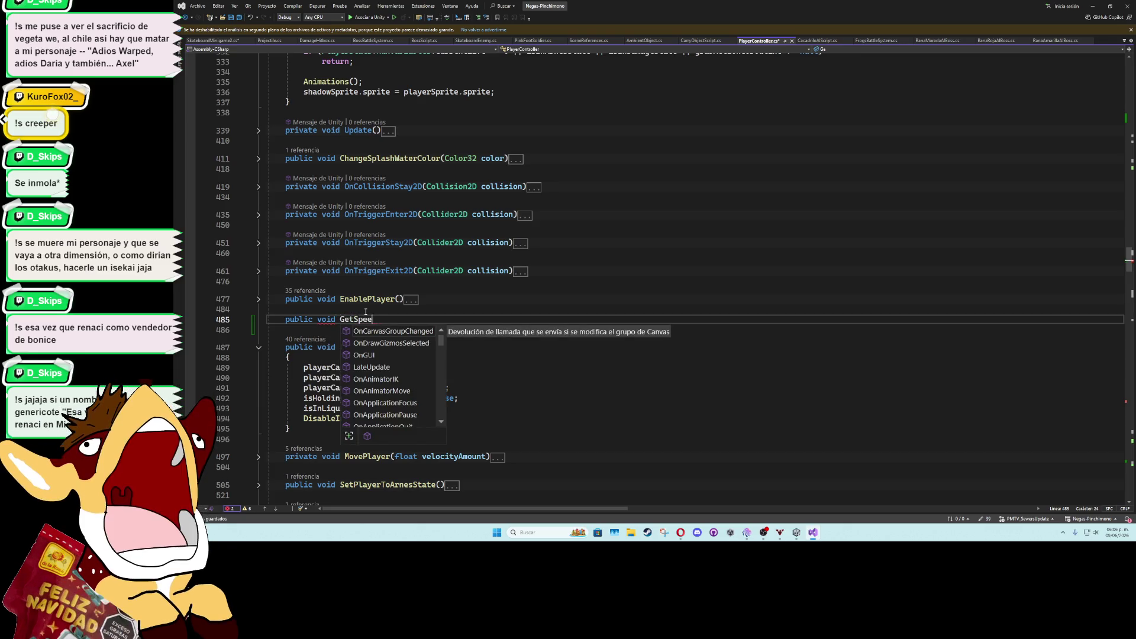
{"action": "type", "text": "d()"}
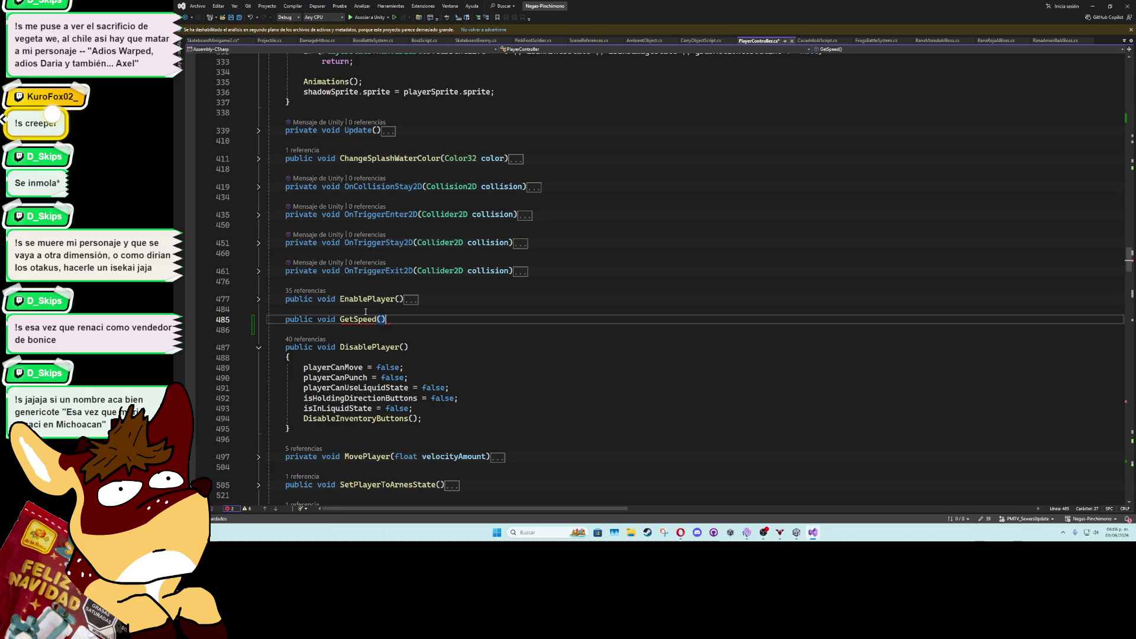
{"action": "key", "text": "ctrl+Left"}
{"action": "key", "text": "ctrl+Left"}
{"action": "key", "text": "ctrl+BackSpace"}
{"action": "type", "text": "f"}
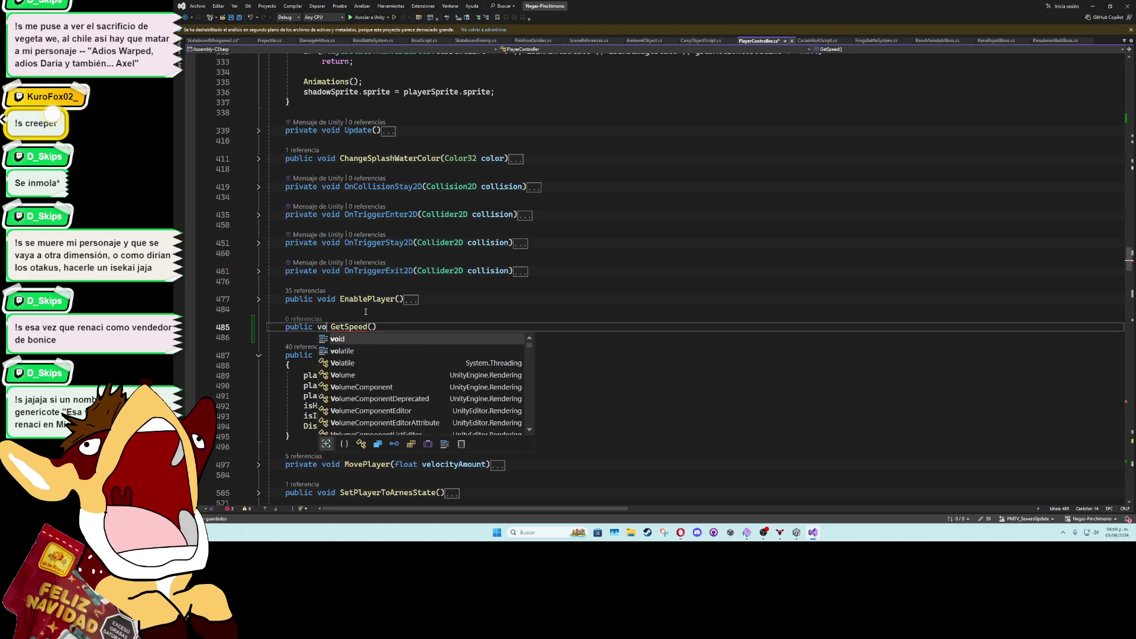
{"action": "left_click", "coordinate": [403, 326]}
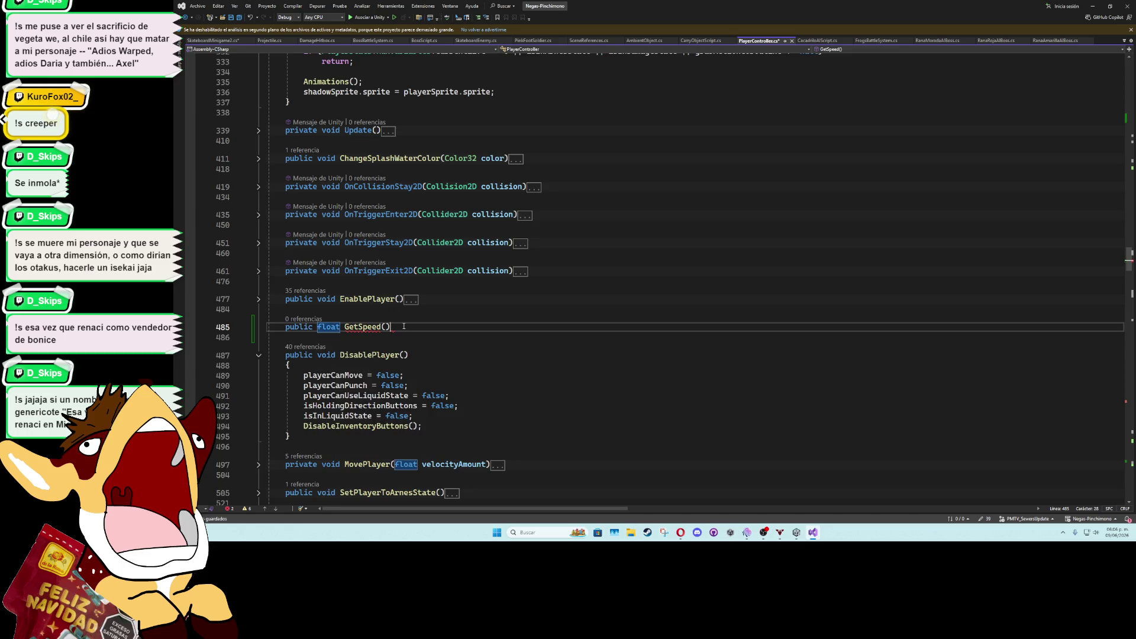
{"action": "key", "text": "Return"}
{"action": "type", "text": "{"}
{"action": "key", "text": "Return"}
{"action": "type", "text": "speed"}
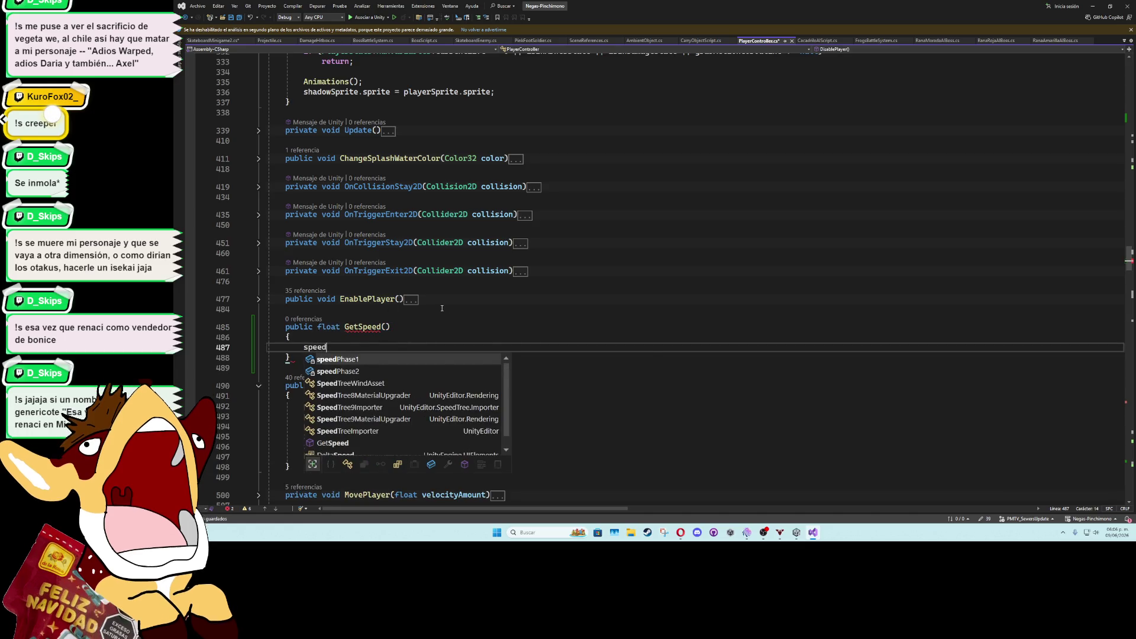
{"action": "key", "text": "BackSpace"}
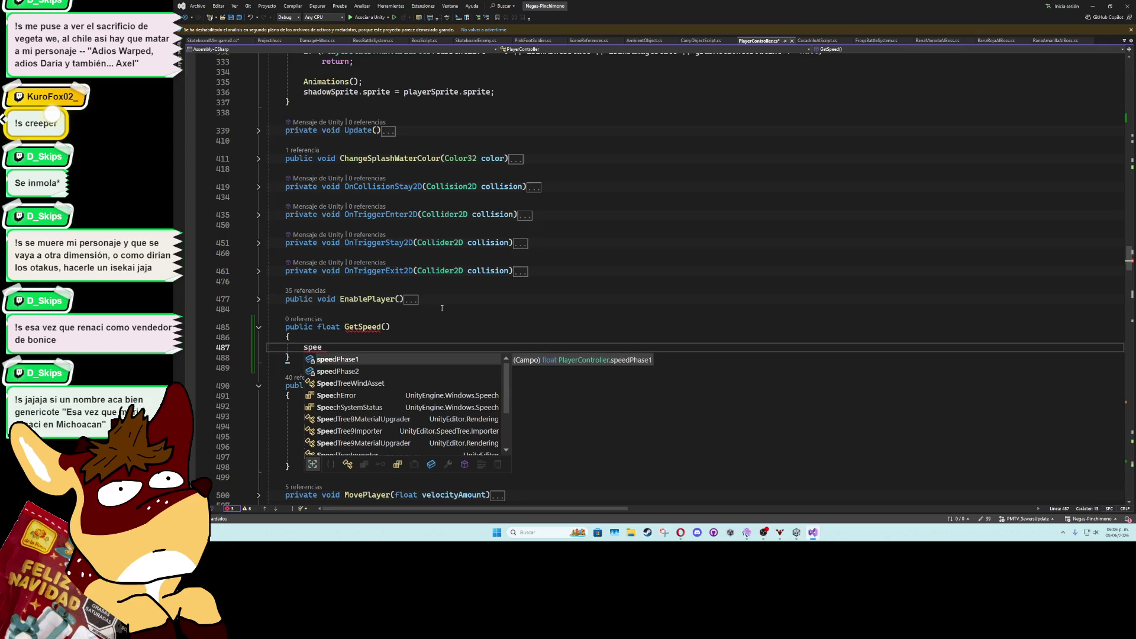
{"action": "mouse_move", "coordinate": [291, 357]}
{"action": "left_mouse_down"}
{"action": "mouse_move", "coordinate": [284, 340]}
{"action": "mouse_move", "coordinate": [297, 317]}
{"action": "left_mouse_up"}
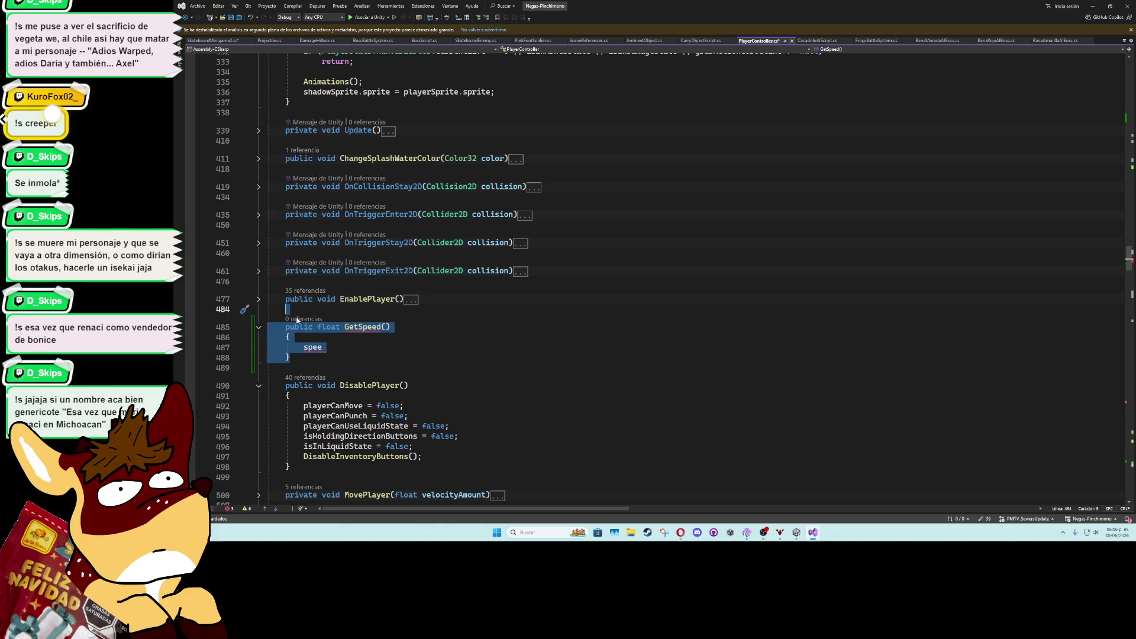
{"action": "key", "text": "Delete"}
{"action": "key", "text": "Down"}
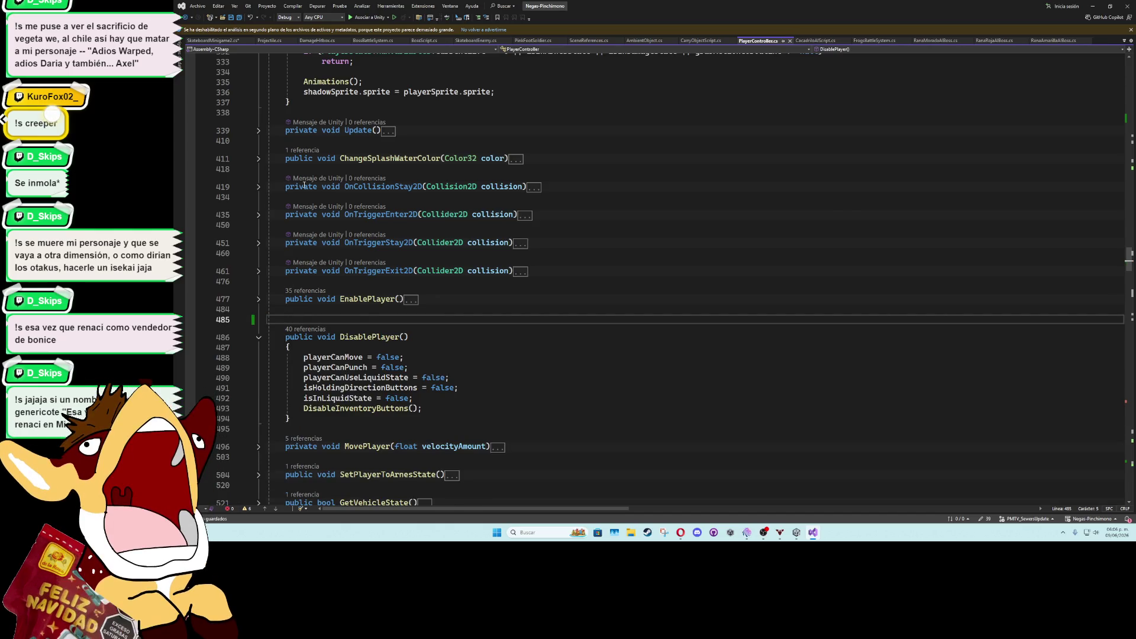
{"action": "left_click", "coordinate": [220, 41]}
Cut the unfinished player.speed line from SkateboardMinigame2.cs and minimize Visual Studio
{"action": "left_click", "coordinate": [631, 160]}
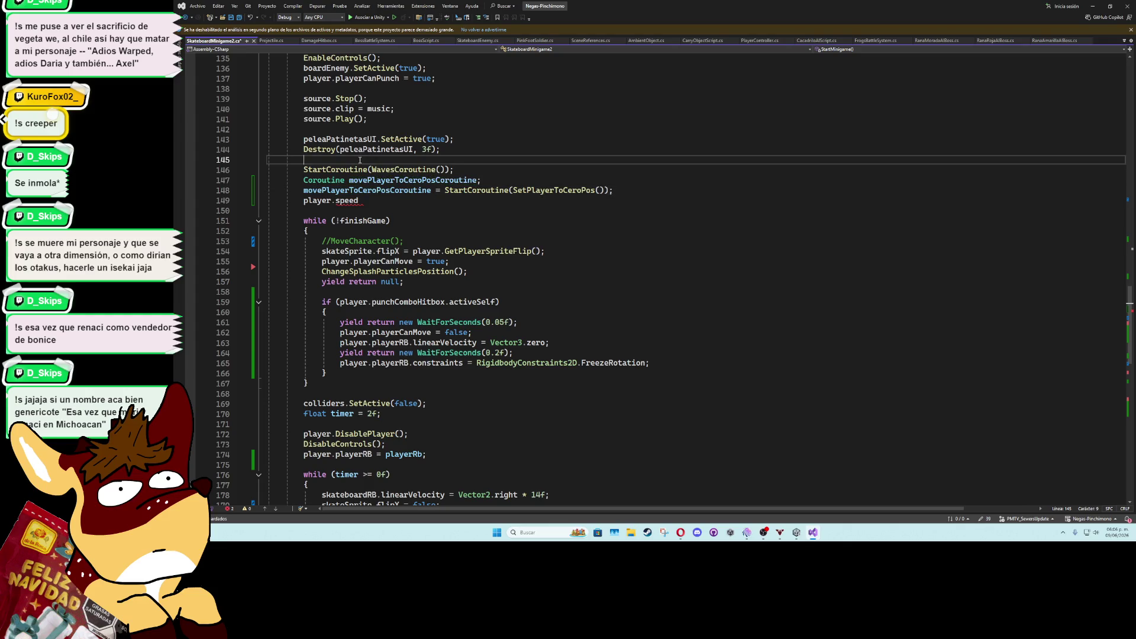
{"action": "scroll", "coordinate": [630, 282], "scroll_direction": "up", "scroll_amount": 4}
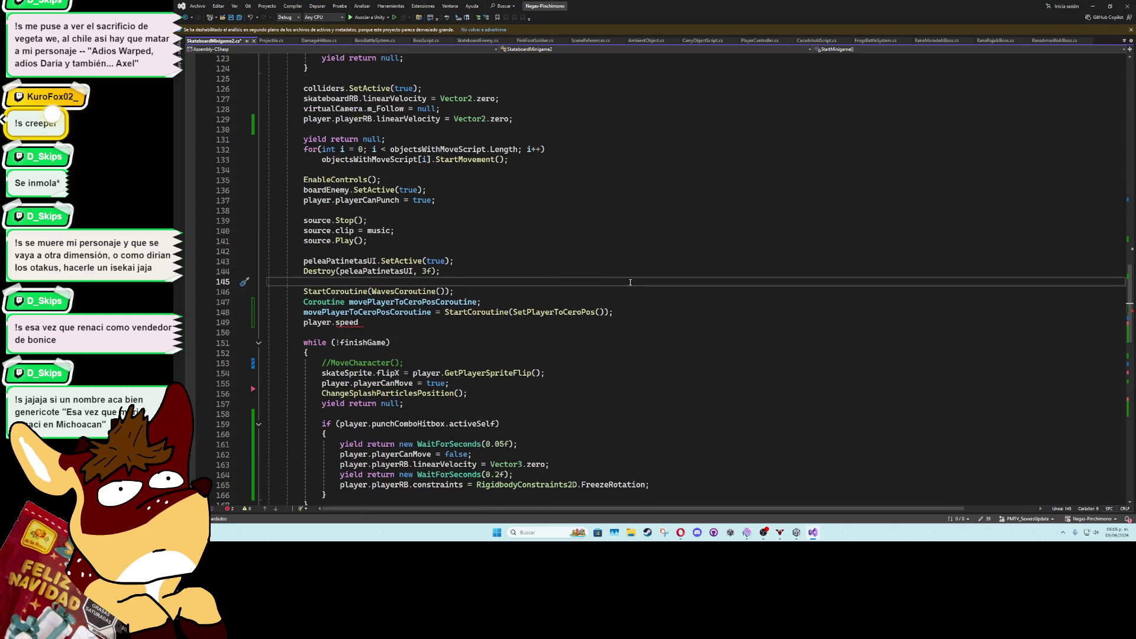
{"action": "left_click", "coordinate": [412, 323]}
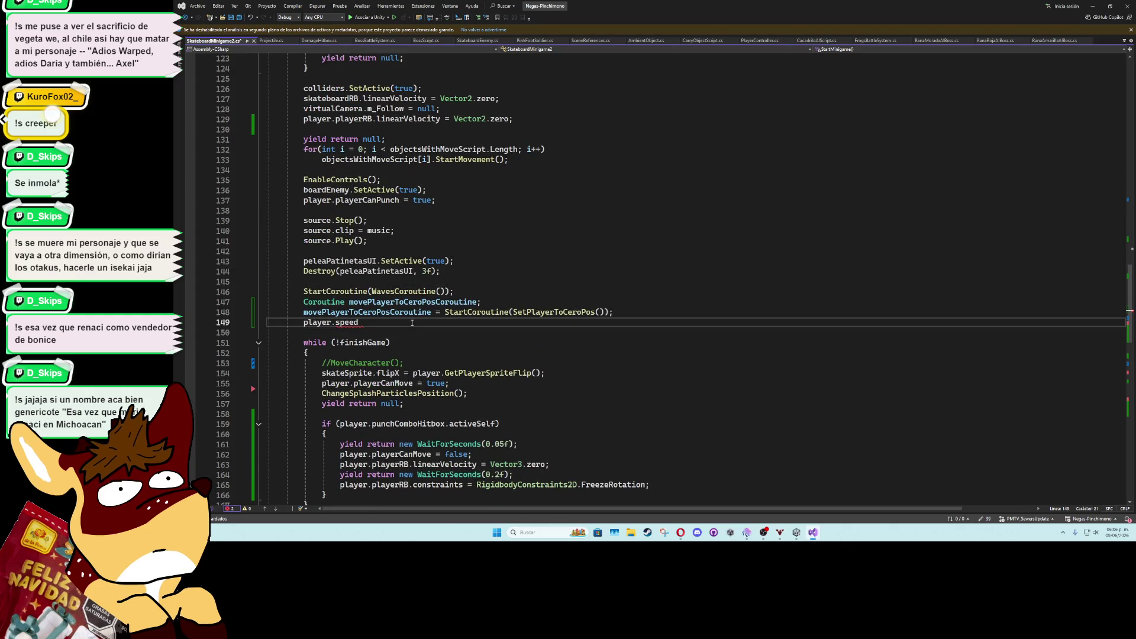
{"action": "key", "text": "ctrl+x"}
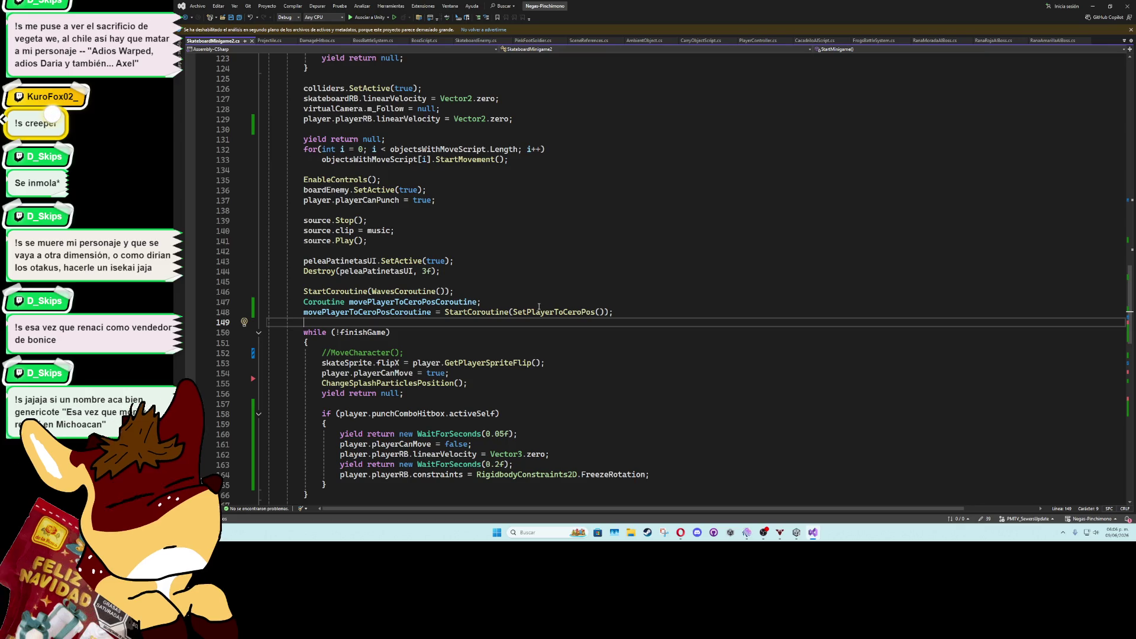
{"action": "left_click", "coordinate": [505, 259]}
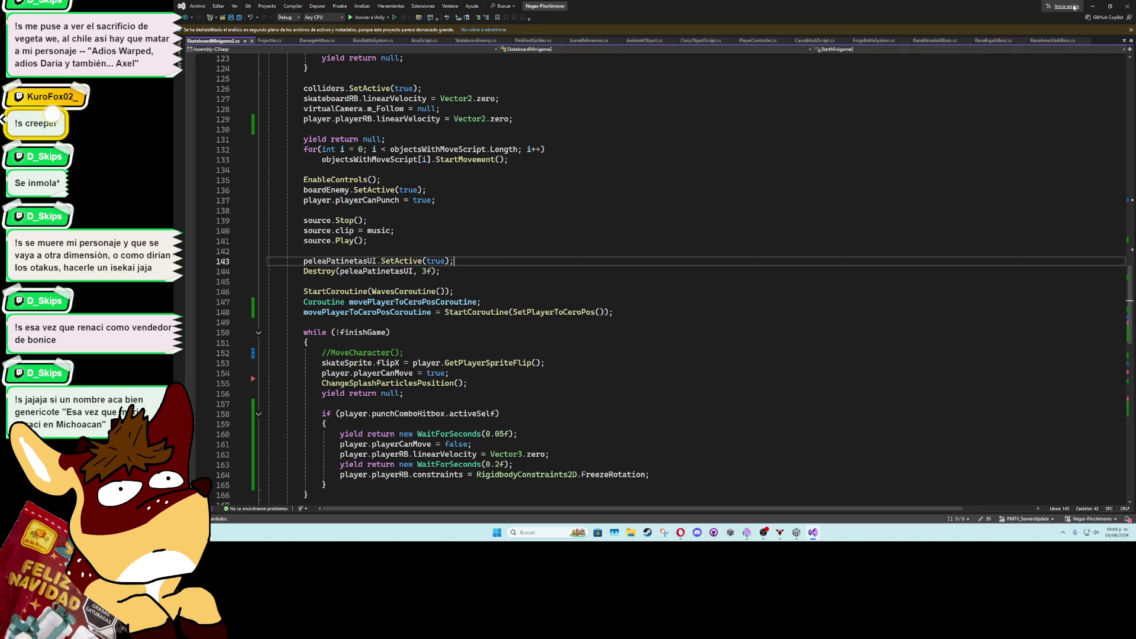
{"action": "left_click", "coordinate": [1093, 8]}
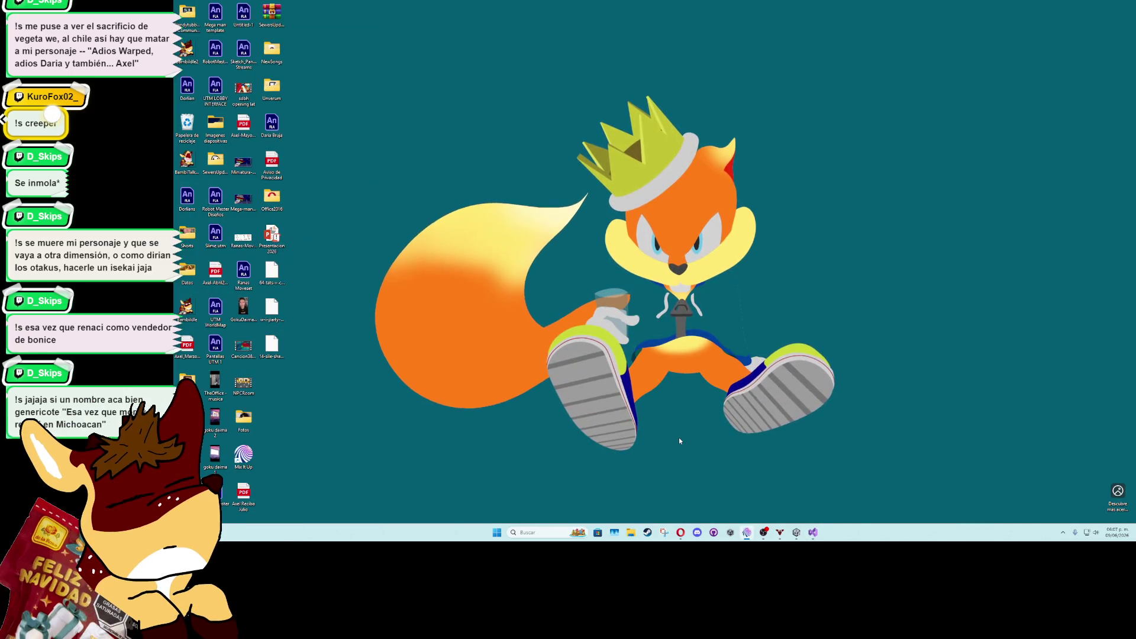
Restore Unity's full layout, go up to Assets > Game, and search the Project window for 'board'
{"action": "left_click", "coordinate": [796, 532]}
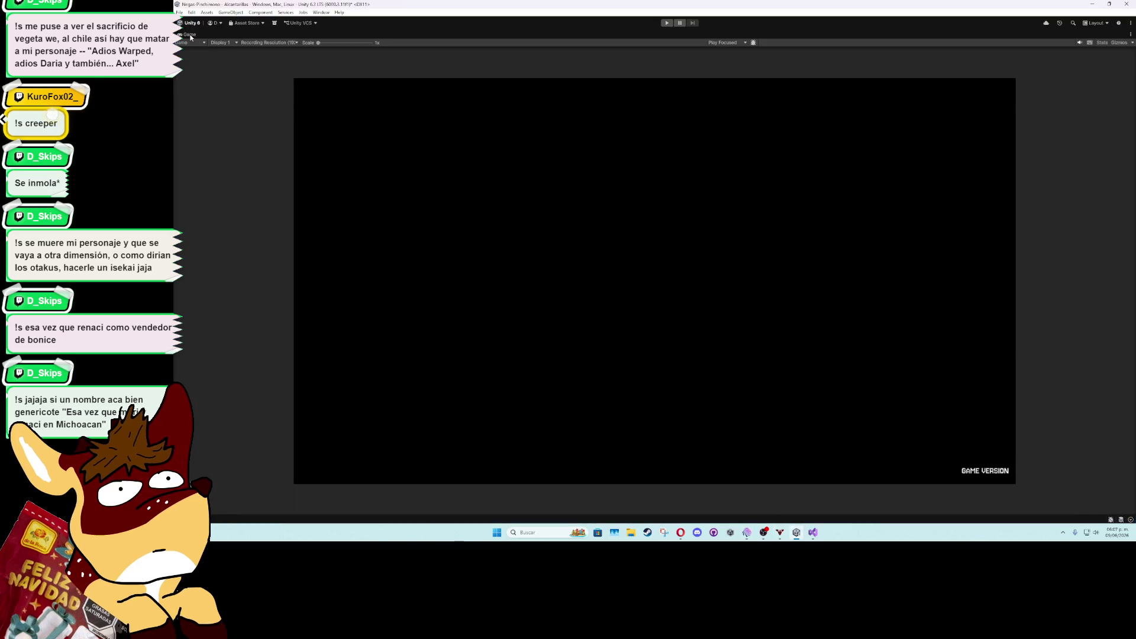
{"action": "double_click", "coordinate": [190, 33]}
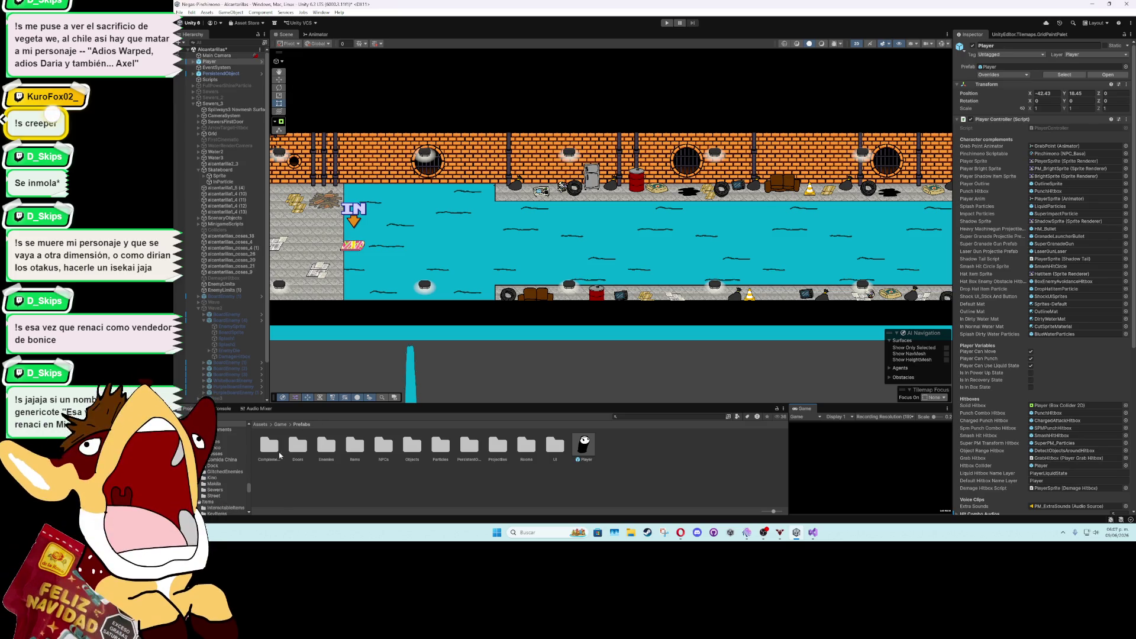
{"action": "left_click", "coordinate": [281, 425]}
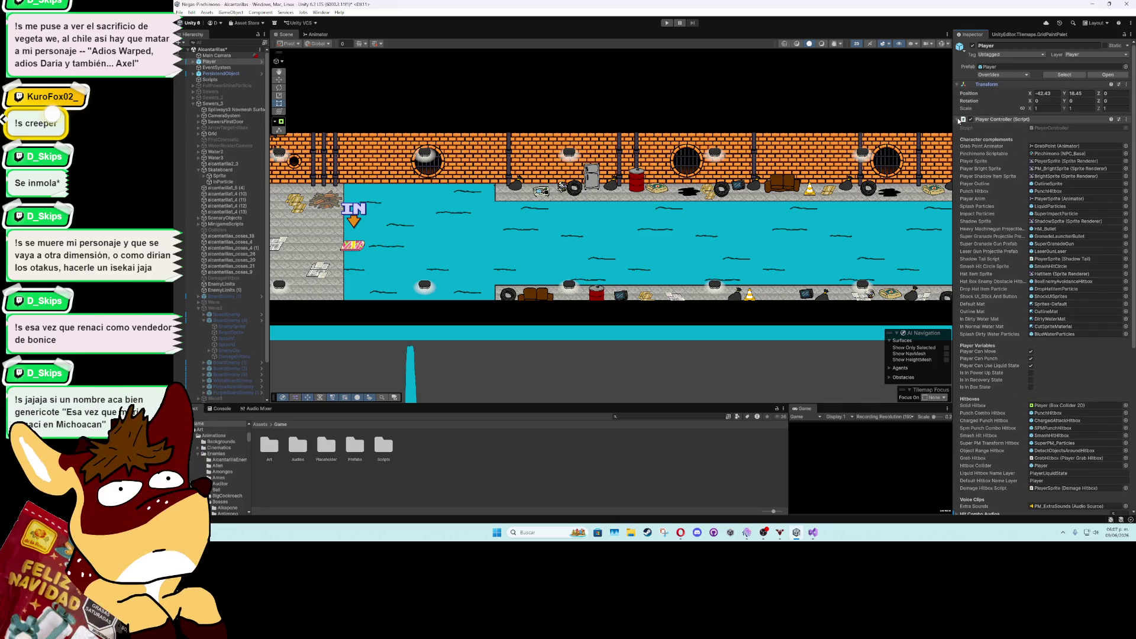
{"action": "left_click", "coordinate": [485, 464]}
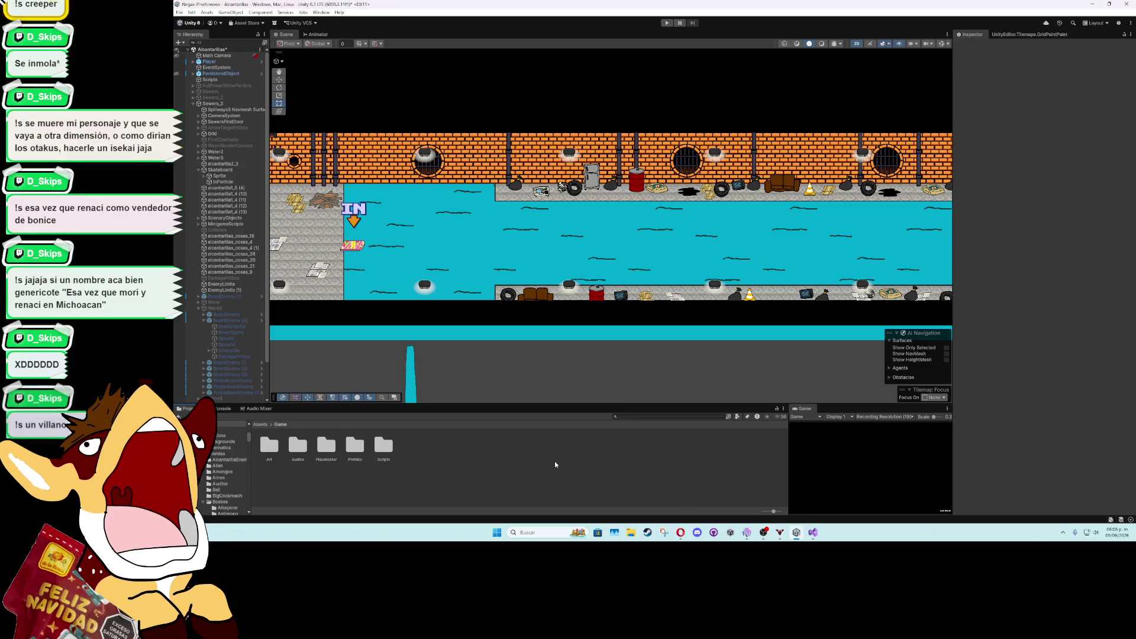
{"action": "type", "text": "board"}
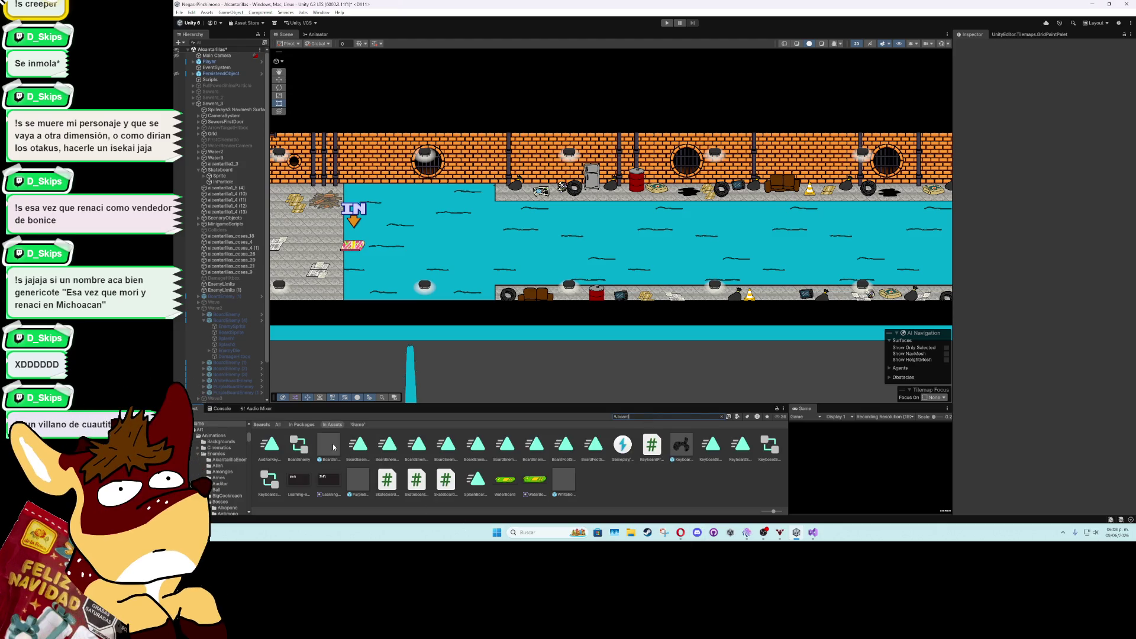
Open the BoardEnemy prefab, then change the Pink case wait in SkateboardEnemy.cs from 0.5 to 0.7 seconds
{"action": "double_click", "coordinate": [333, 447]}
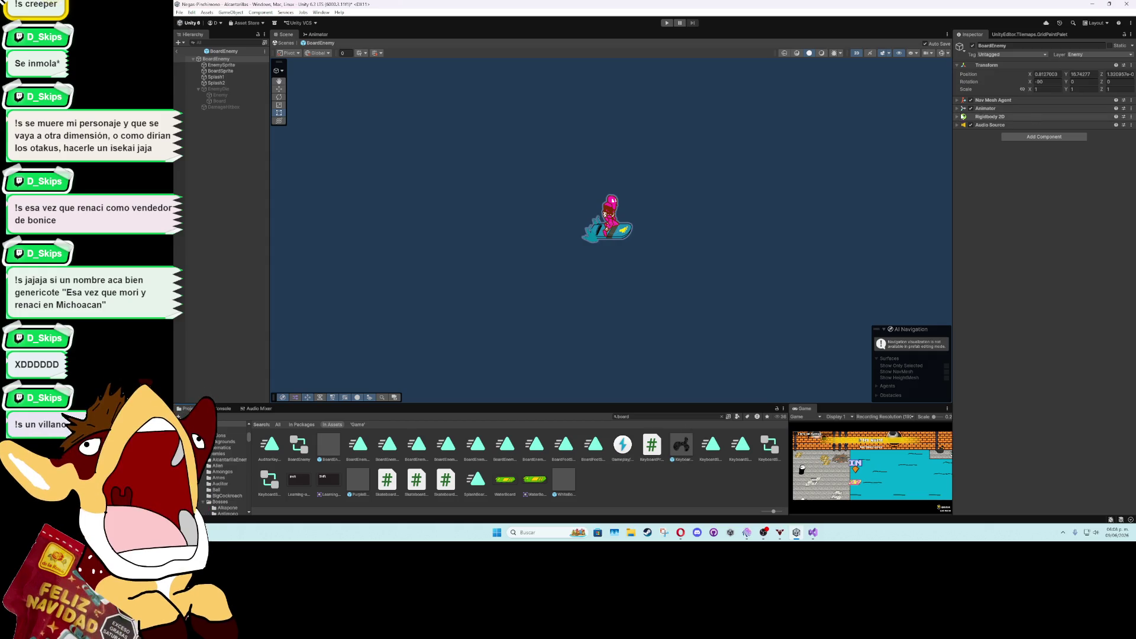
{"action": "left_click", "coordinate": [238, 72]}
{"action": "key", "text": "alt+Tab"}
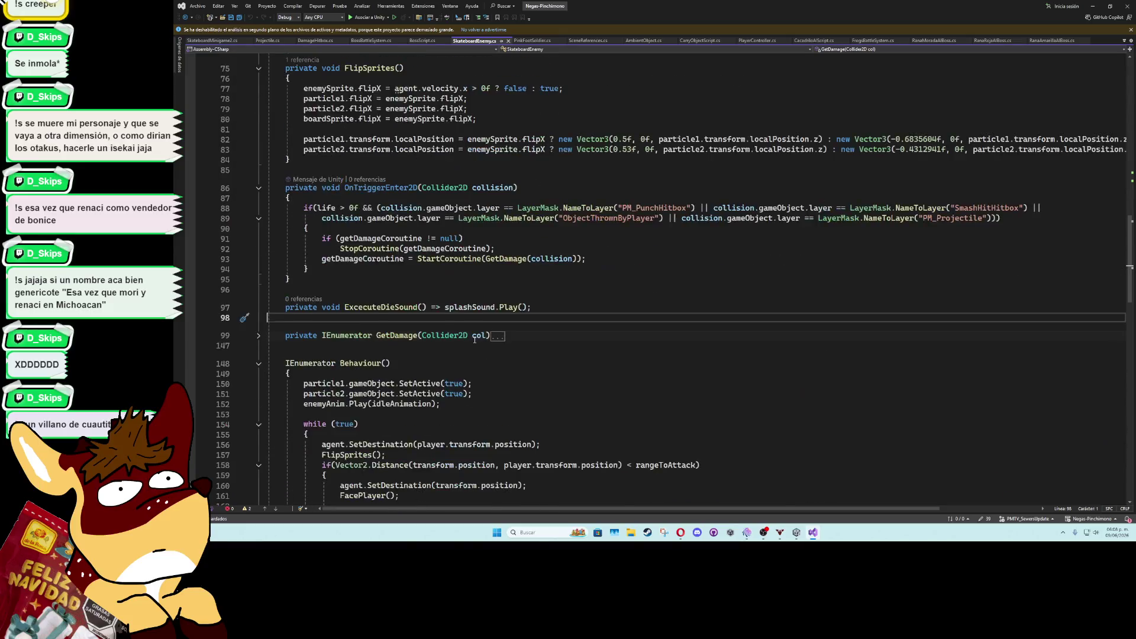
{"action": "scroll", "coordinate": [474, 341], "scroll_direction": "down", "scroll_amount": 5}
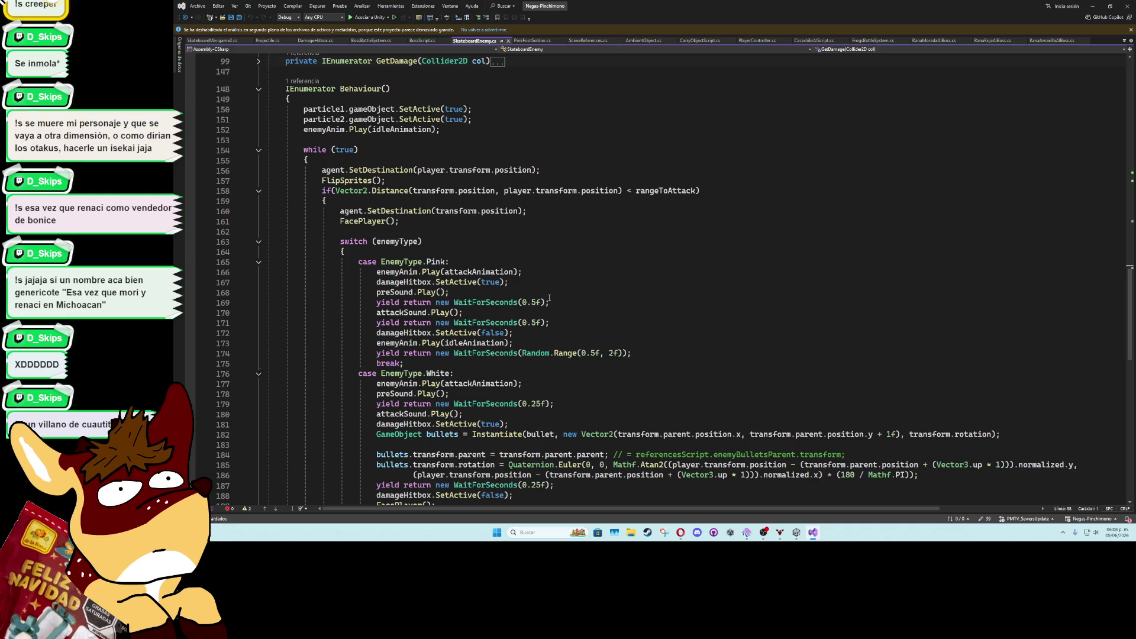
{"action": "left_click", "coordinate": [549, 293]}
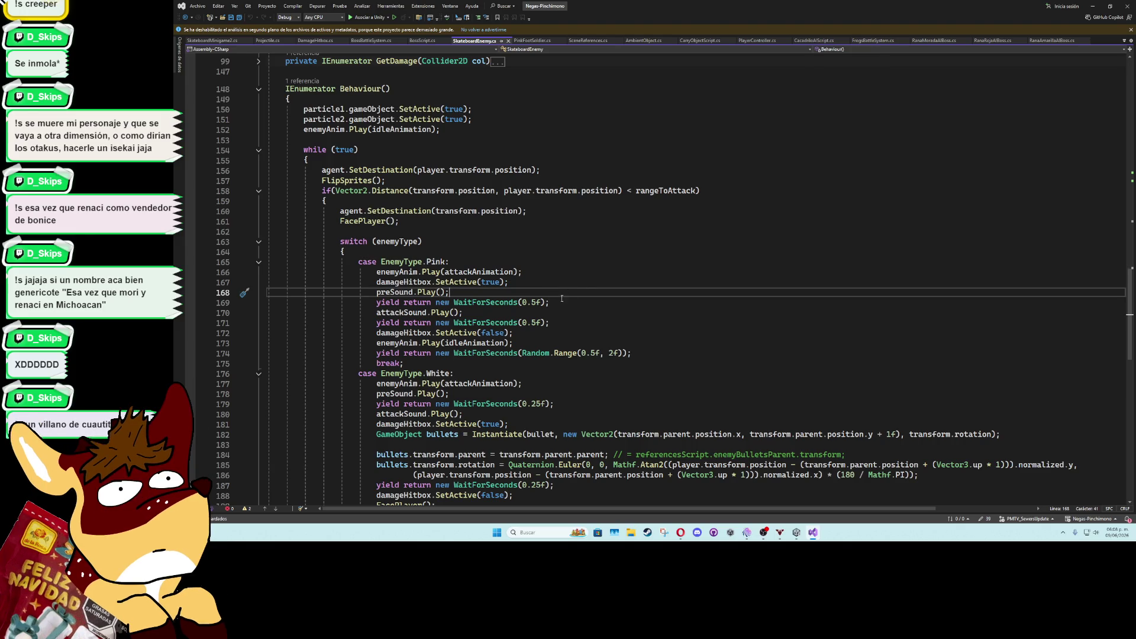
{"action": "left_click_drag", "start_coordinate": [535, 302], "coordinate": [526, 303]}
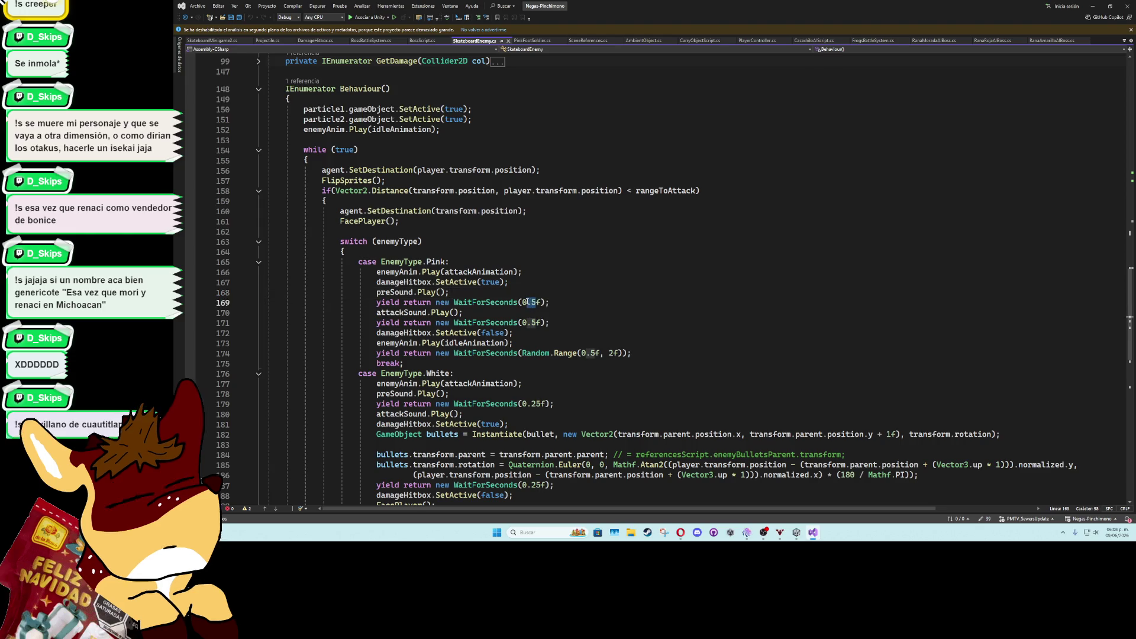
{"action": "left_click", "coordinate": [531, 302]}
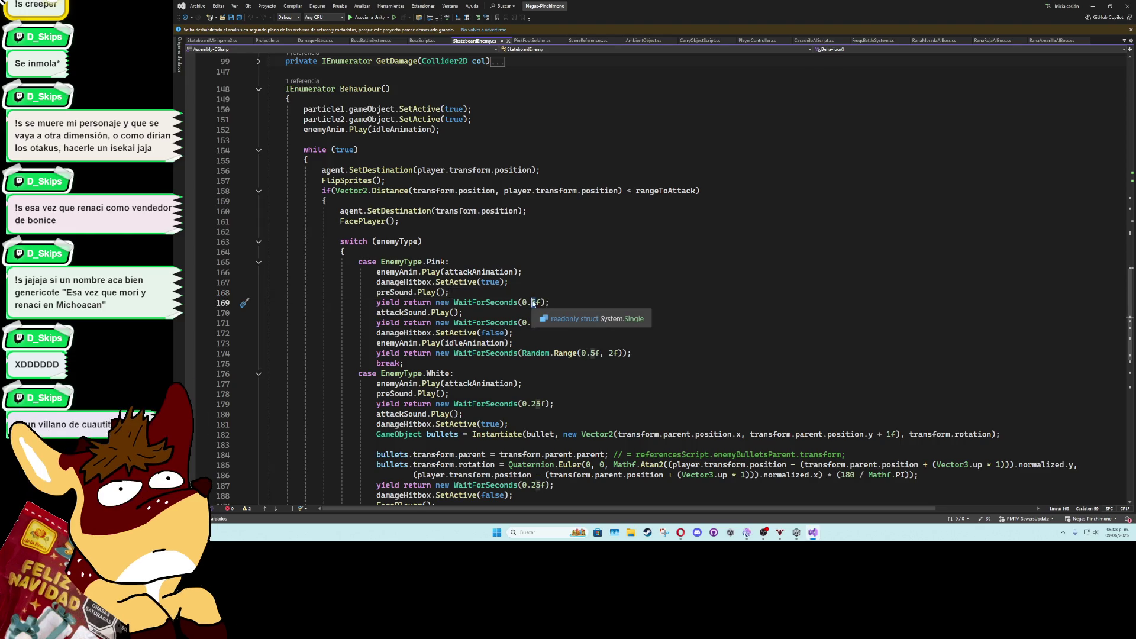
{"action": "key", "text": "Delete"}
{"action": "type", "text": "7"}
Add agent.SetDestination(transform.position); after preSound.Play() in the Pink case and save the script
{"action": "left_click", "coordinate": [538, 294]}
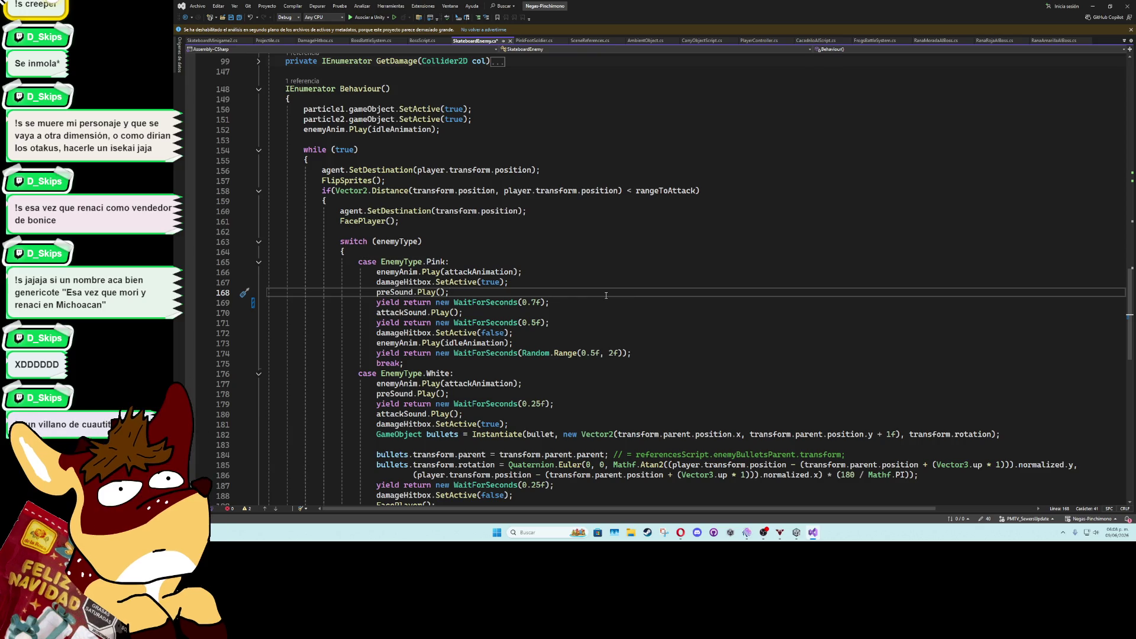
{"action": "key", "text": "Return"}
{"action": "type", "text": "agent."}
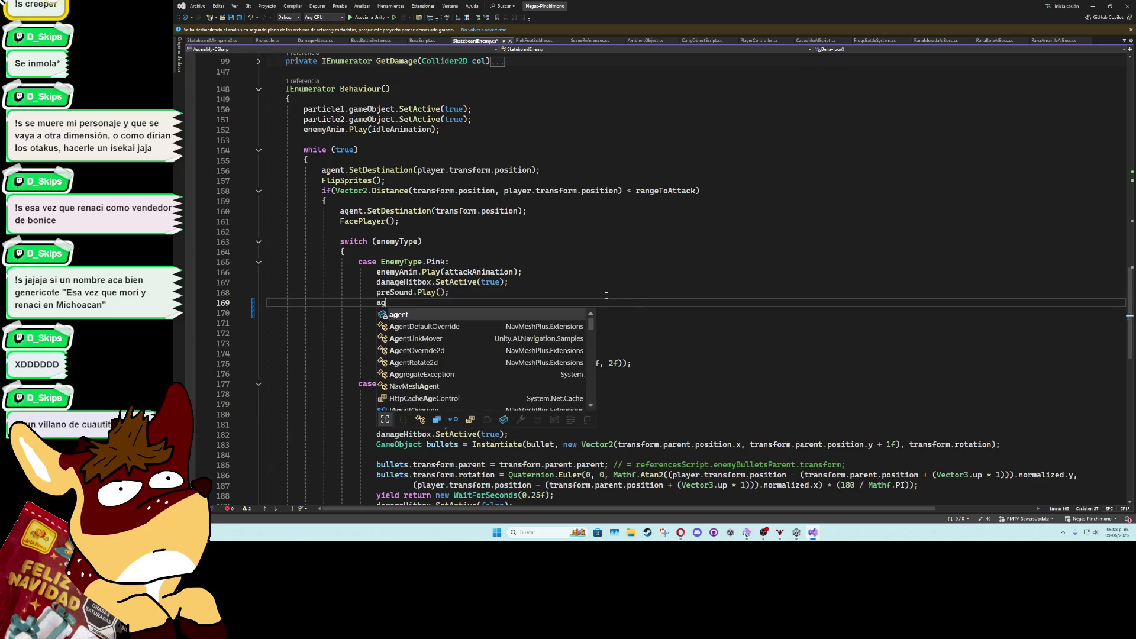
{"action": "key", "text": "Tab"}
{"action": "type", "text": "();"}
{"action": "key", "text": "Left"}
{"action": "key", "text": "Left"}
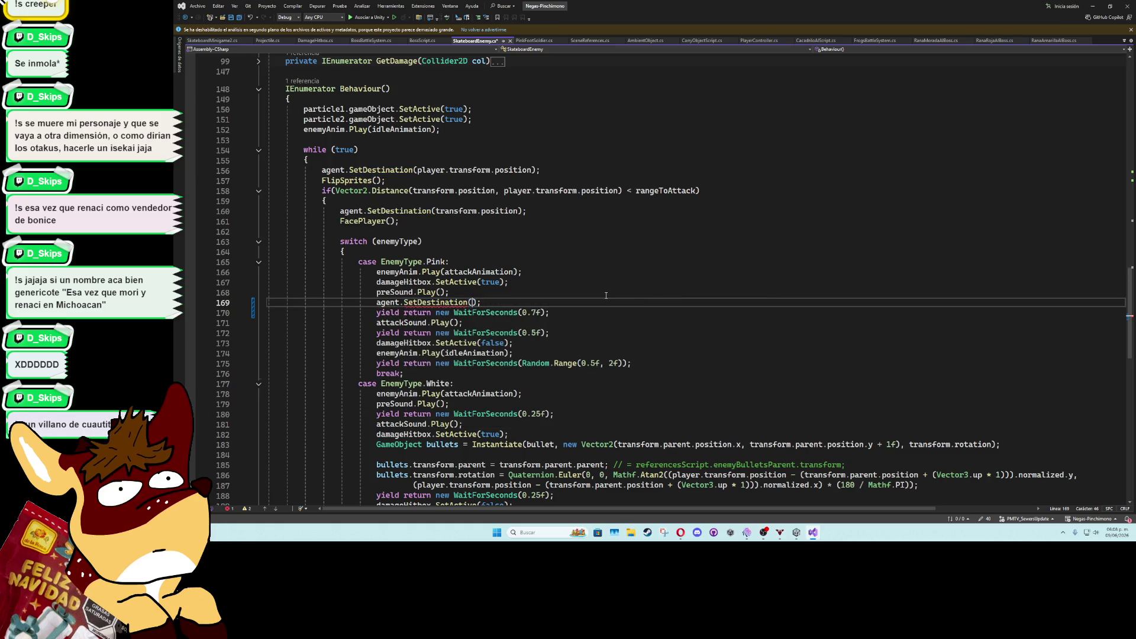
{"action": "type", "text": "transform.position"}
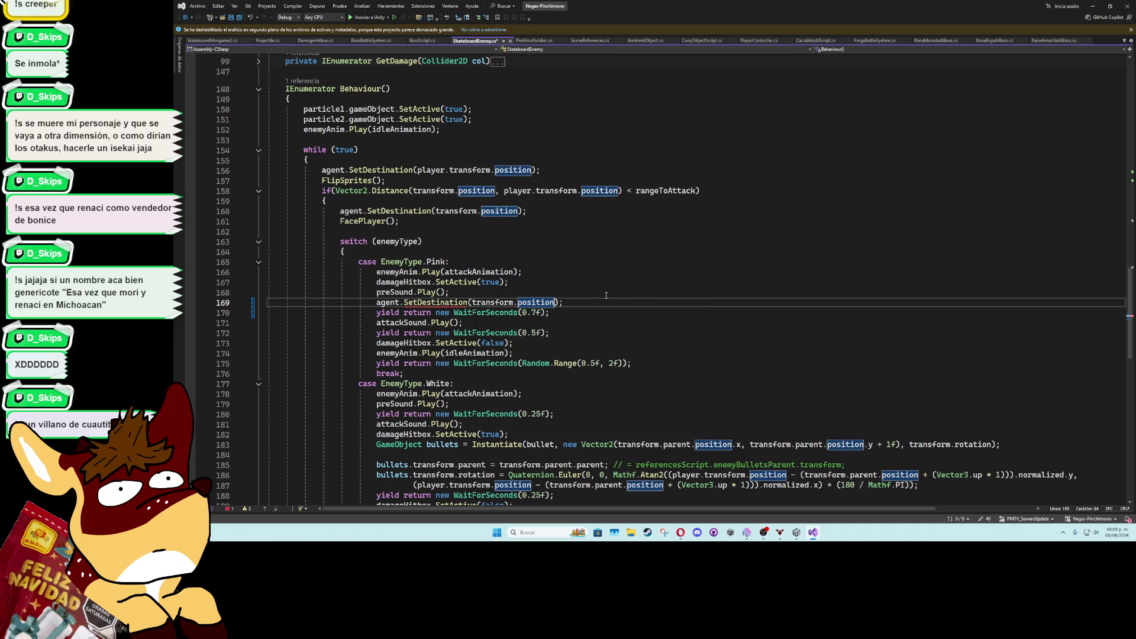
{"action": "left_click", "coordinate": [589, 308]}
{"action": "key", "text": "ctrl+s"}
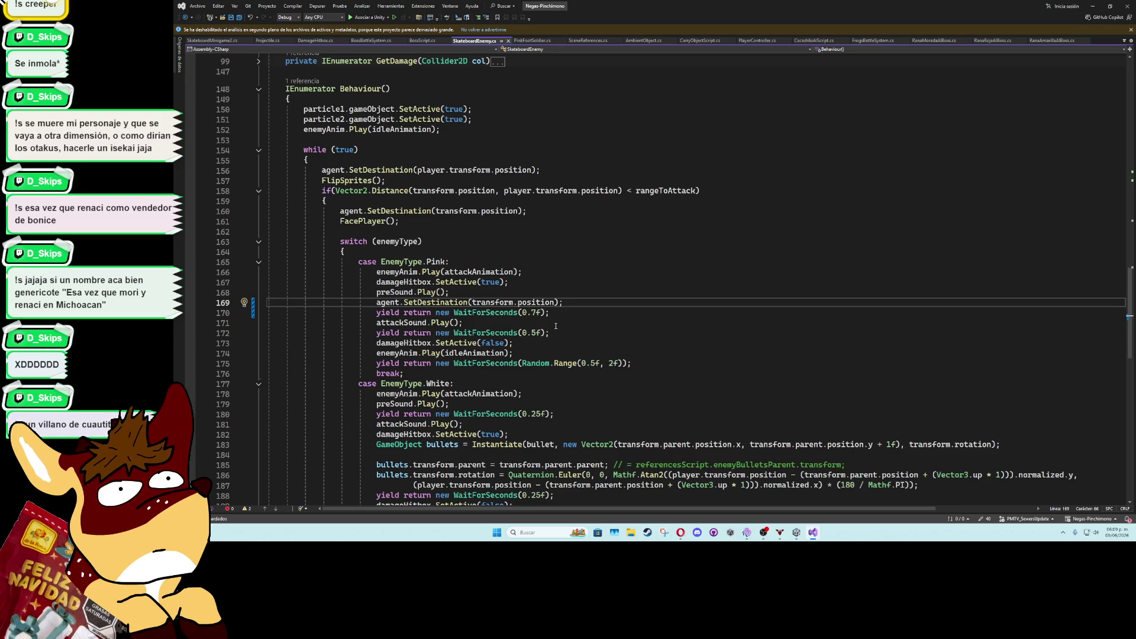
{"action": "left_click", "coordinate": [1093, 6]}
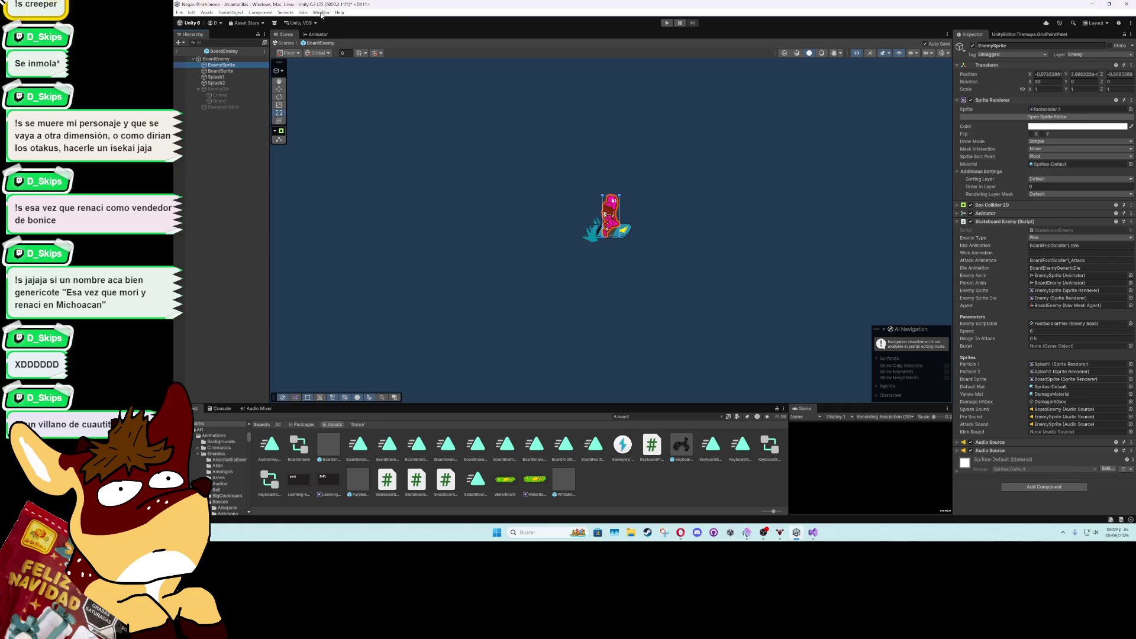
Open the Animation window and preview the BoardEnemyPurpleIdle and BoardFootSoldier1_Attack clips
{"action": "left_click", "coordinate": [311, 36]}
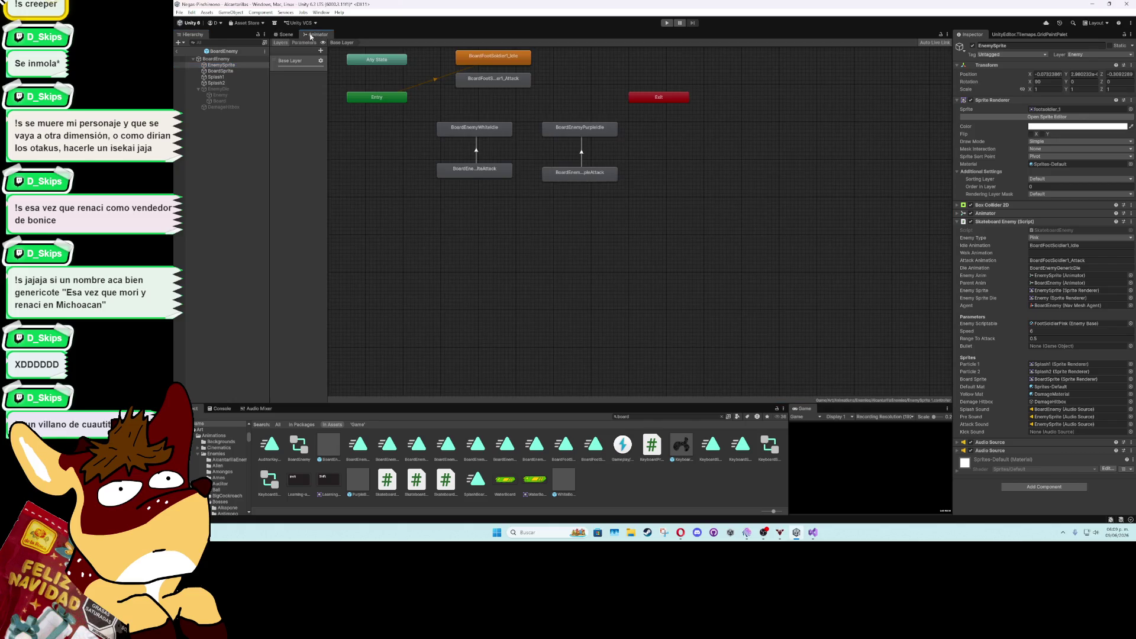
{"action": "left_click", "coordinate": [287, 34]}
{"action": "left_click", "coordinate": [321, 13]}
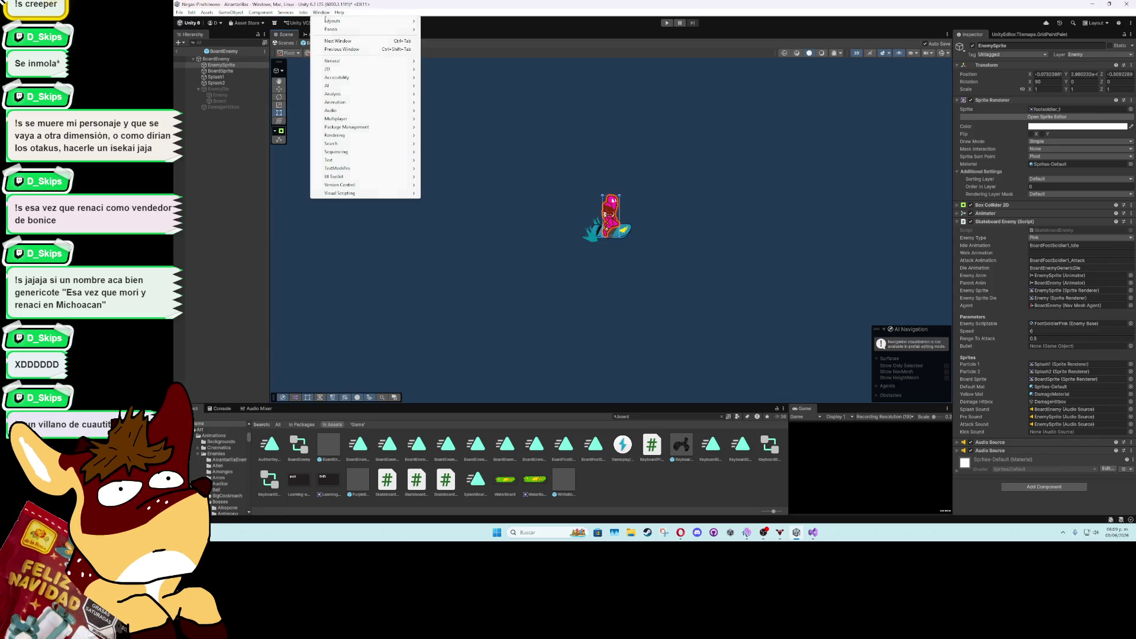
{"action": "mouse_move", "coordinate": [384, 103]}
{"action": "left_click", "coordinate": [443, 103]}
{"action": "left_click", "coordinate": [445, 403]}
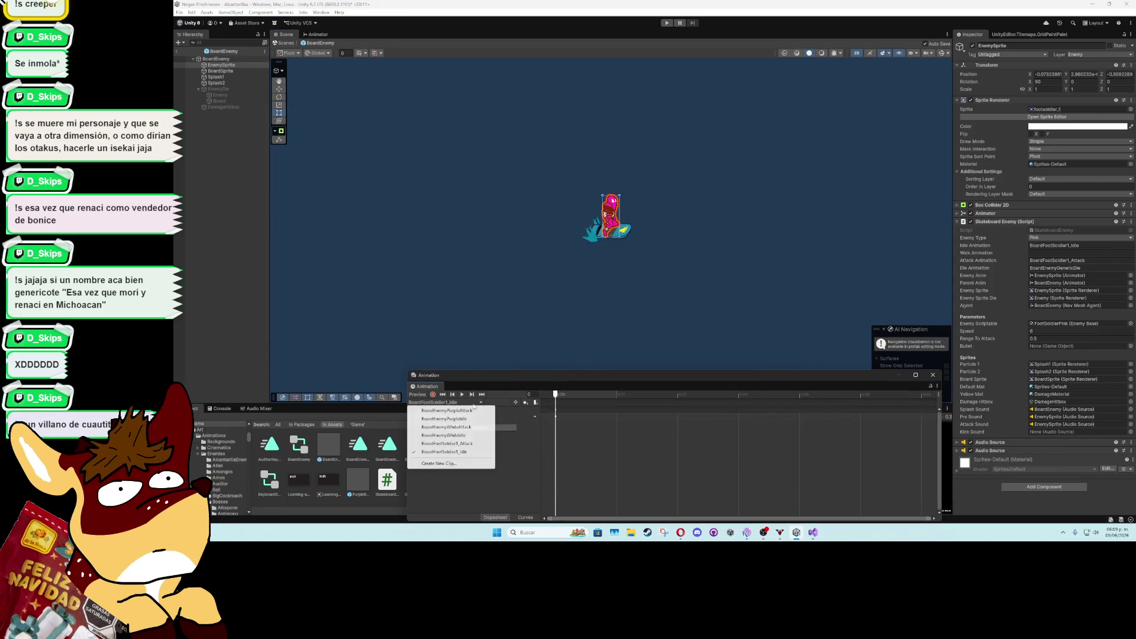
{"action": "left_click", "coordinate": [444, 418]}
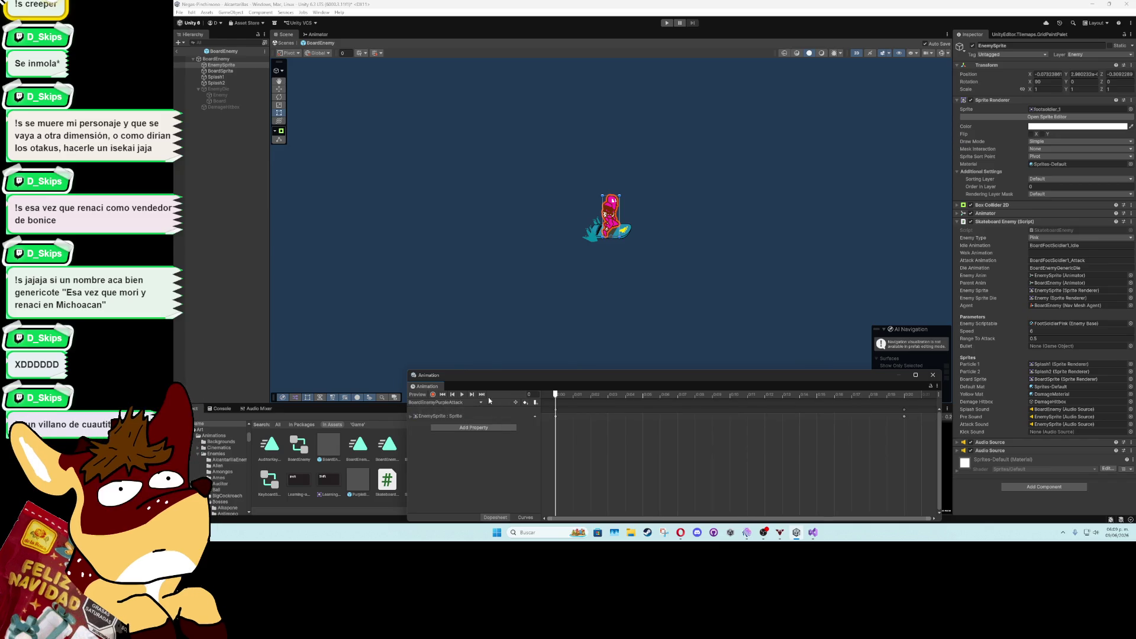
{"action": "left_click", "coordinate": [463, 396]}
{"action": "left_click", "coordinate": [463, 395]}
{"action": "left_click", "coordinate": [445, 402]}
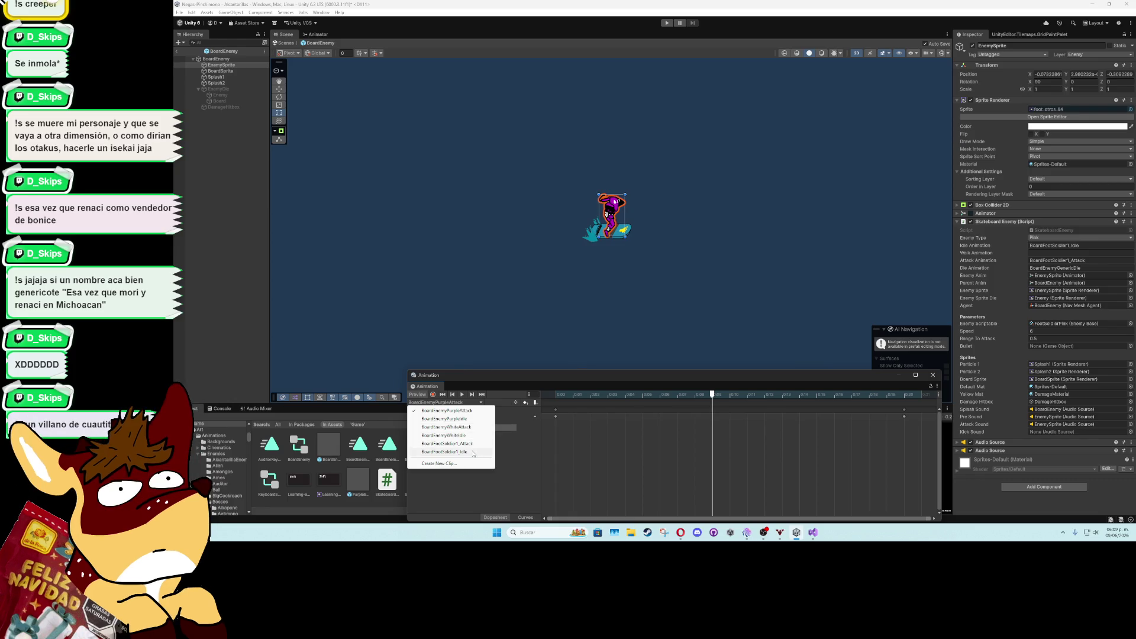
{"action": "left_click", "coordinate": [456, 443]}
{"action": "left_click", "coordinate": [463, 394]}
{"action": "left_click", "coordinate": [463, 393]}
Spread out the BoardFootSoldier1_Attack keyframes, replay the retimed clip, and close the Animation window
{"action": "scroll", "coordinate": [680, 464], "scroll_direction": "down", "scroll_amount": 4}
{"action": "scroll", "coordinate": [670, 456], "scroll_direction": "down", "scroll_amount": 2}
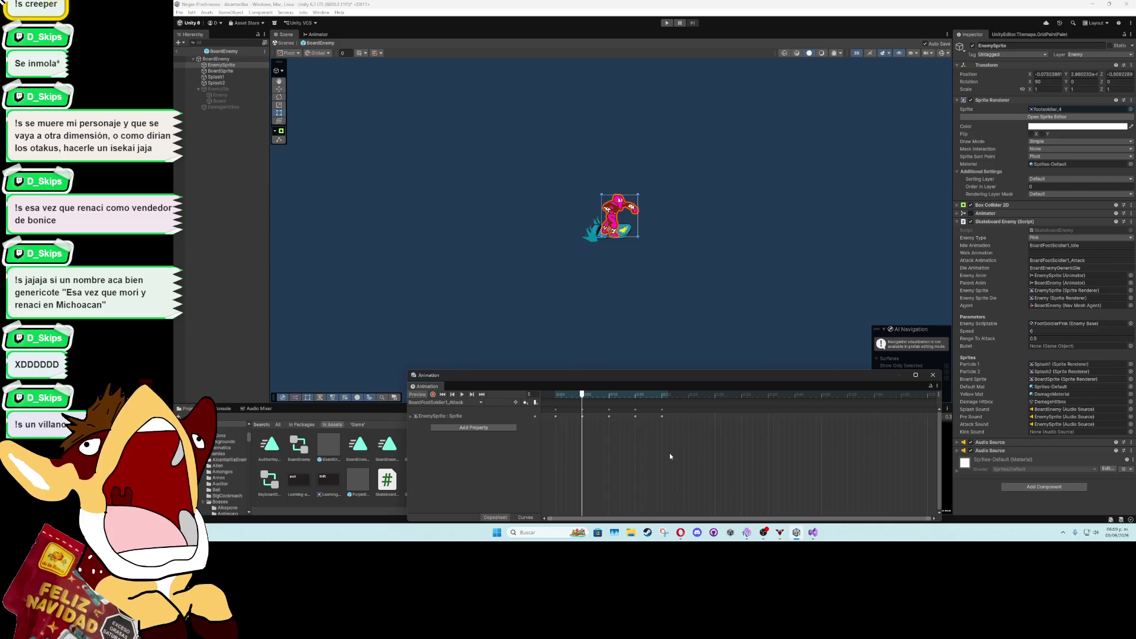
{"action": "mouse_move", "coordinate": [693, 454]}
{"action": "left_mouse_down"}
{"action": "mouse_move", "coordinate": [581, 408]}
{"action": "mouse_move", "coordinate": [681, 421]}
{"action": "mouse_move", "coordinate": [948, 422]}
{"action": "left_mouse_up"}
{"action": "left_click_drag", "start_coordinate": [573, 402], "coordinate": [555, 402]}
{"action": "left_click", "coordinate": [462, 394]}
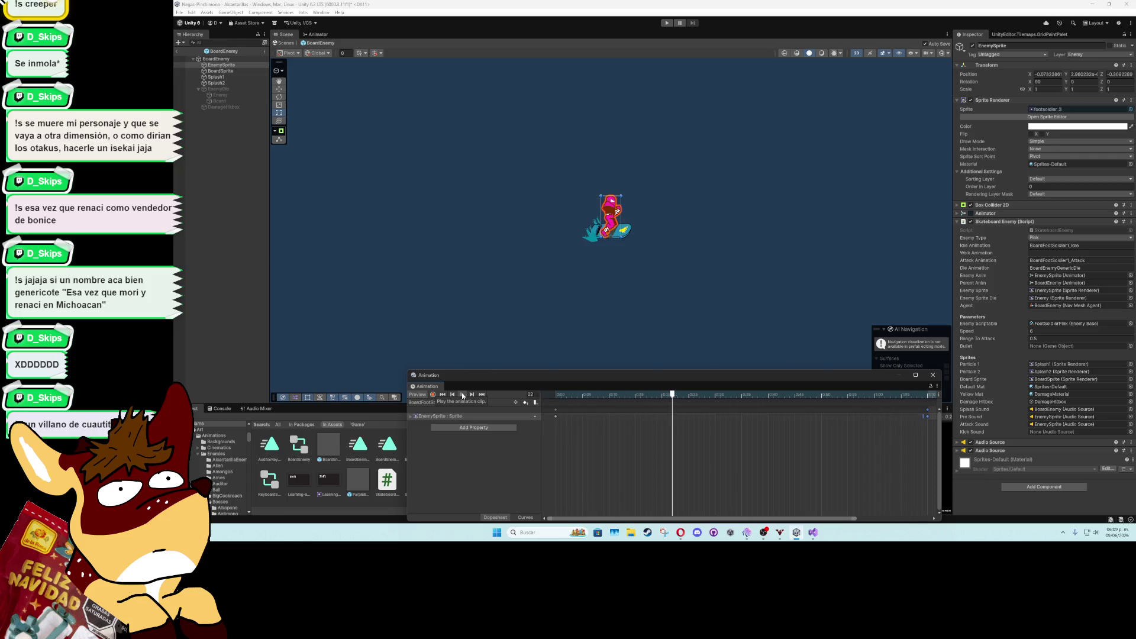
{"action": "left_click", "coordinate": [462, 394]}
{"action": "left_click_drag", "start_coordinate": [933, 417], "coordinate": [825, 417]}
{"action": "left_click", "coordinate": [462, 394]}
{"action": "left_click", "coordinate": [462, 394]}
{"action": "left_click", "coordinate": [933, 374]}
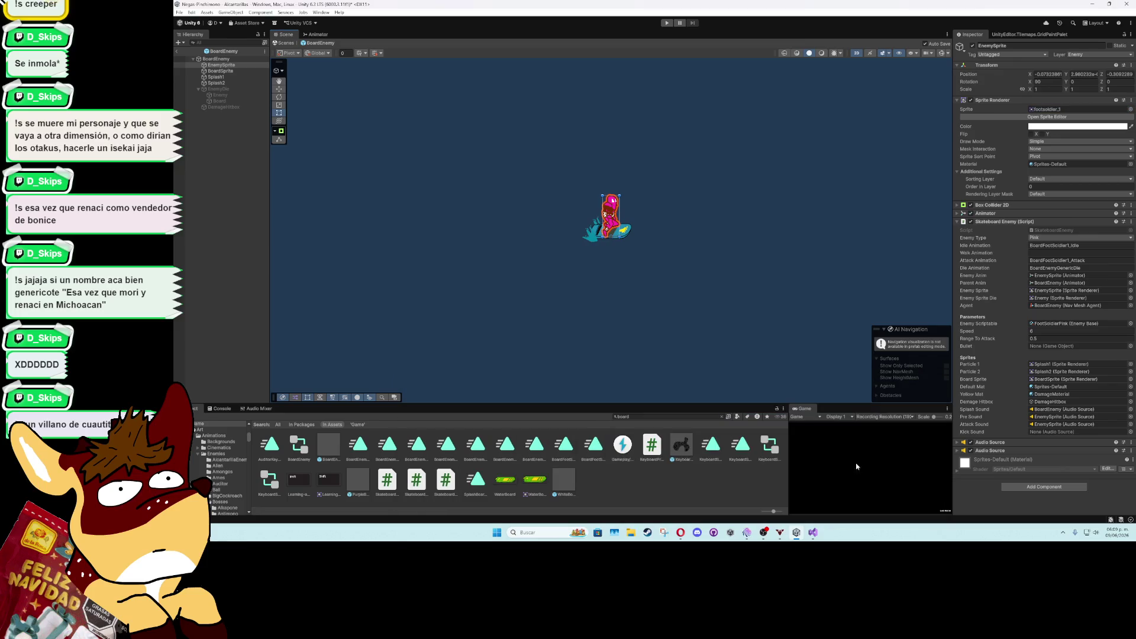
{"action": "left_click", "coordinate": [813, 532]}
Change the Pink attack waits to 0.5 and 0.12 seconds and save the script
{"action": "left_click", "coordinate": [532, 313]}
{"action": "key", "text": "Delete"}
{"action": "type", "text": "5"}
{"action": "key", "text": "Down"}
{"action": "key", "text": "Down"}
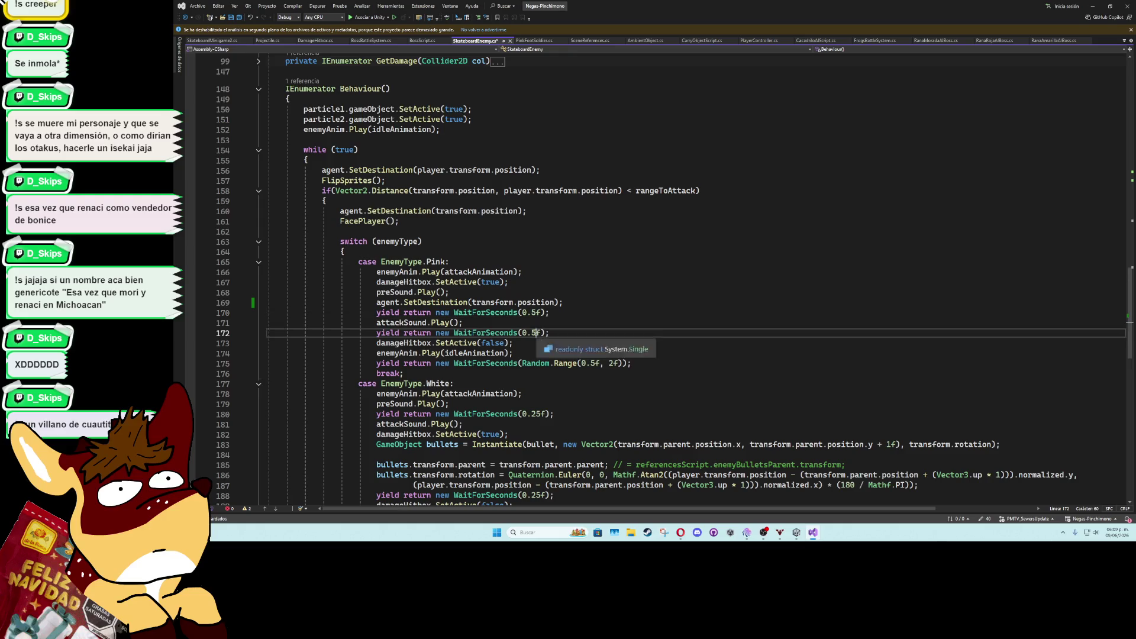
{"action": "key", "text": "Delete"}
{"action": "type", "text": "12"}
{"action": "left_click", "coordinate": [563, 325]}
{"action": "key", "text": "ctrl+s"}
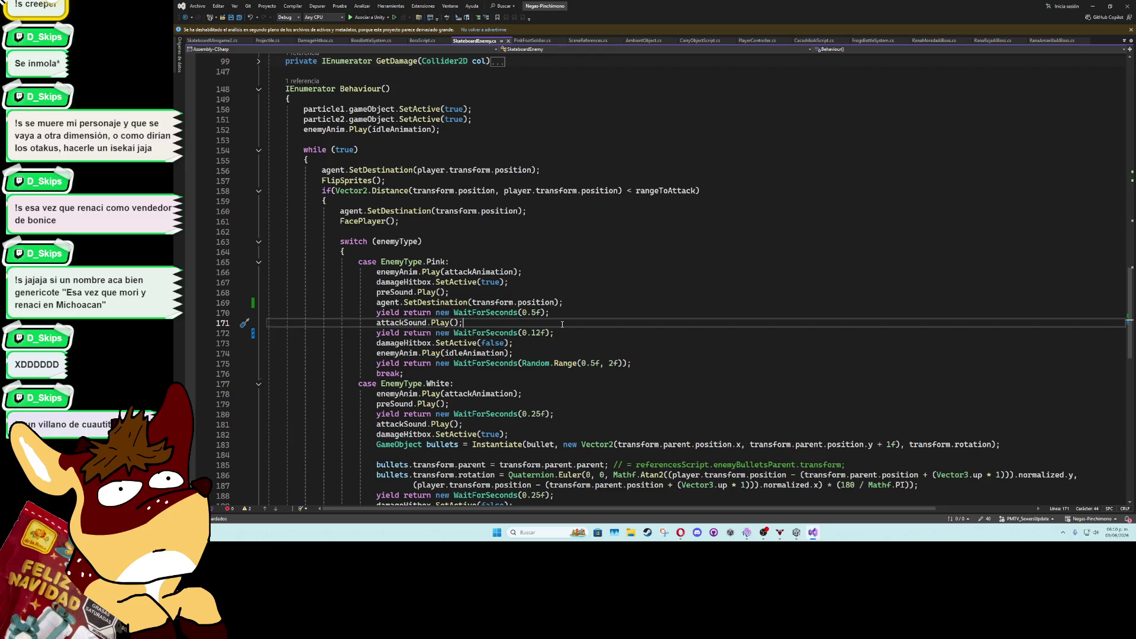
Move damageHitbox.SetActive(true) below the 0.5-second wait and save the script
{"action": "left_click", "coordinate": [508, 283]}
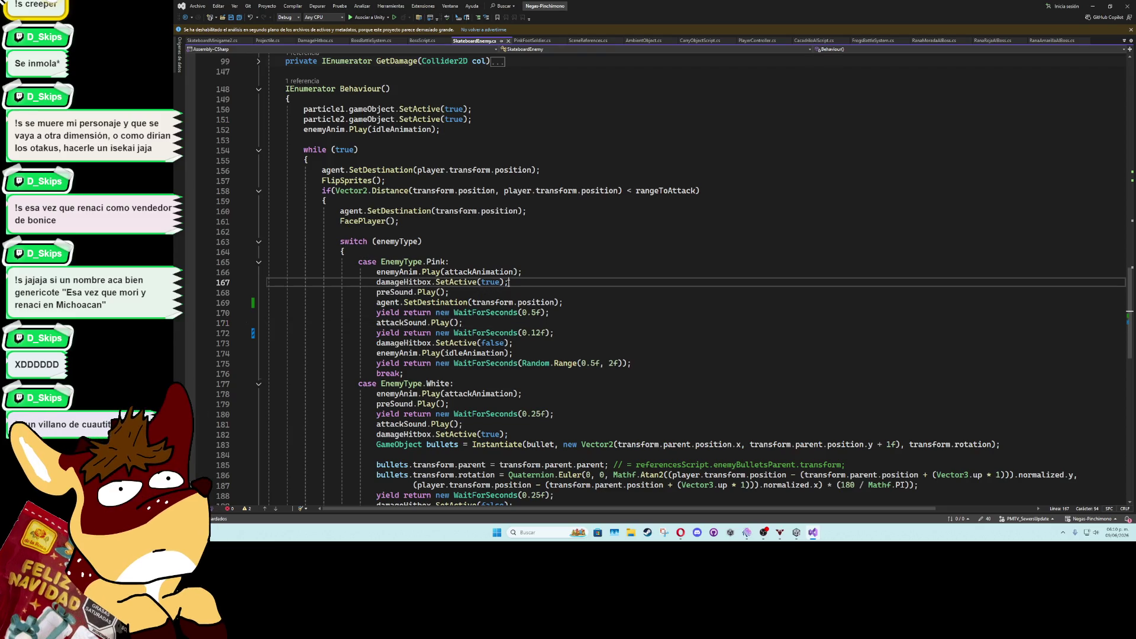
{"action": "key", "text": "alt+Down"}
{"action": "key", "text": "alt+Down"}
{"action": "key", "text": "alt+Down"}
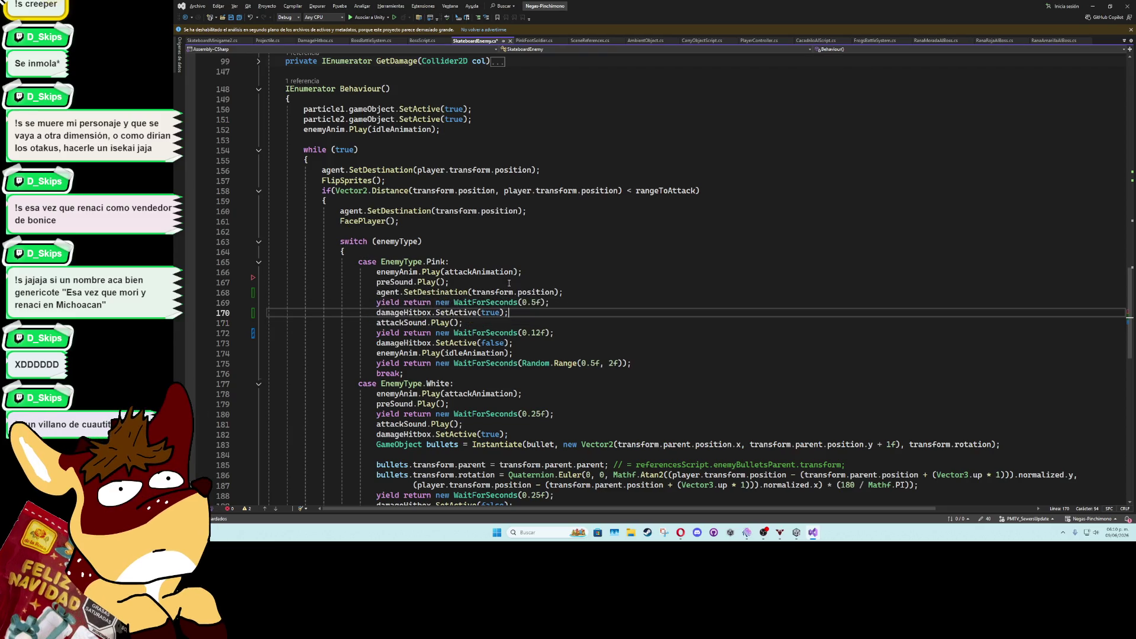
{"action": "key", "text": "ctrl+s"}
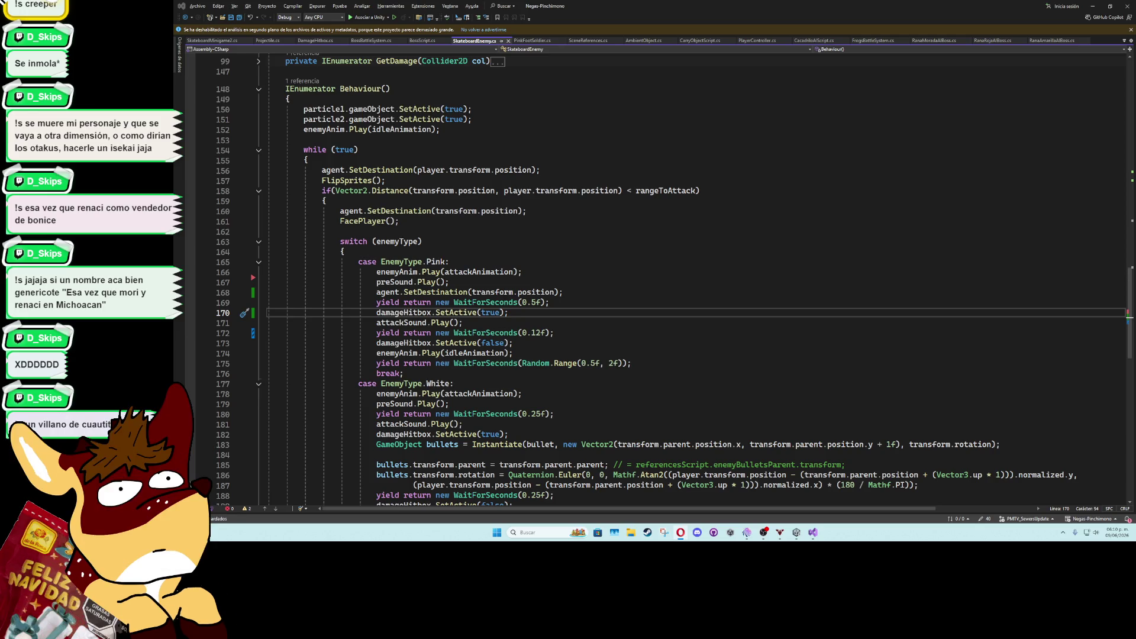
{"action": "key", "text": "alt+Tab"}
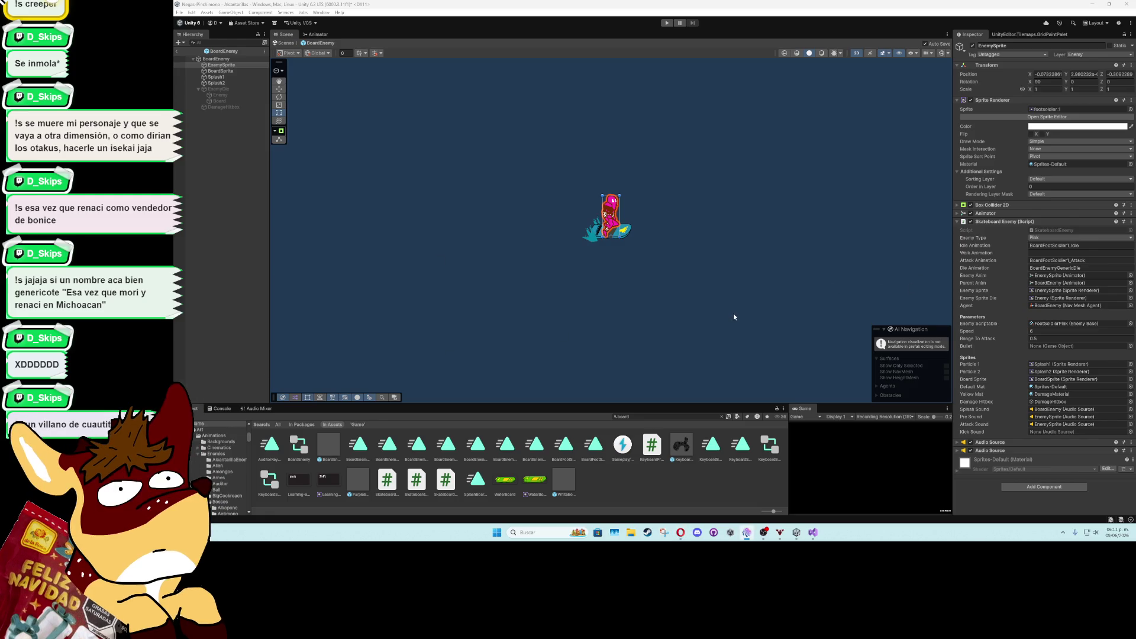
Return to Unity and exit BoardEnemy prefab editing back to the sewer level
{"action": "left_click", "coordinate": [814, 532]}
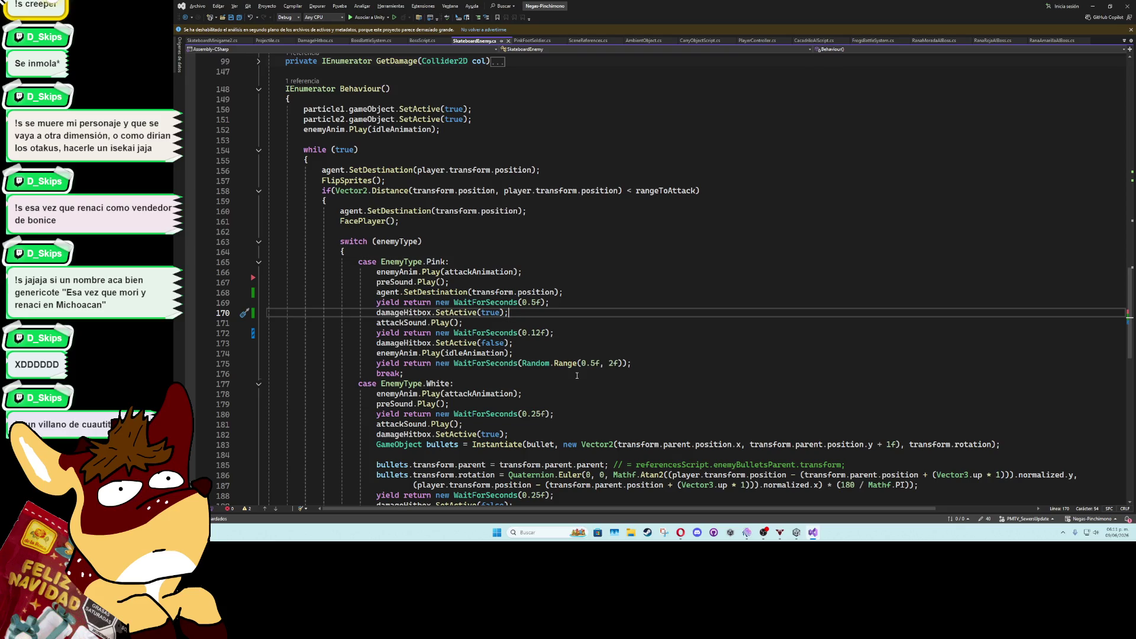
{"action": "key", "text": "alt+Tab"}
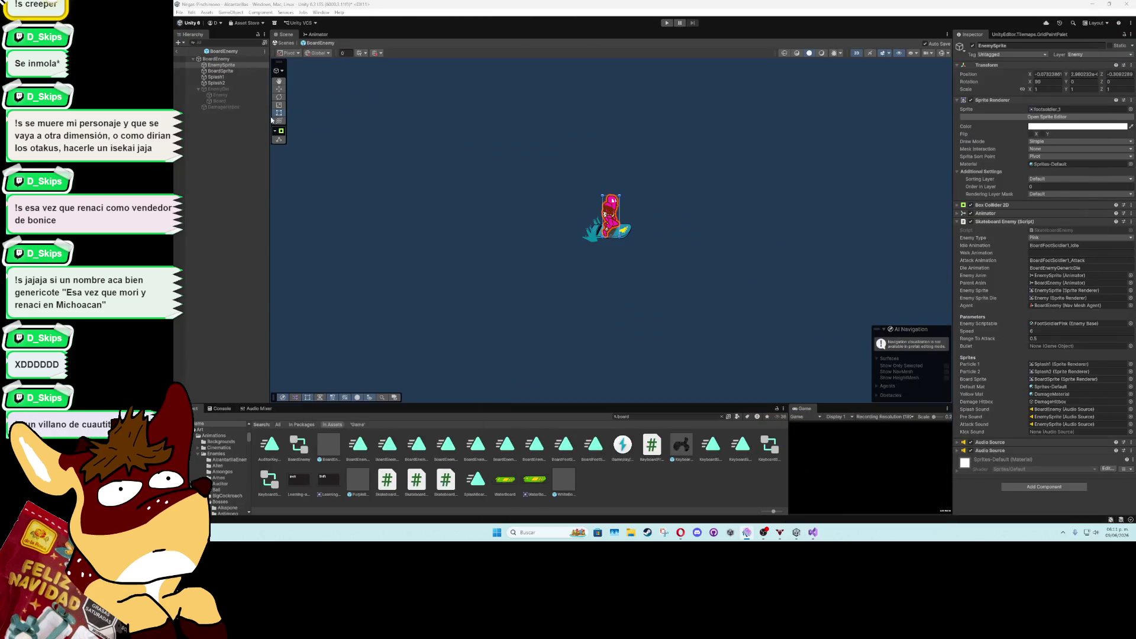
{"action": "left_click", "coordinate": [176, 51]}
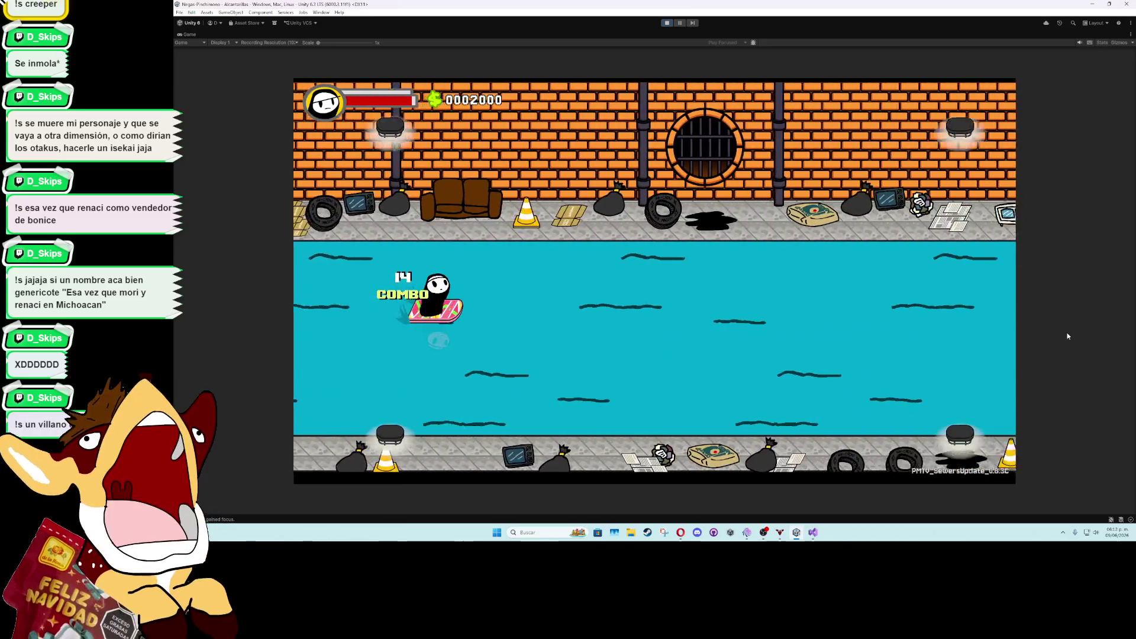
Stop the sewer-level playtest after riding through the skateboard fight
{"action": "left_click", "coordinate": [666, 24]}
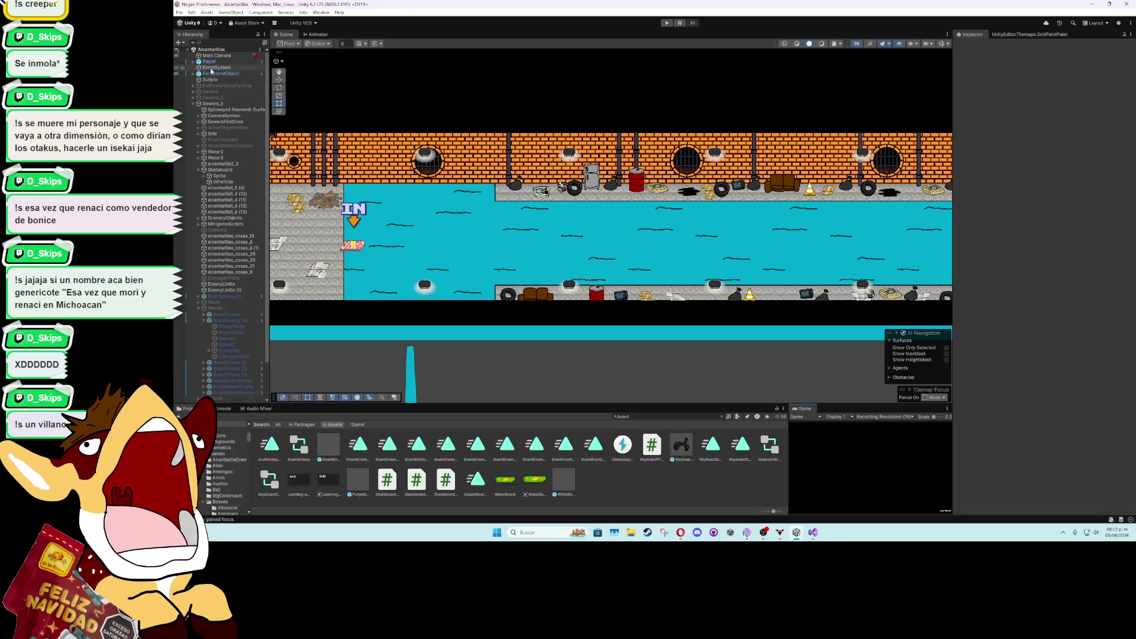
Open the BoardEnemy prefab's EnemySprite in the Animation window on the BoardFootSoldier1_Attack clip
{"action": "left_click", "coordinate": [262, 320]}
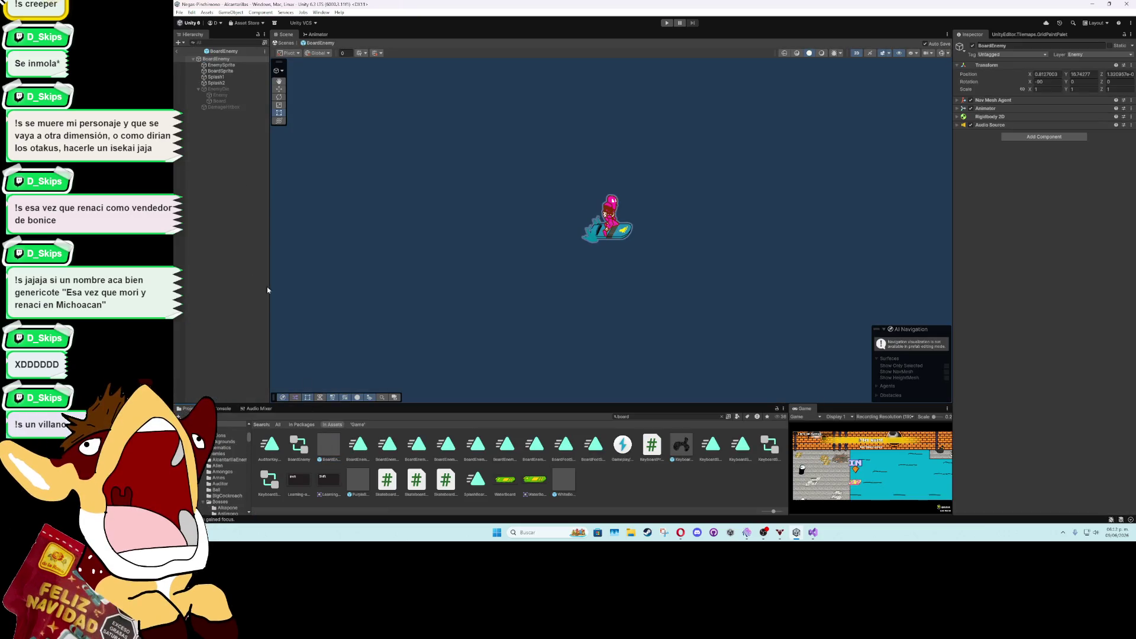
{"action": "left_click", "coordinate": [222, 65]}
{"action": "left_click", "coordinate": [321, 12]}
{"action": "mouse_move", "coordinate": [378, 103]}
{"action": "left_click", "coordinate": [438, 102]}
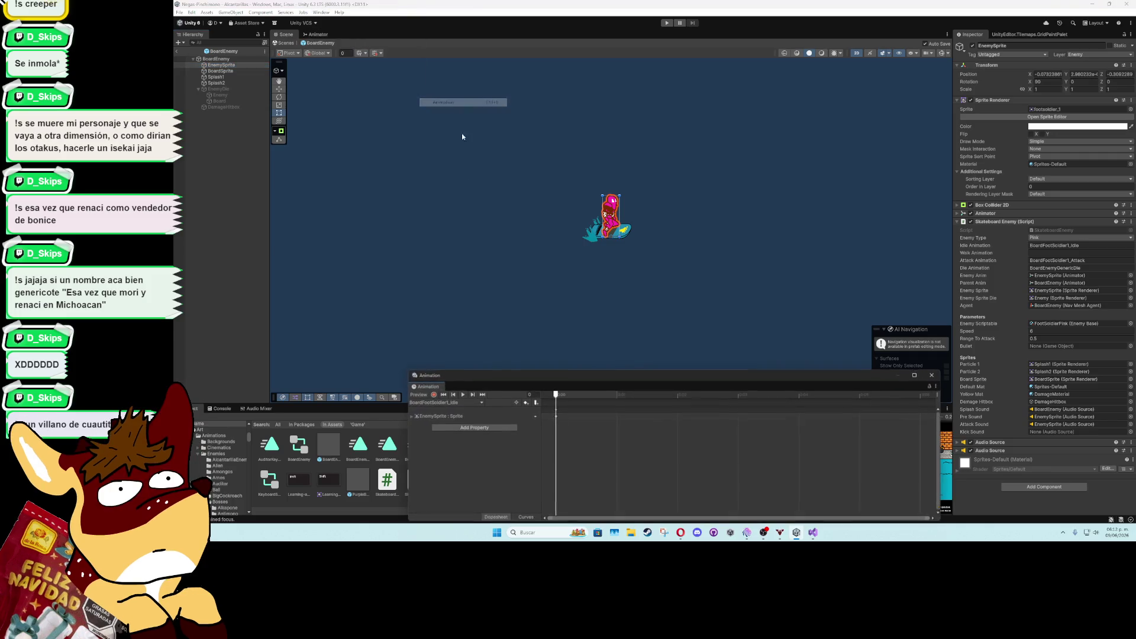
{"action": "left_click", "coordinate": [443, 403]}
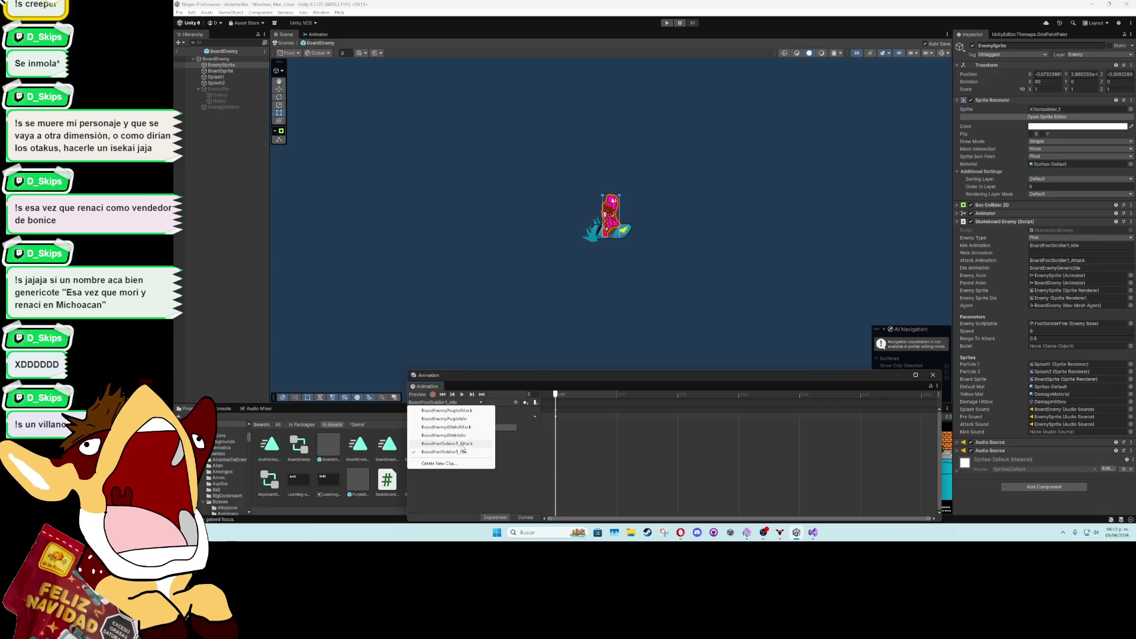
{"action": "left_click", "coordinate": [460, 443]}
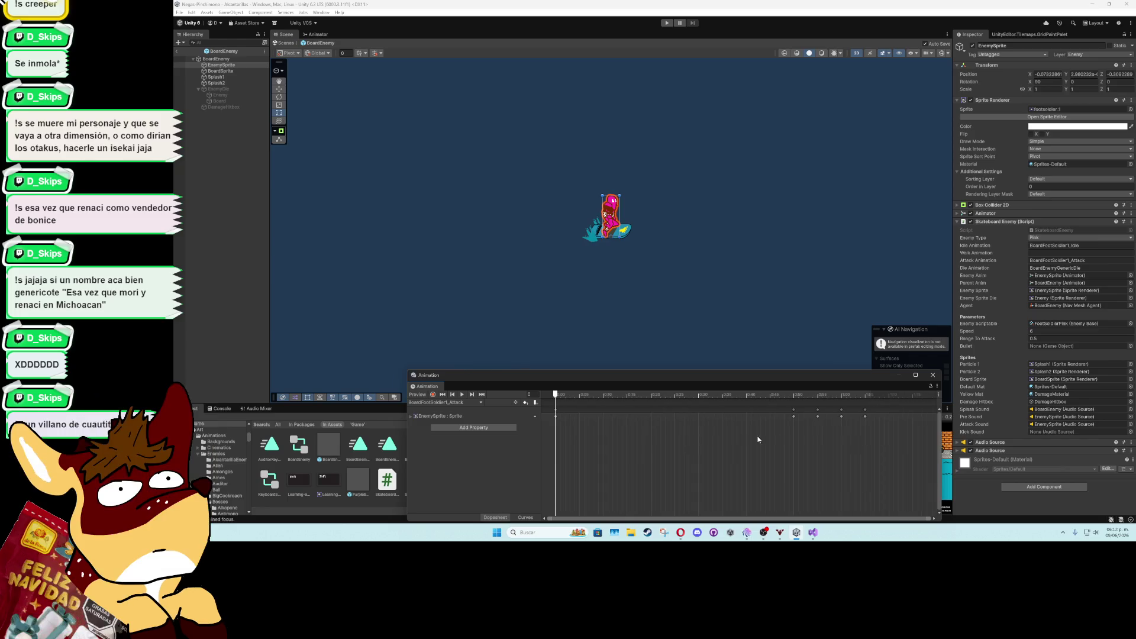
{"action": "mouse_move", "coordinate": [867, 435]}
{"action": "left_mouse_down"}
{"action": "mouse_move", "coordinate": [784, 406]}
{"action": "mouse_move", "coordinate": [748, 416]}
{"action": "left_mouse_up"}
{"action": "left_click", "coordinate": [756, 454]}
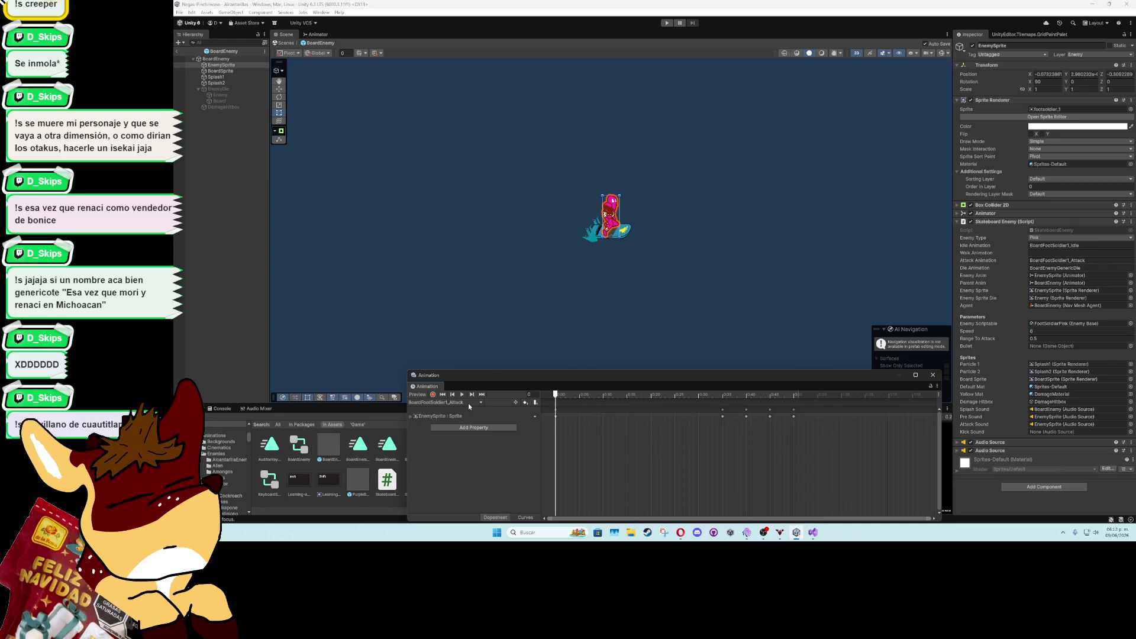
Record a sprite shake with position keys at frames 5 and 10, pasting them at frames 15 and 25
{"action": "left_click", "coordinate": [433, 394]}
{"action": "left_click_drag", "start_coordinate": [556, 394], "coordinate": [580, 398]}
{"action": "left_click", "coordinate": [278, 89]}
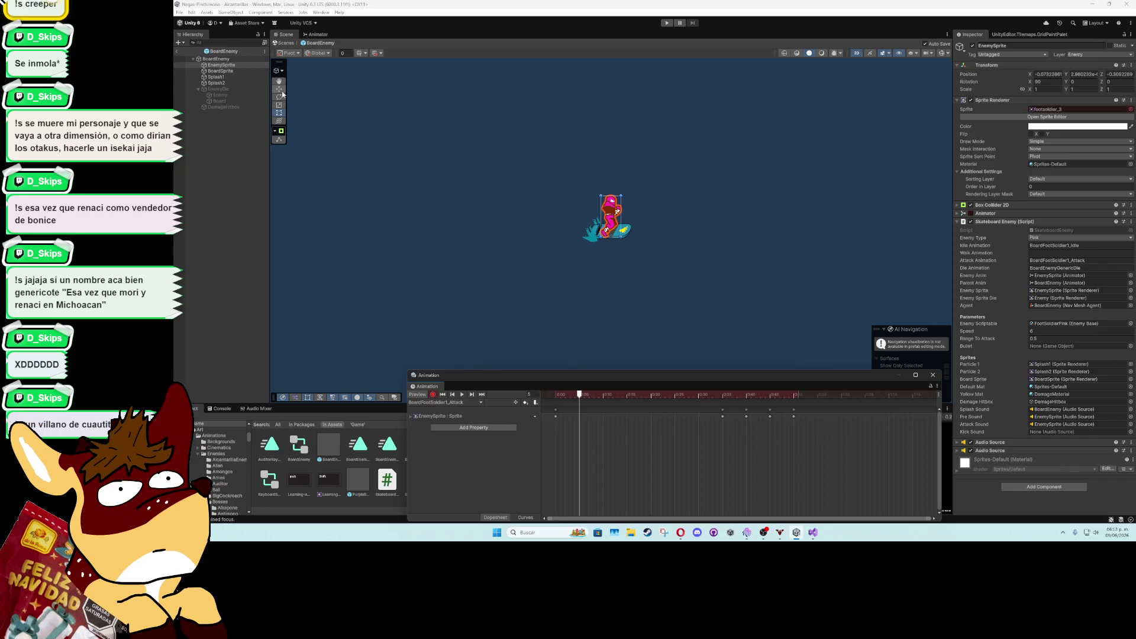
{"action": "left_click_drag", "start_coordinate": [639, 239], "coordinate": [640, 236]}
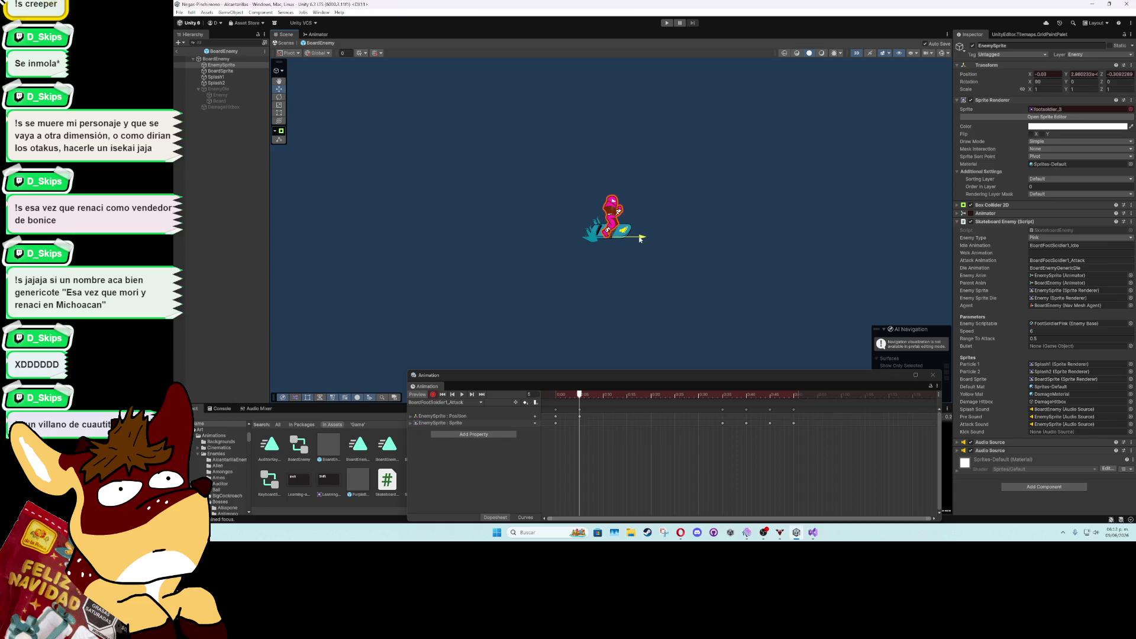
{"action": "left_click", "coordinate": [603, 398]}
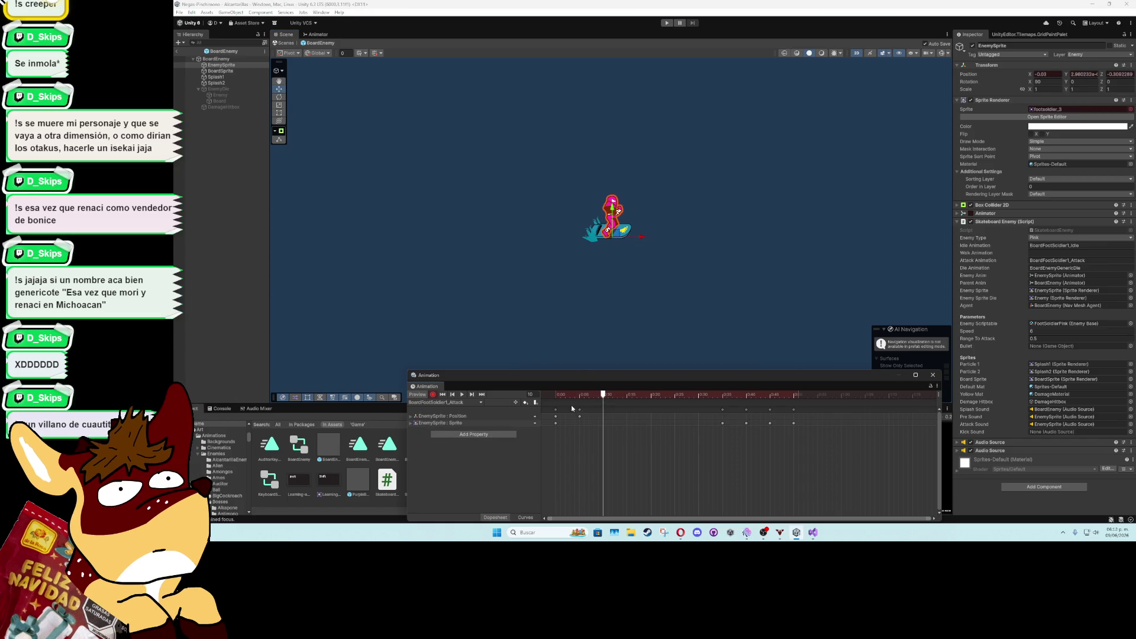
{"action": "left_click", "coordinate": [557, 410]}
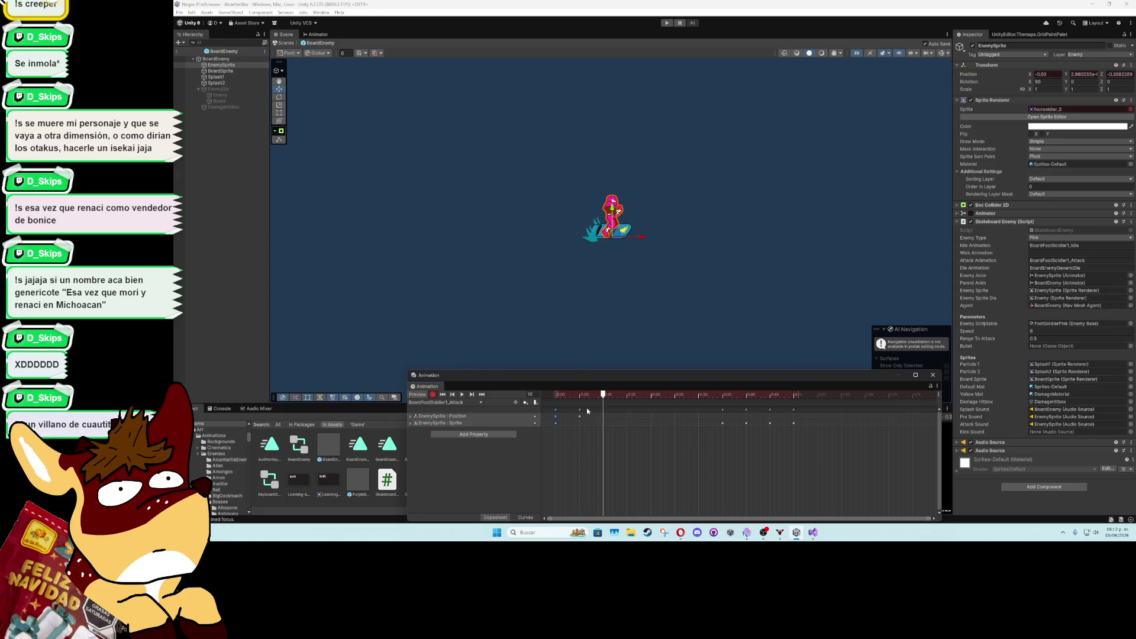
{"action": "left_click_drag", "start_coordinate": [643, 239], "coordinate": [640, 239]}
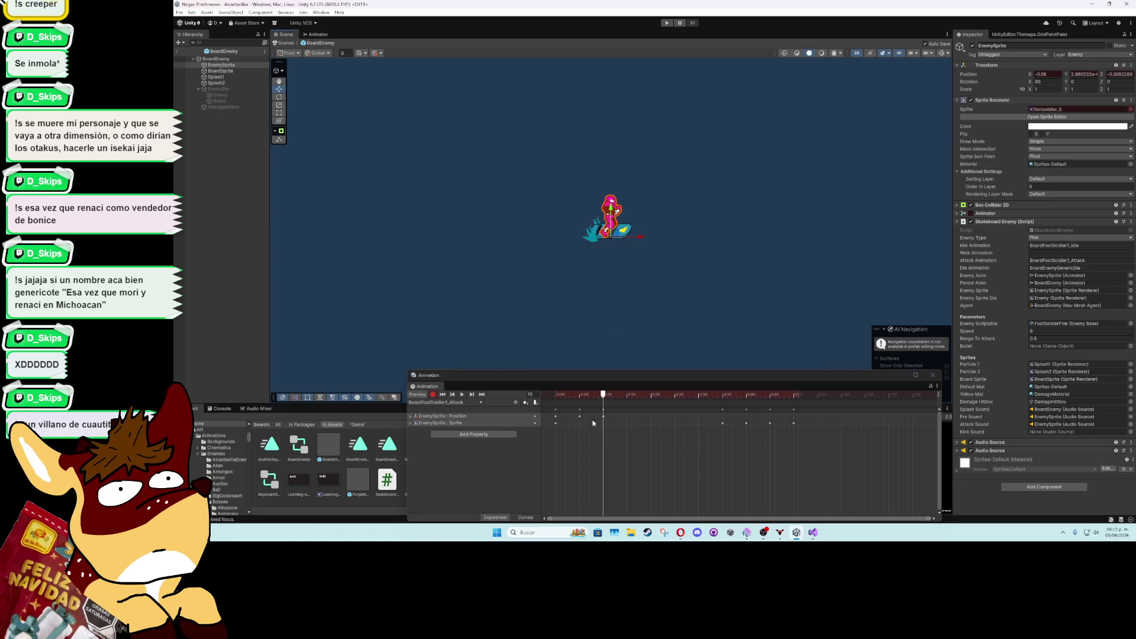
{"action": "left_click_drag", "start_coordinate": [610, 421], "coordinate": [581, 412]}
{"action": "key", "text": "ctrl+c"}
{"action": "left_click", "coordinate": [626, 395]}
{"action": "key", "text": "ctrl+v"}
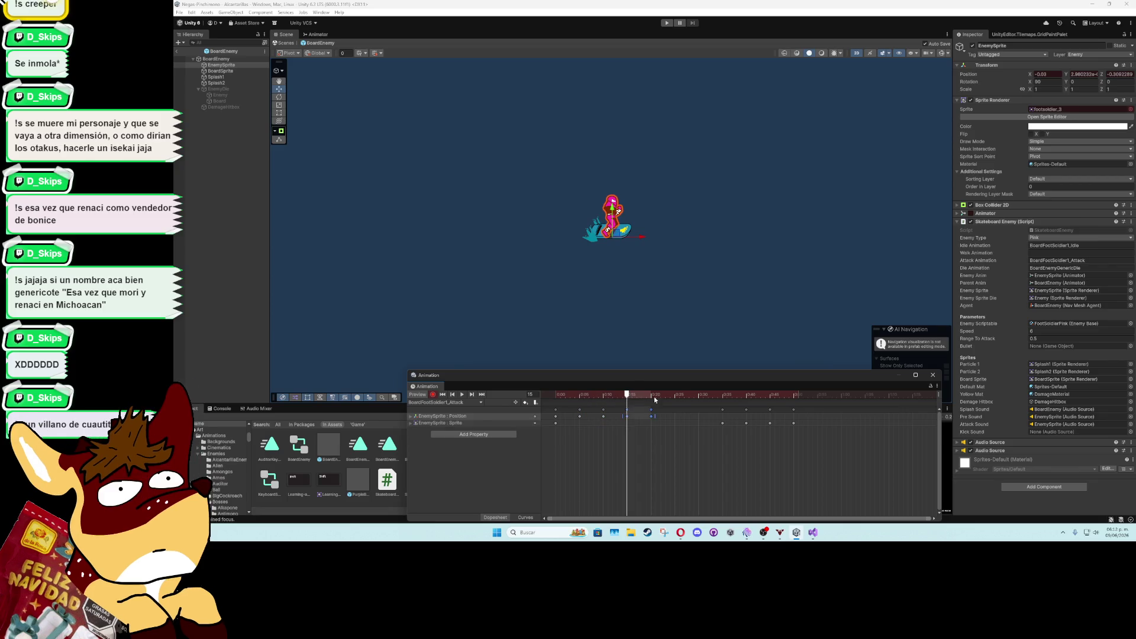
{"action": "left_click", "coordinate": [674, 395]}
{"action": "key", "text": "ctrl+v"}
Compress the attack keys into frames 0–15, paste the Position keys at frame 17, and preview the result
{"action": "left_click", "coordinate": [462, 394]}
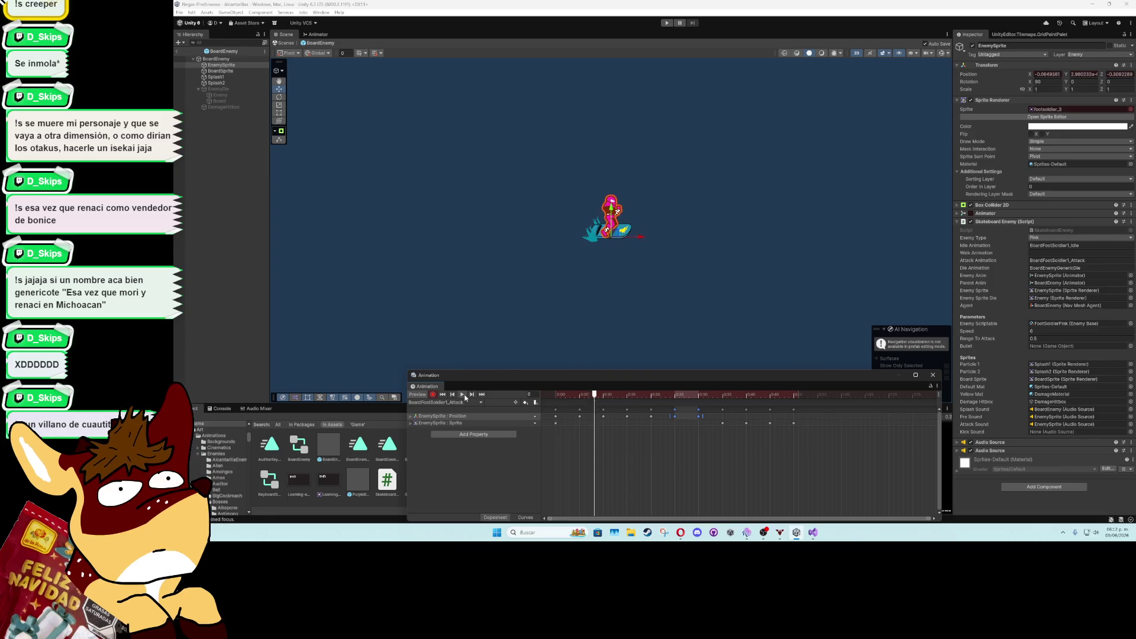
{"action": "left_click", "coordinate": [463, 394]}
{"action": "mouse_move", "coordinate": [712, 448]}
{"action": "left_mouse_down"}
{"action": "mouse_move", "coordinate": [621, 412]}
{"action": "mouse_move", "coordinate": [554, 405]}
{"action": "left_mouse_up"}
{"action": "left_click_drag", "start_coordinate": [699, 419], "coordinate": [567, 408]}
{"action": "left_click", "coordinate": [640, 431]}
{"action": "left_click_drag", "start_coordinate": [632, 397], "coordinate": [637, 399]}
{"action": "key", "text": "ctrl+v"}
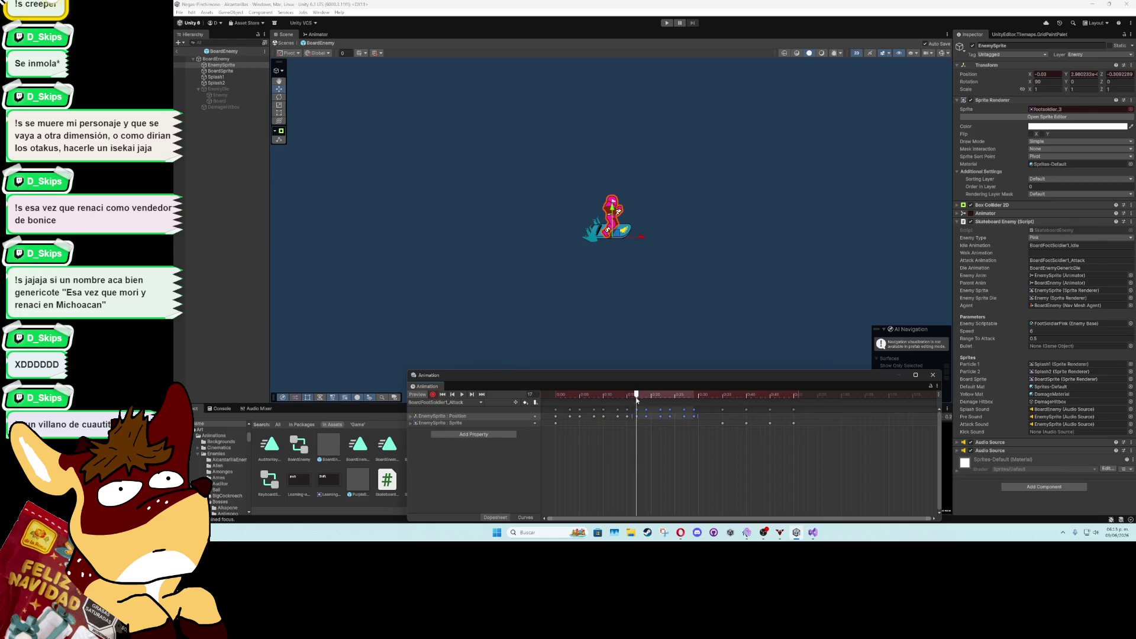
{"action": "left_click", "coordinate": [676, 452]}
{"action": "left_click", "coordinate": [463, 394]}
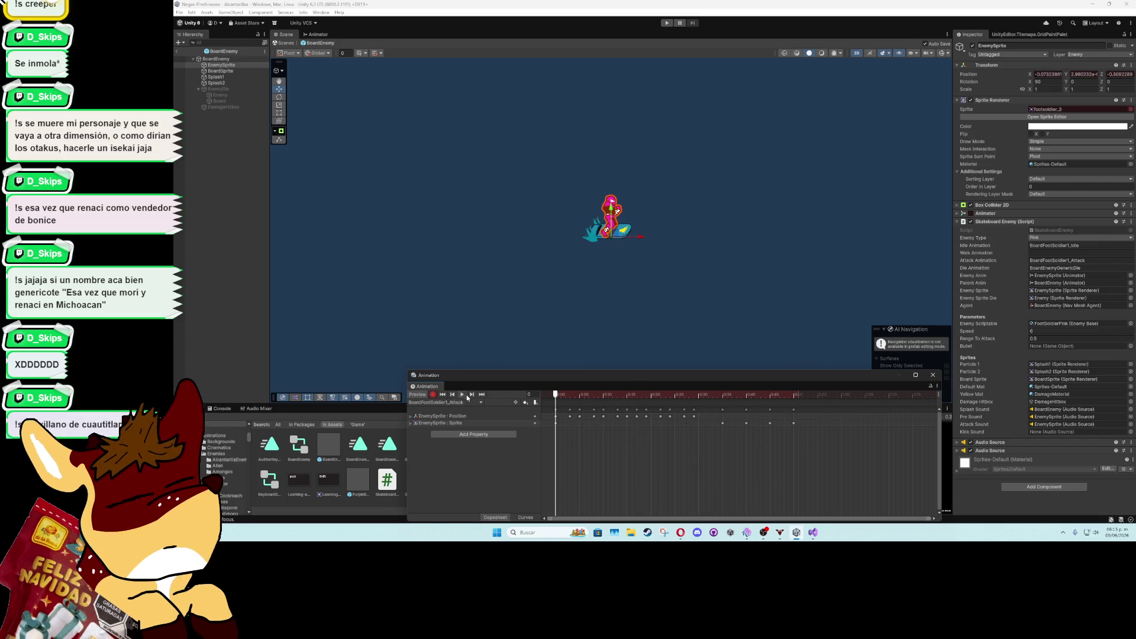
{"action": "left_click", "coordinate": [932, 375]}
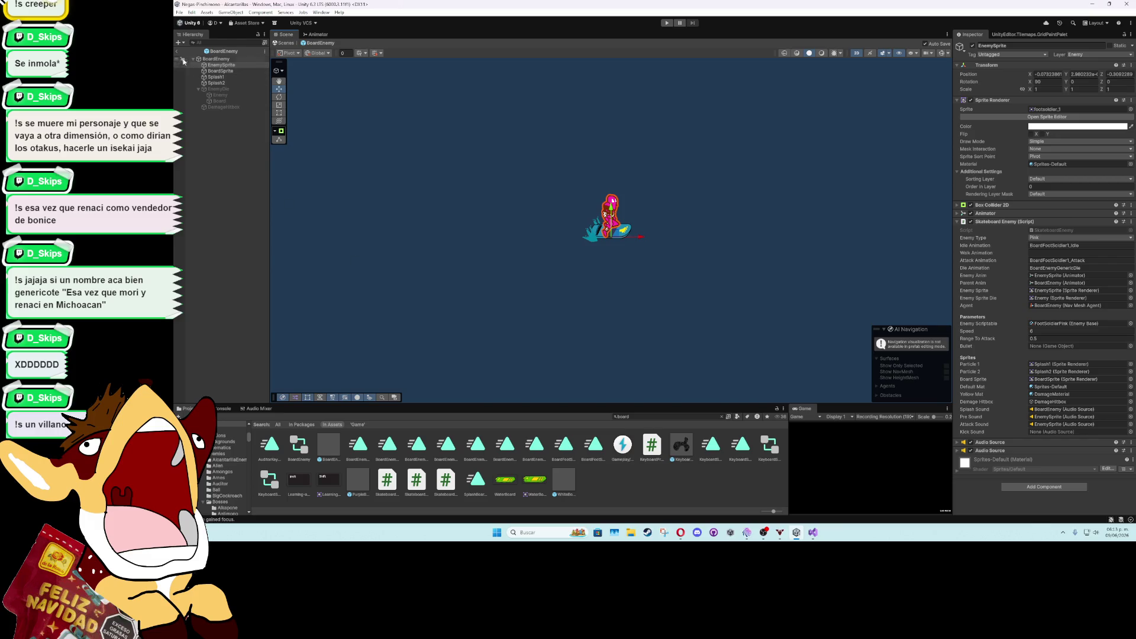
Exit the prefab, maximize the Game view, and start playtesting the sewer level
{"action": "left_click", "coordinate": [177, 51]}
{"action": "left_click", "coordinate": [800, 410]}
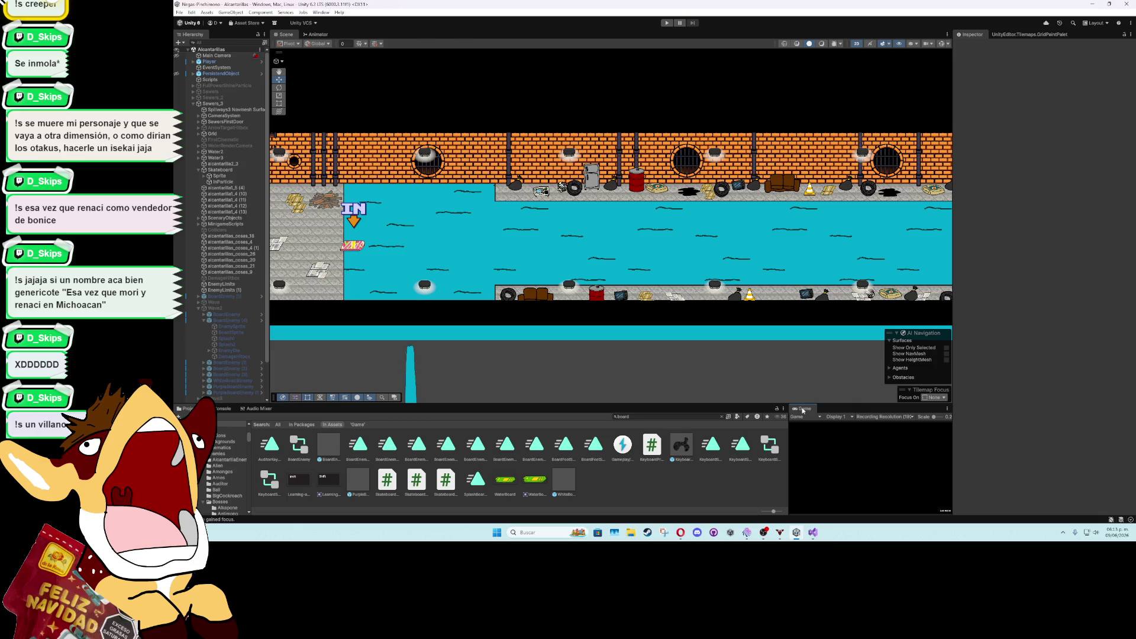
{"action": "key", "text": "shift+space"}
{"action": "left_click", "coordinate": [670, 25]}
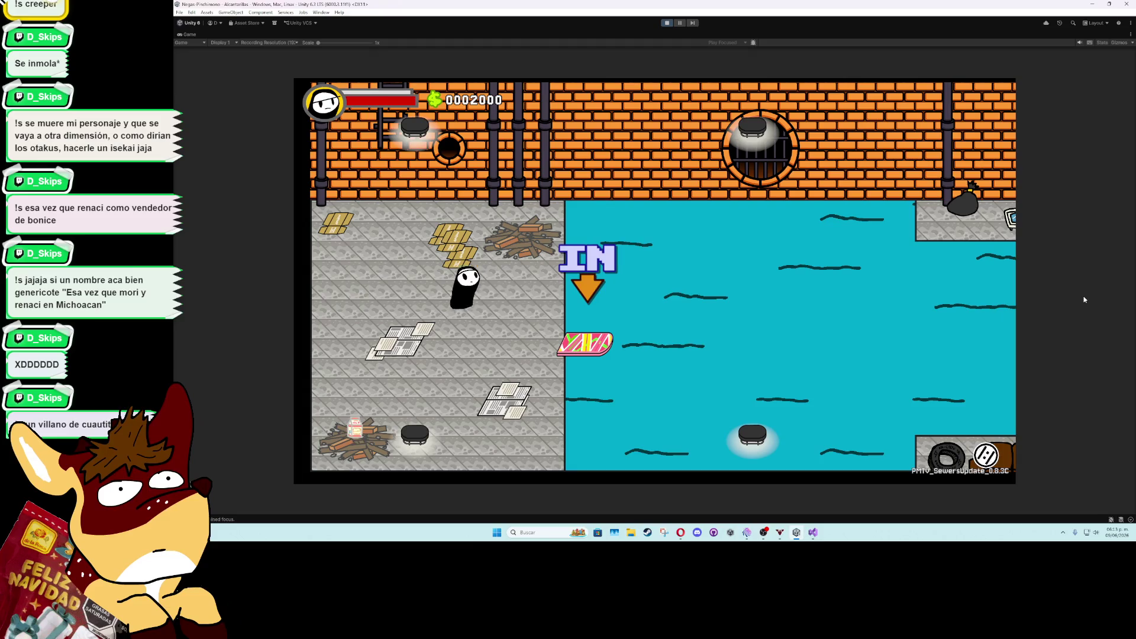
Steer the pink raft into and around the skater enemies, then stop the playtest
{"action": "key", "text": "Right"}
{"action": "key", "text": "Down"}
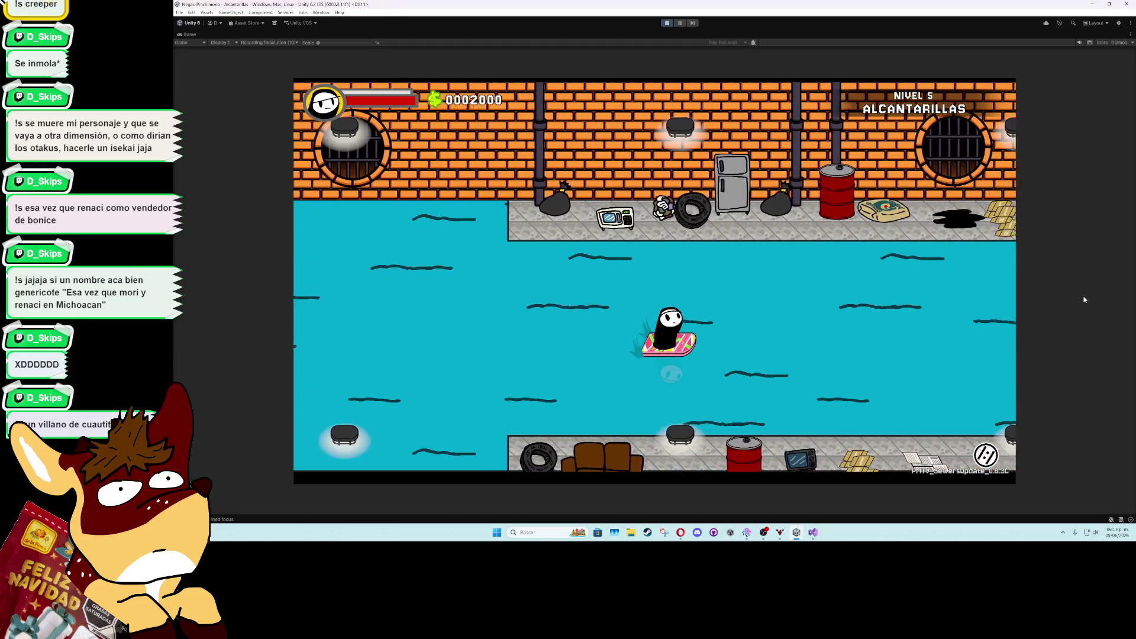
{"action": "key", "text": "Right"}
{"action": "key", "text": "Up"}
{"action": "key", "text": "Right"}
{"action": "key", "text": "Left"}
{"action": "key", "text": "Down"}
{"action": "key", "text": "Right"}
{"action": "key", "text": "Up"}
{"action": "key", "text": "Down"}
{"action": "key", "text": "Left"}
{"action": "key", "text": "Right"}
{"action": "key", "text": "Down"}
{"action": "key", "text": "Left"}
{"action": "key", "text": "Up"}
{"action": "left_click", "coordinate": [672, 22]}
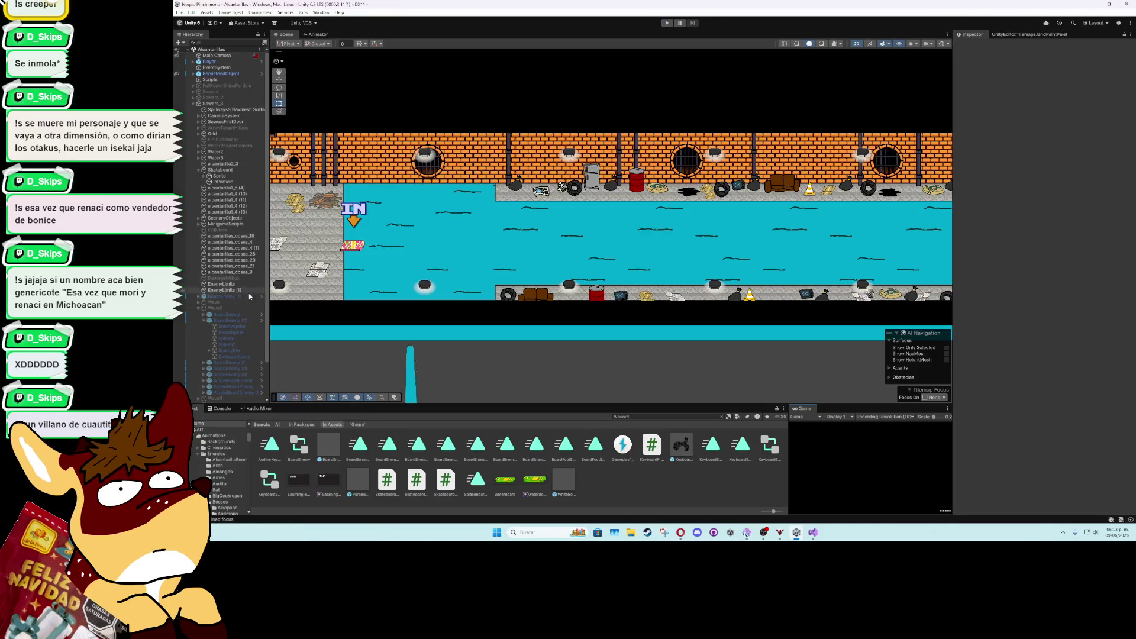
Open the BoardEnemy prefab's EnemySprite in the Animation window on the BoardFootSoldier1_Attack clip
{"action": "left_click", "coordinate": [209, 62]}
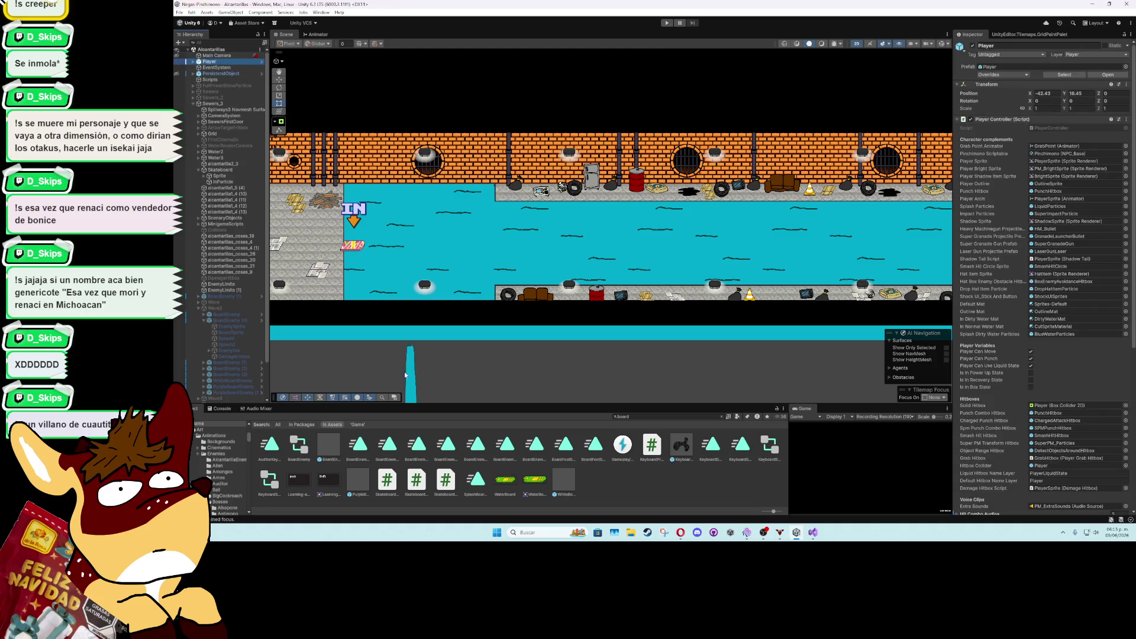
{"action": "double_click", "coordinate": [323, 443]}
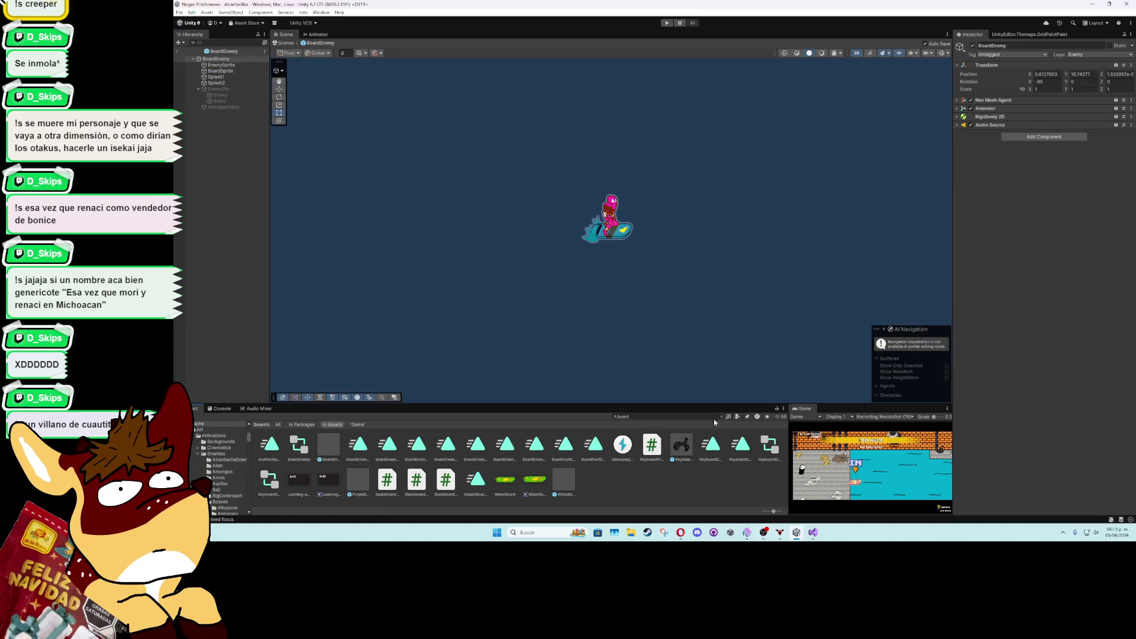
{"action": "left_click", "coordinate": [221, 65]}
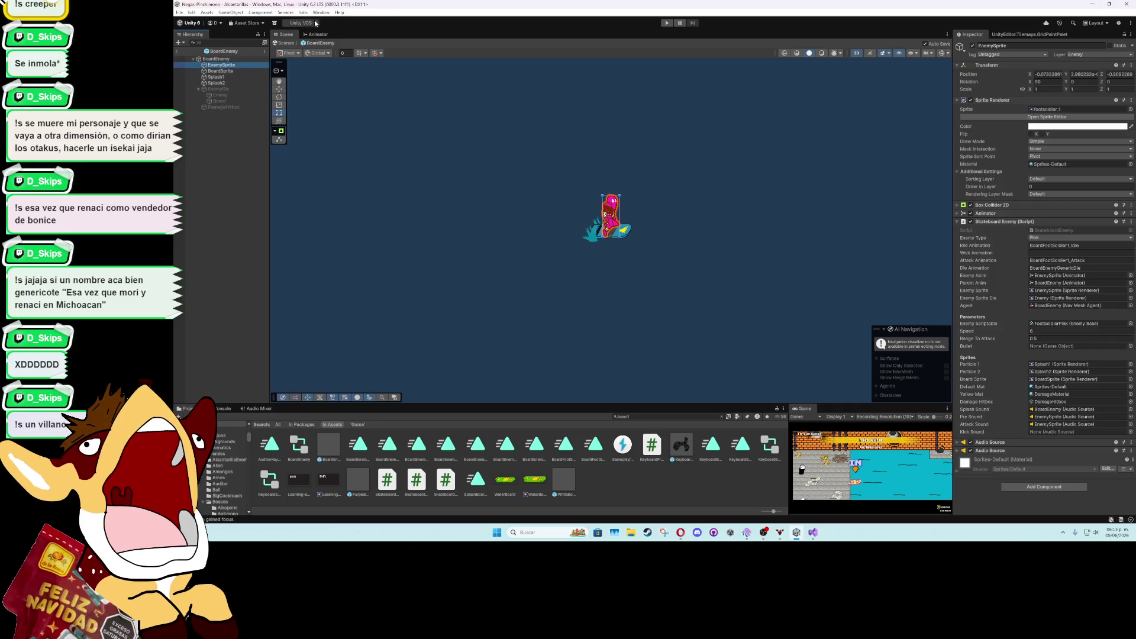
{"action": "left_click", "coordinate": [321, 12]}
{"action": "mouse_move", "coordinate": [402, 102]}
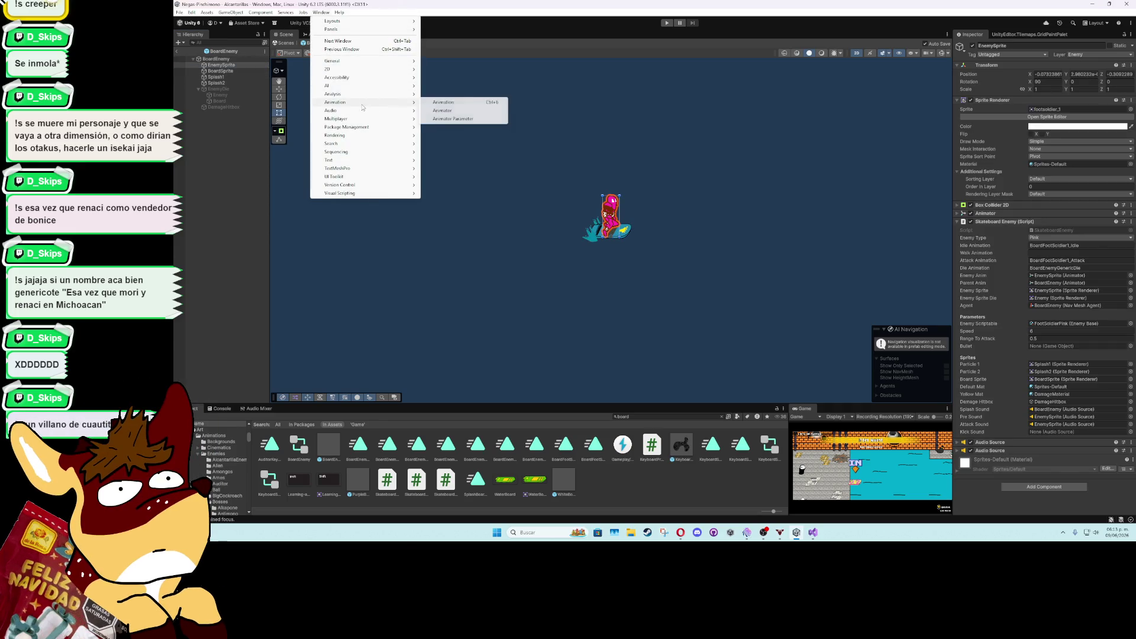
{"action": "left_click", "coordinate": [464, 102]}
{"action": "left_click", "coordinate": [480, 402]}
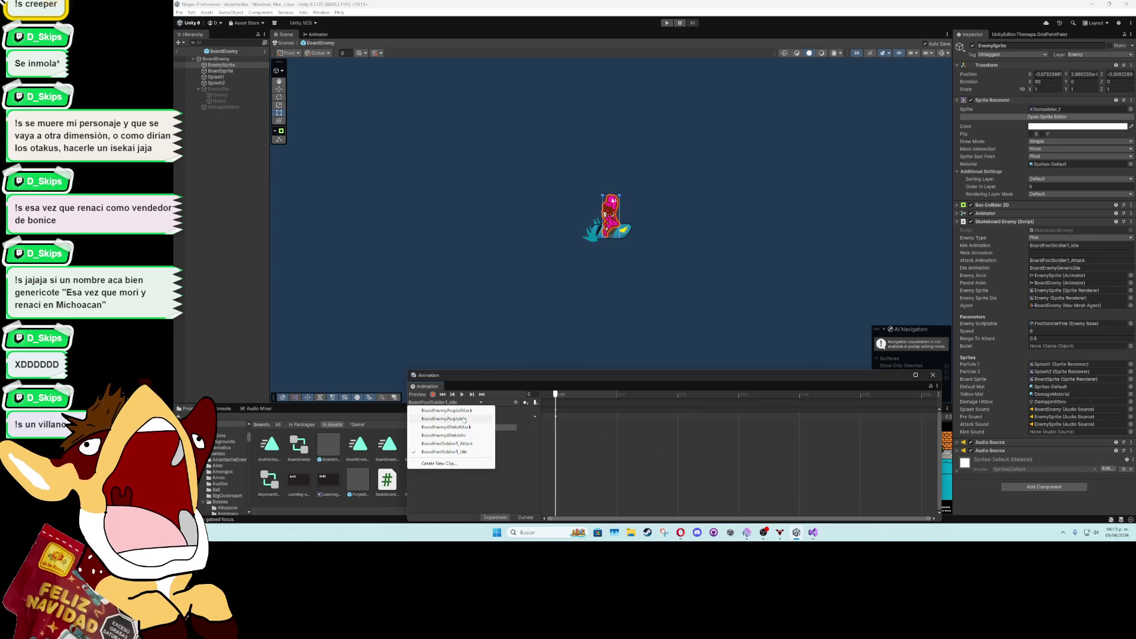
{"action": "left_click", "coordinate": [465, 444]}
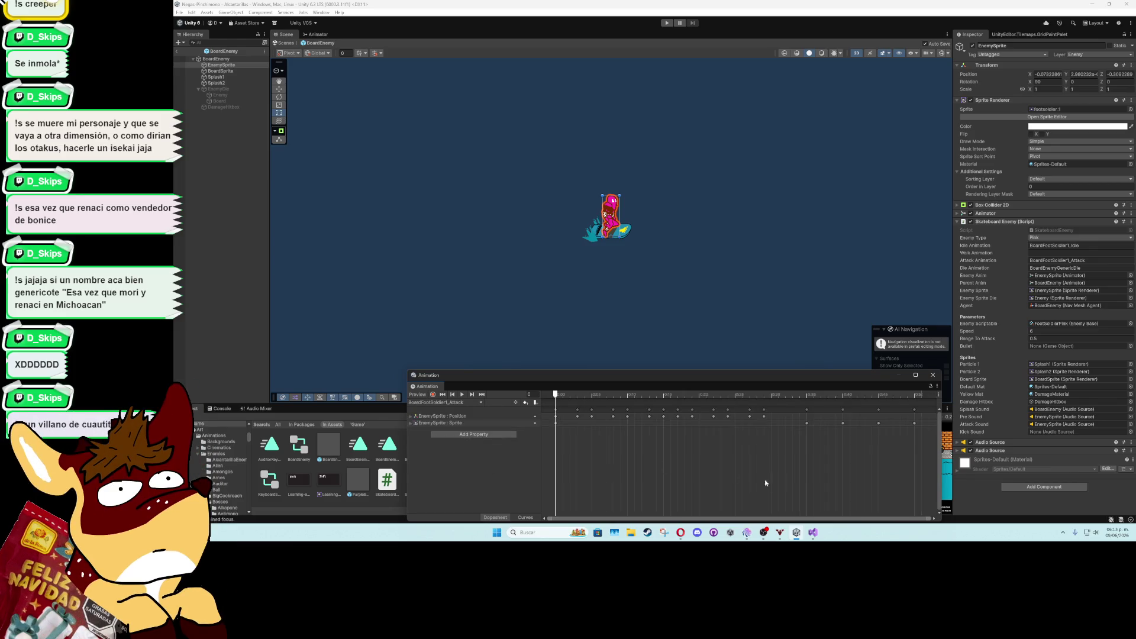
Drag the clip's later keyframes earlier, preview it, then exit the prefab to the sewer scene
{"action": "left_click_drag", "start_coordinate": [871, 463], "coordinate": [771, 407]}
{"action": "left_click", "coordinate": [802, 422]}
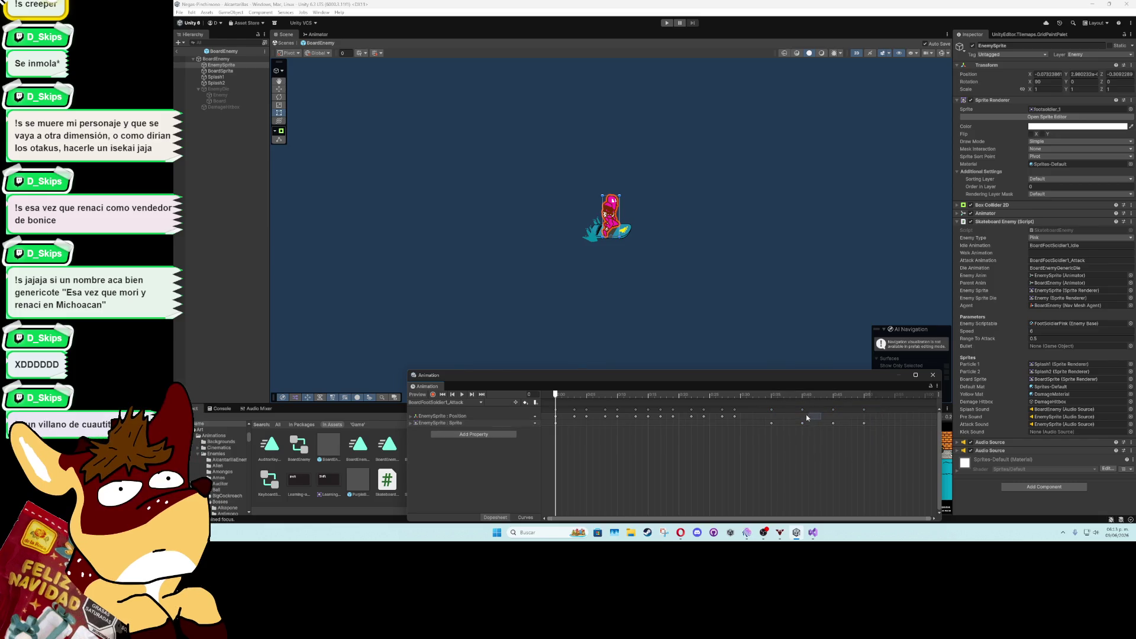
{"action": "mouse_move", "coordinate": [880, 448]}
{"action": "left_mouse_down"}
{"action": "mouse_move", "coordinate": [752, 405]}
{"action": "mouse_move", "coordinate": [799, 413]}
{"action": "mouse_move", "coordinate": [773, 414]}
{"action": "left_mouse_up"}
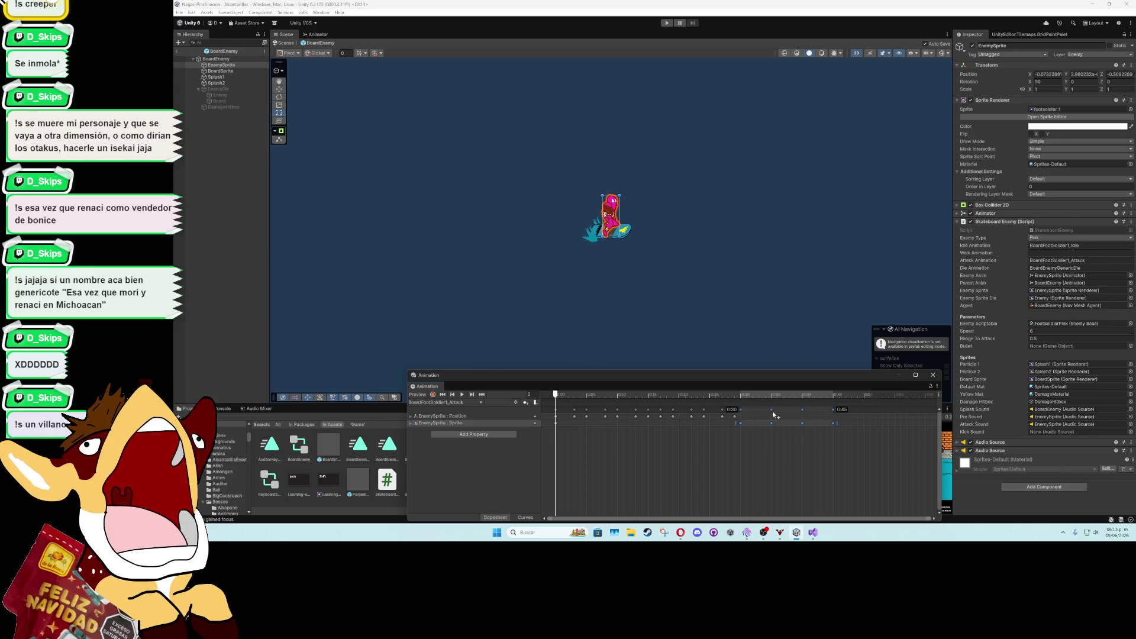
{"action": "mouse_move", "coordinate": [752, 419]}
{"action": "left_mouse_down"}
{"action": "mouse_move", "coordinate": [739, 419]}
{"action": "mouse_move", "coordinate": [754, 399]}
{"action": "mouse_move", "coordinate": [790, 399]}
{"action": "mouse_move", "coordinate": [554, 407]}
{"action": "left_mouse_up"}
{"action": "left_click", "coordinate": [723, 395]}
{"action": "left_click", "coordinate": [463, 394]}
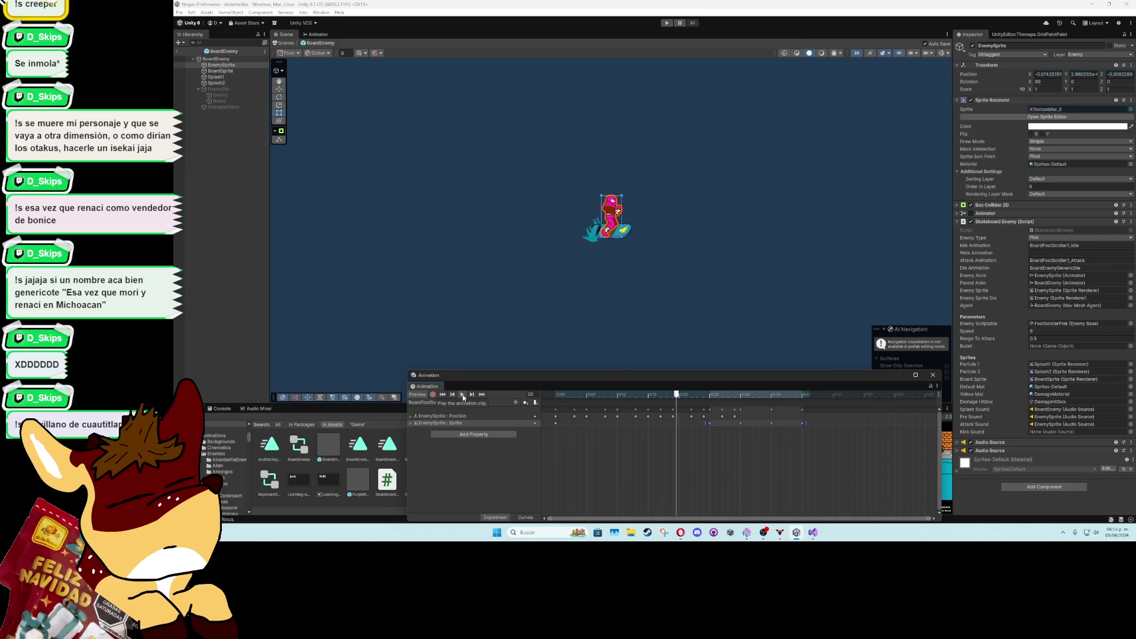
{"action": "left_click", "coordinate": [932, 376]}
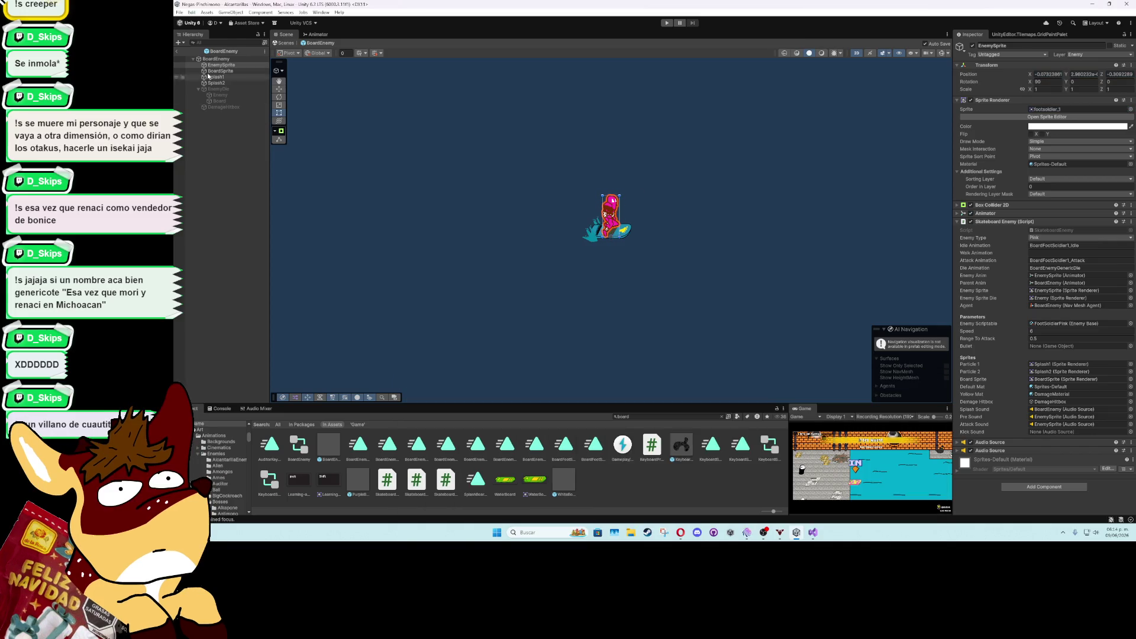
{"action": "left_click", "coordinate": [176, 51]}
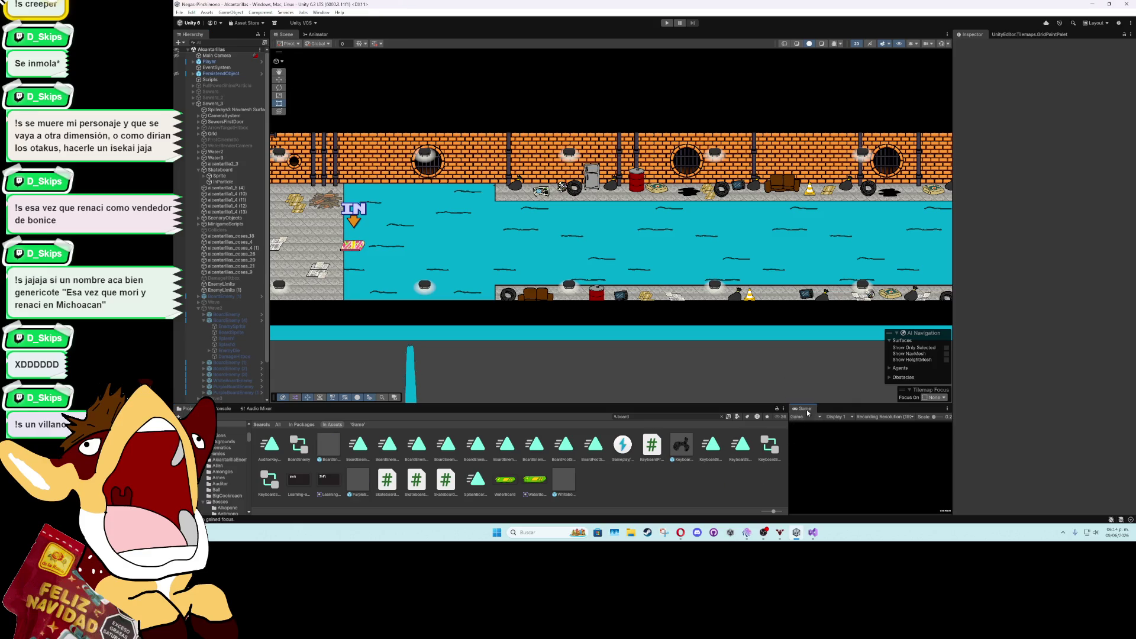
Review the EnemyType.Pink attack timing in SkateboardEnemy.cs, then start a Unity playtest
{"action": "left_click", "coordinate": [813, 532]}
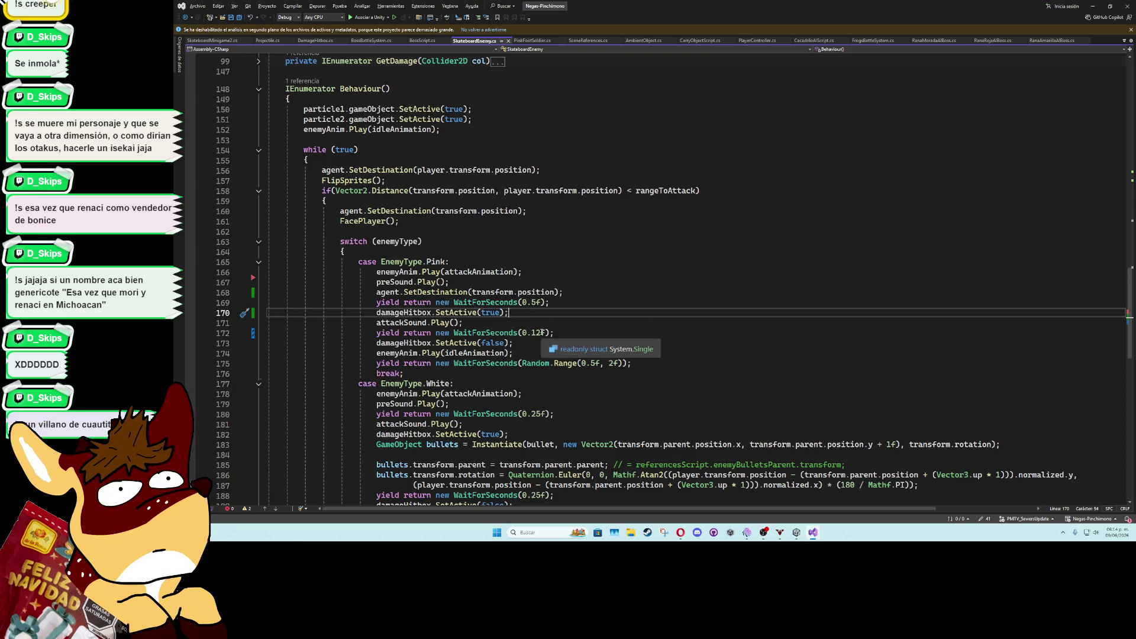
{"action": "key", "text": "Down"}
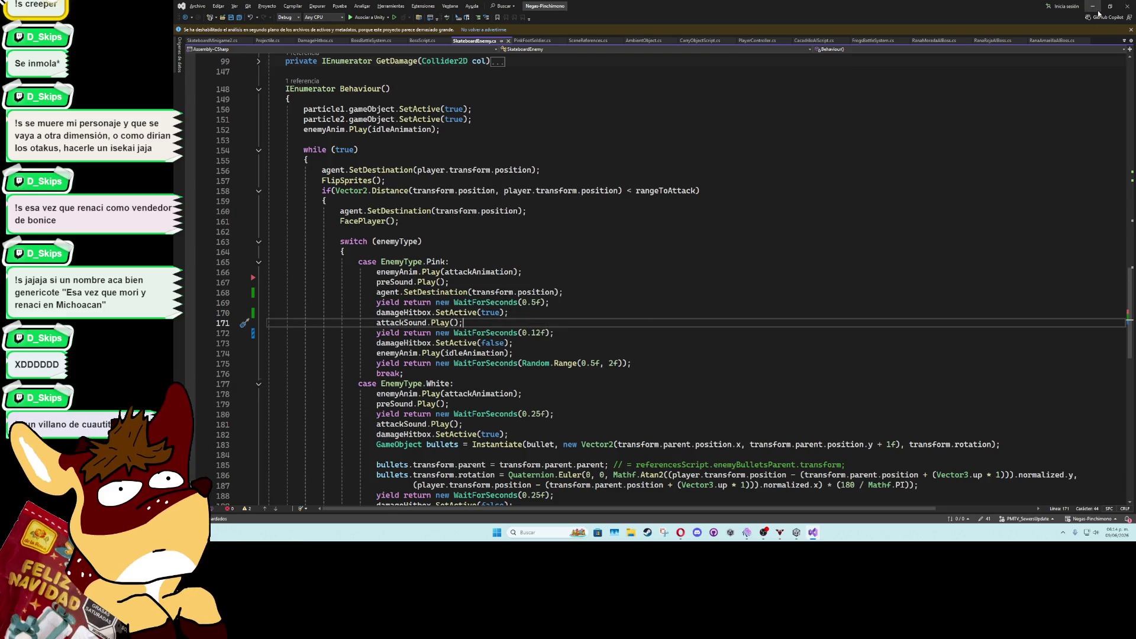
{"action": "left_click", "coordinate": [1093, 5]}
{"action": "left_click", "coordinate": [667, 23]}
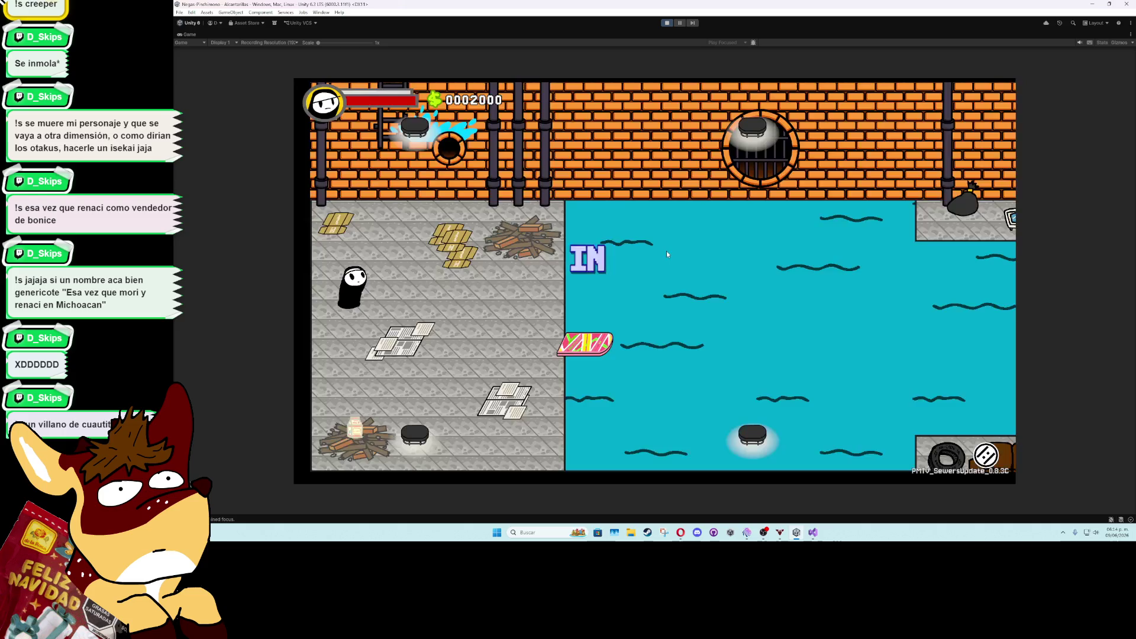
Ride the raft against the pink skaters, continue past Game Over, then stop with Ctrl+P
{"action": "key", "text": "d"}
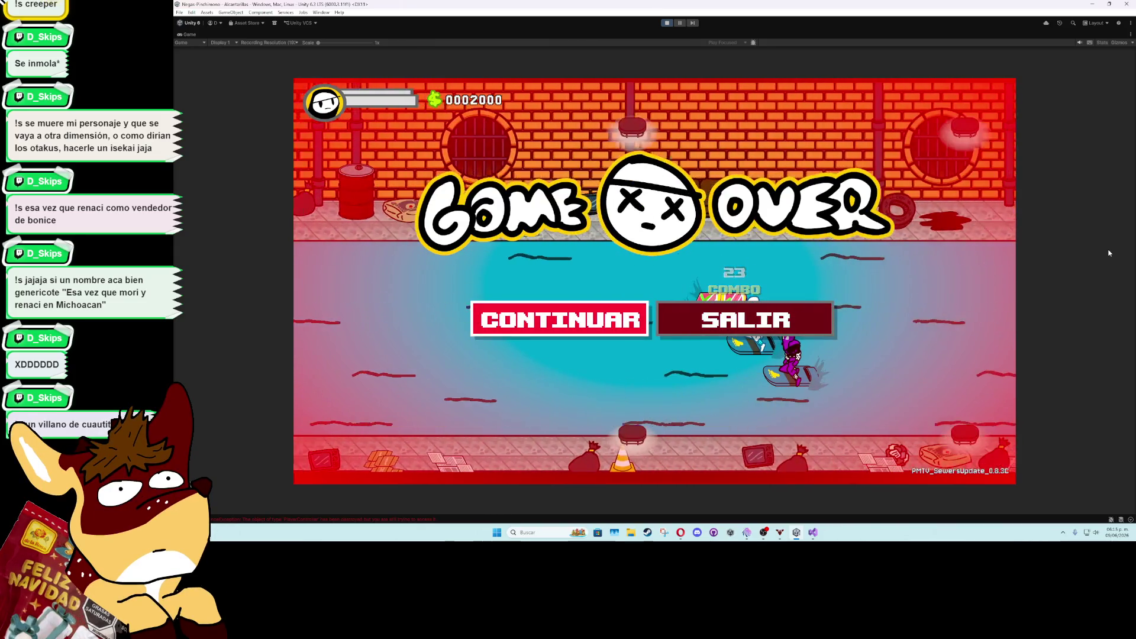
{"action": "key", "text": "Return"}
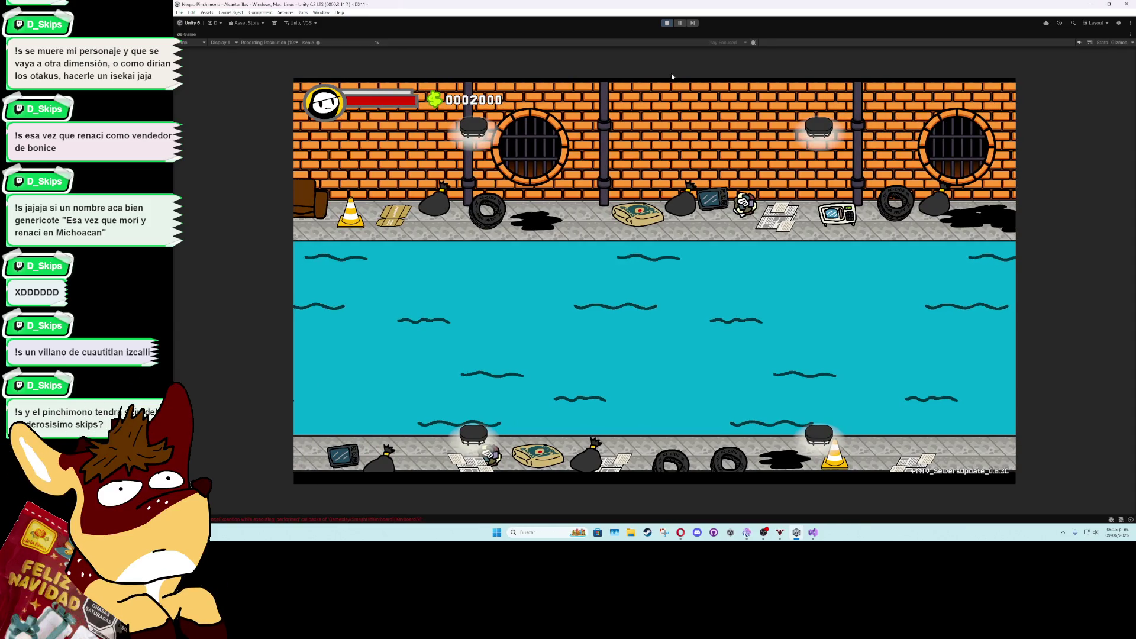
{"action": "key", "text": "ctrl+p"}
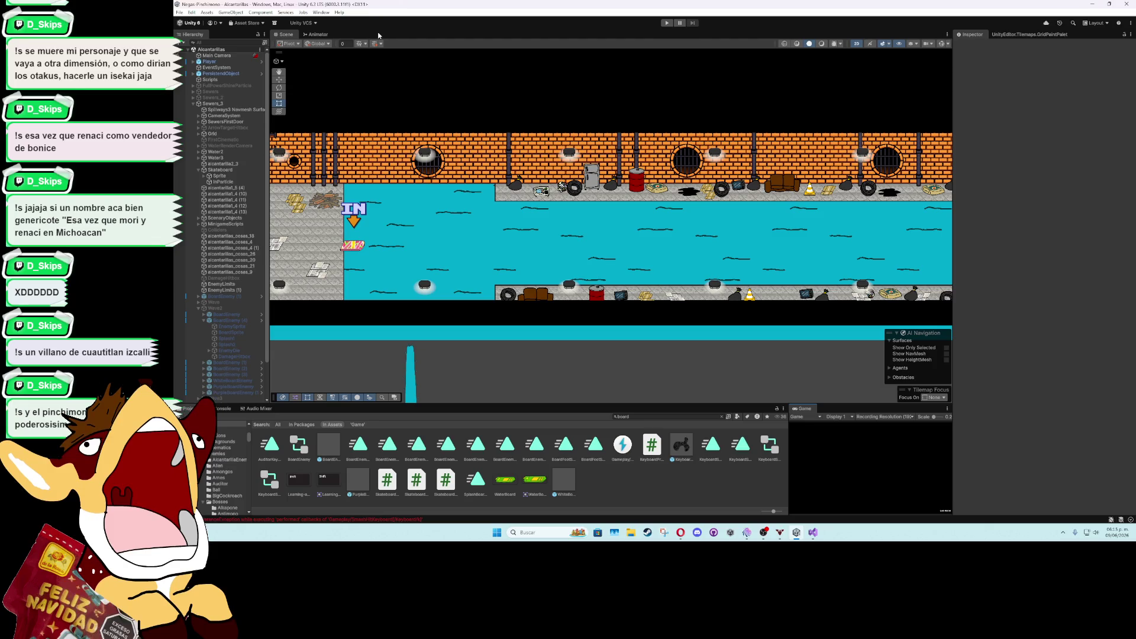
Collapse Sewers_3 in the Hierarchy, then fold the while (true) loop in SkateboardEnemy.cs
{"action": "scroll", "coordinate": [671, 245], "scroll_direction": "down", "scroll_amount": 3}
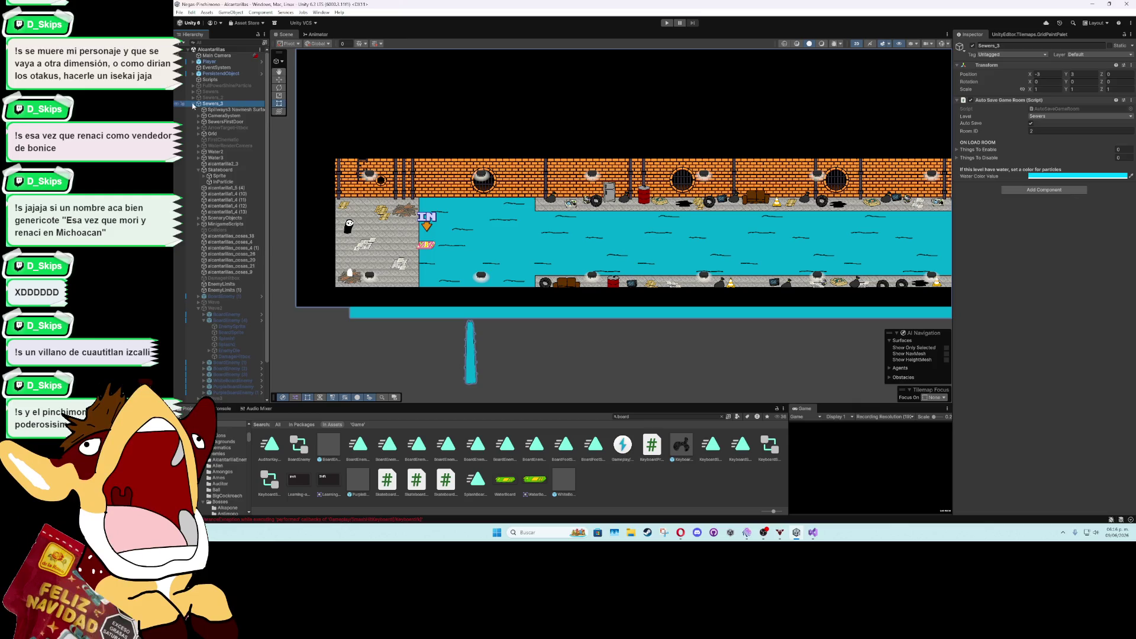
{"action": "left_click", "coordinate": [193, 103]}
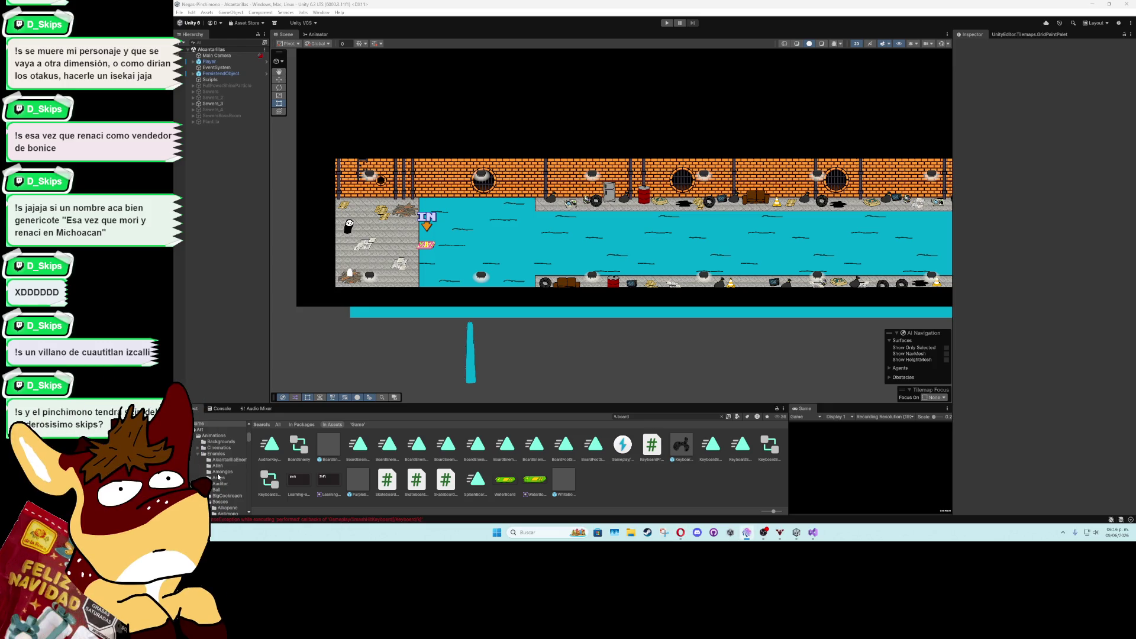
{"action": "left_click", "coordinate": [813, 534]}
{"action": "left_click", "coordinate": [536, 244]}
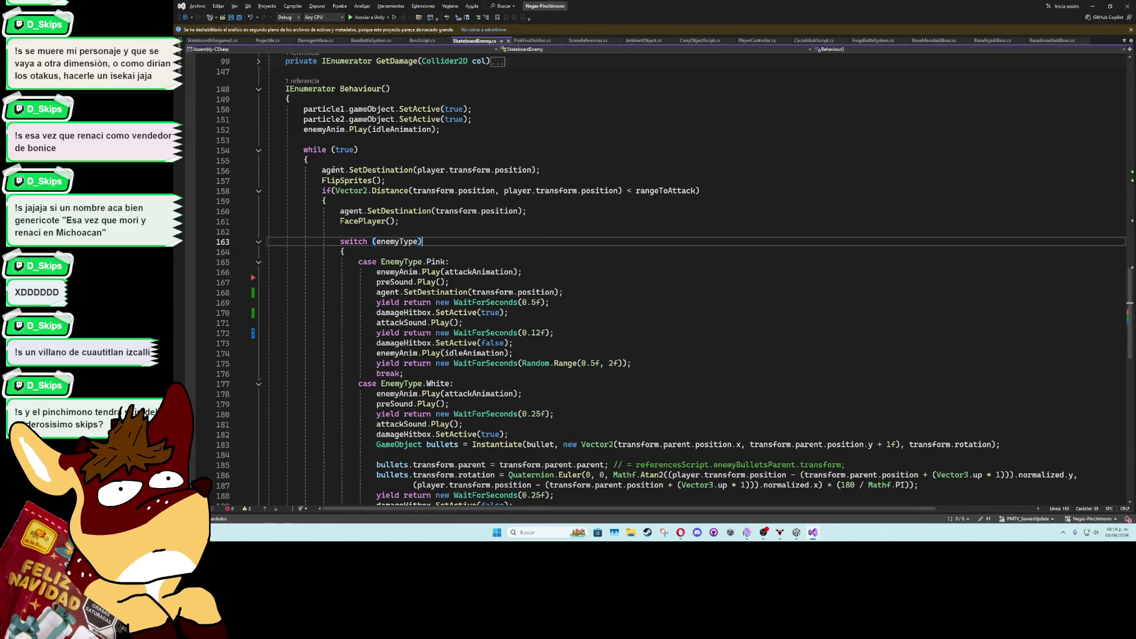
{"action": "left_click", "coordinate": [259, 151]}
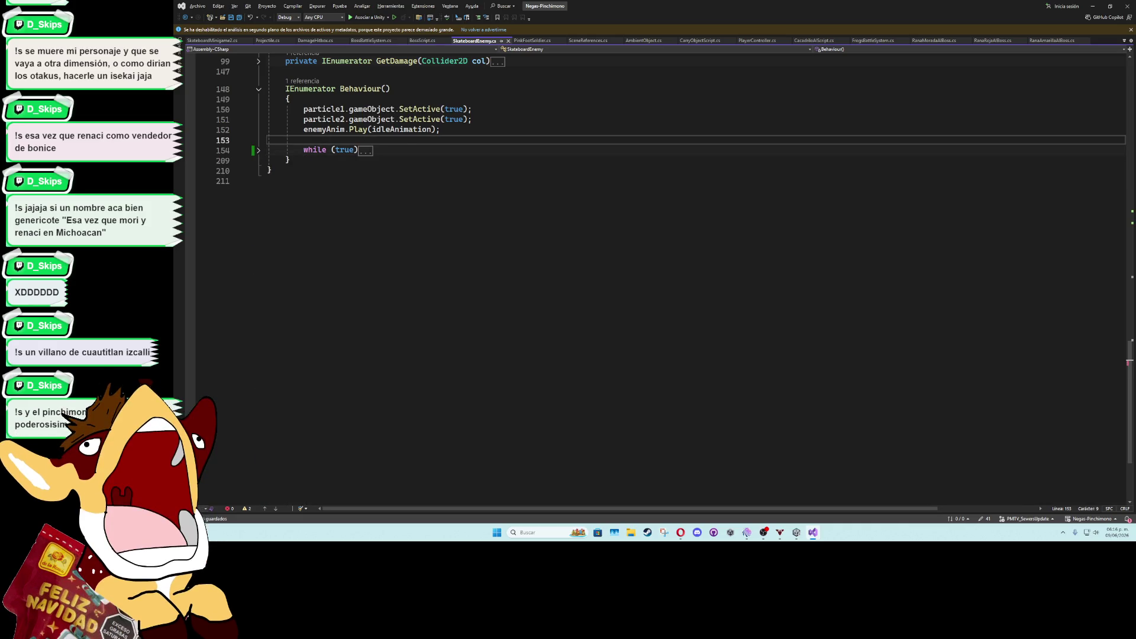
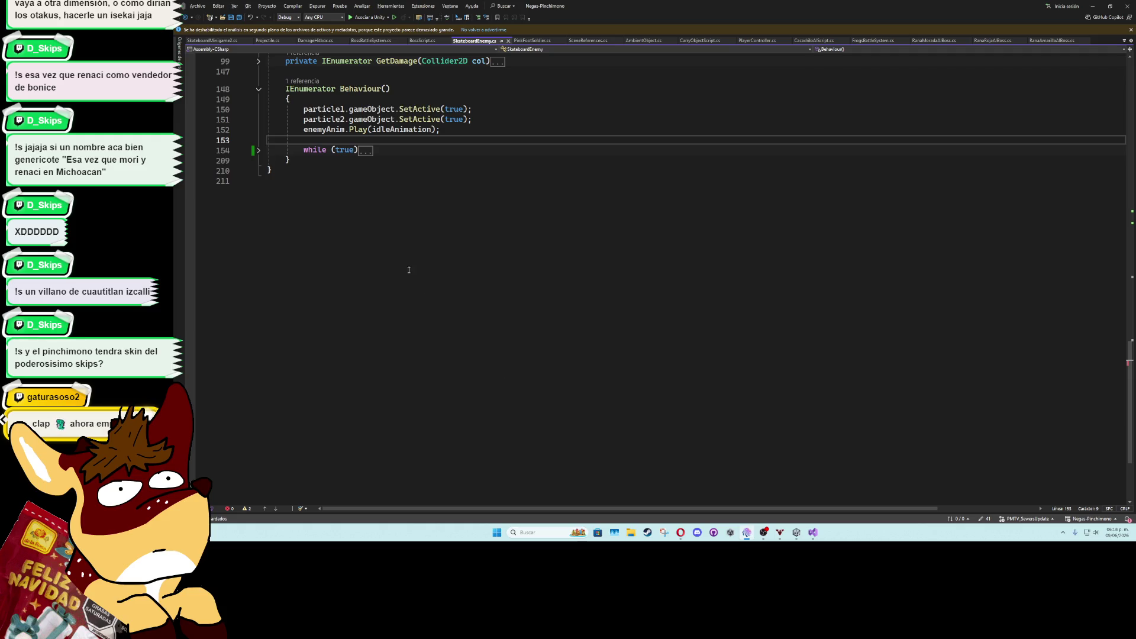
Scroll up through SkateboardEnemy.cs in Visual Studio and switch back to the Unity editor
{"action": "scroll", "coordinate": [342, 208], "scroll_direction": "up", "scroll_amount": 8}
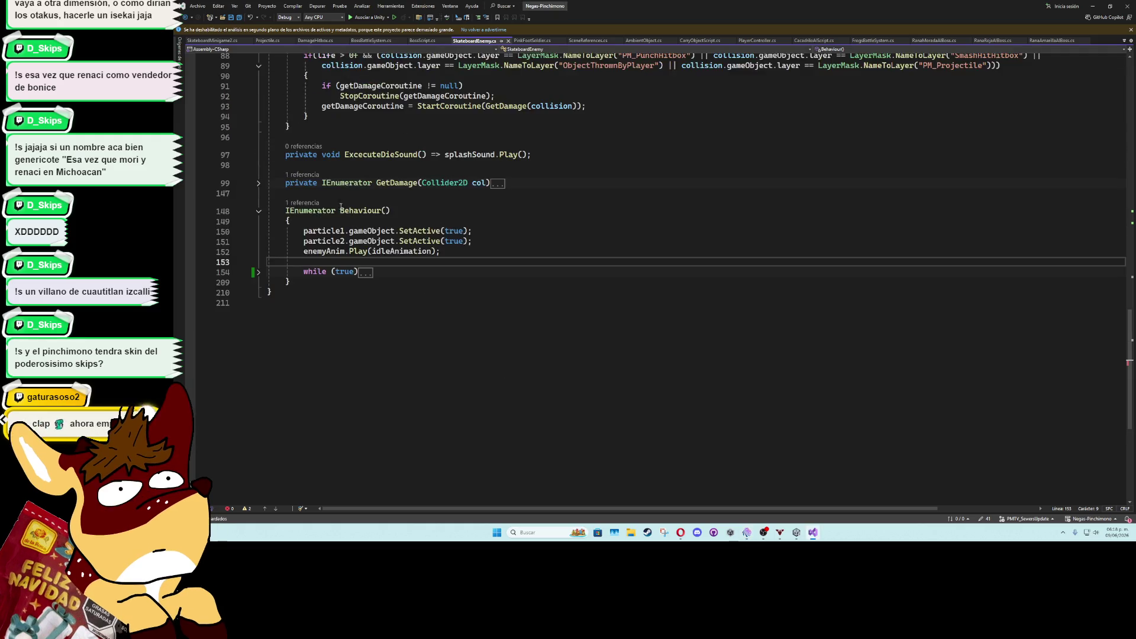
{"action": "scroll", "coordinate": [342, 208], "scroll_direction": "up", "scroll_amount": 1}
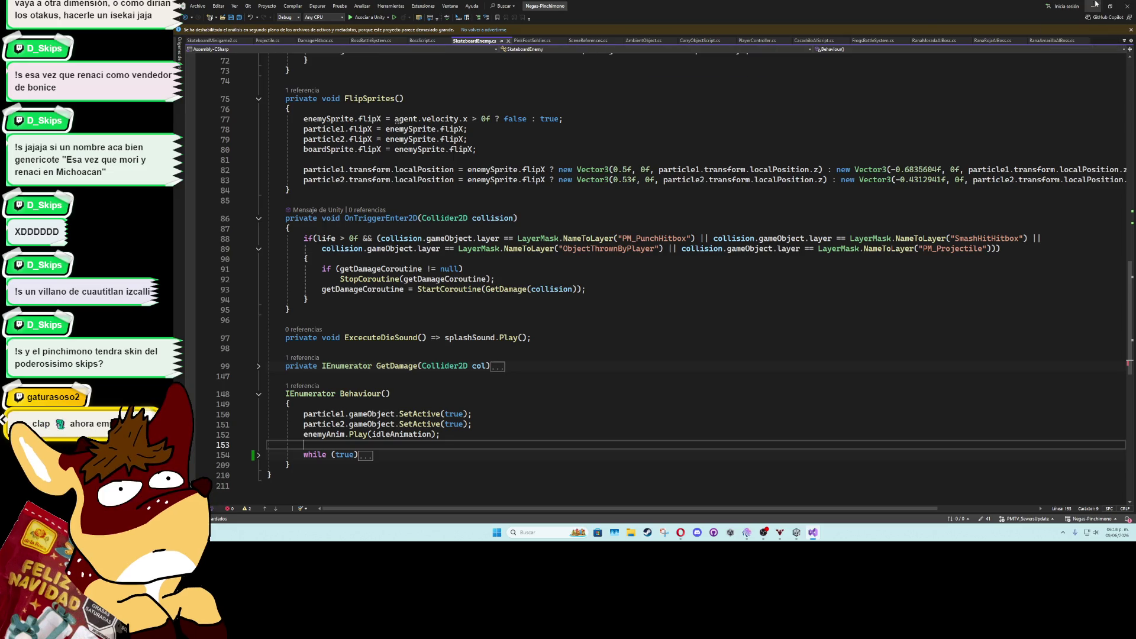
{"action": "key", "text": "alt+Tab"}
Search 'punch', open the BigPunchPinchimono prefab and add a Tail Particle System component
{"action": "left_click", "coordinate": [657, 417]}
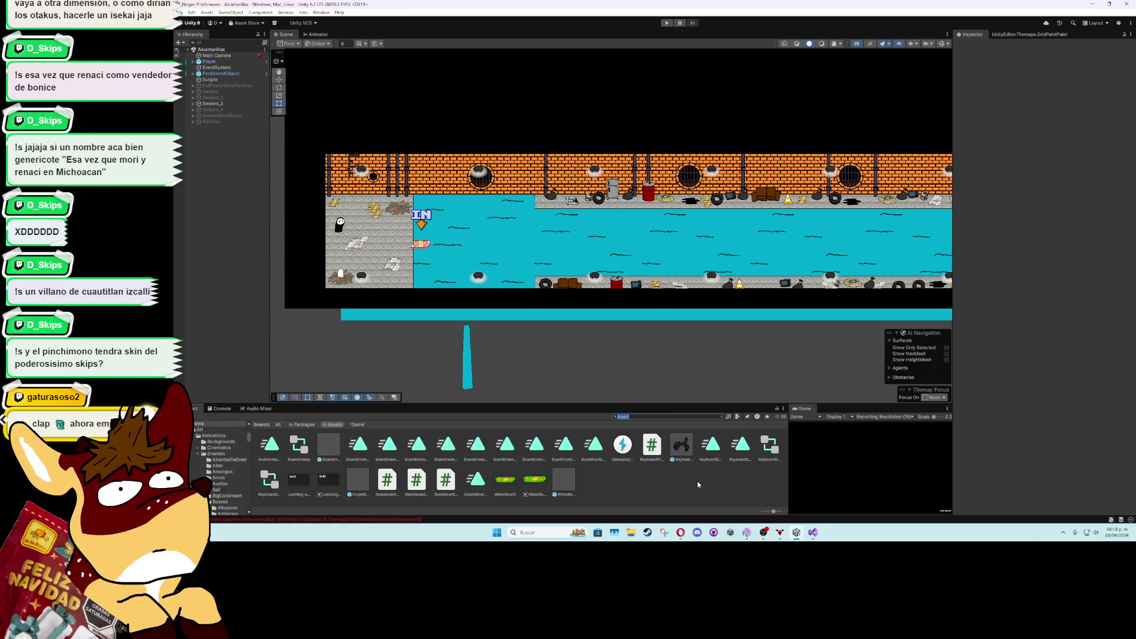
{"action": "type", "text": "punch"}
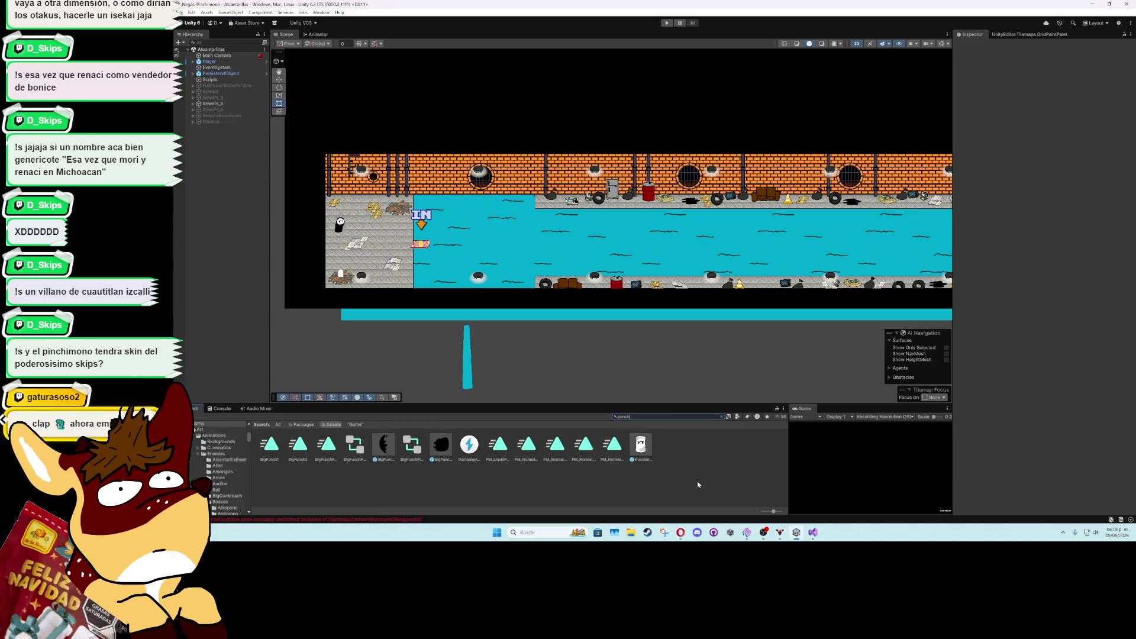
{"action": "double_click", "coordinate": [450, 451]}
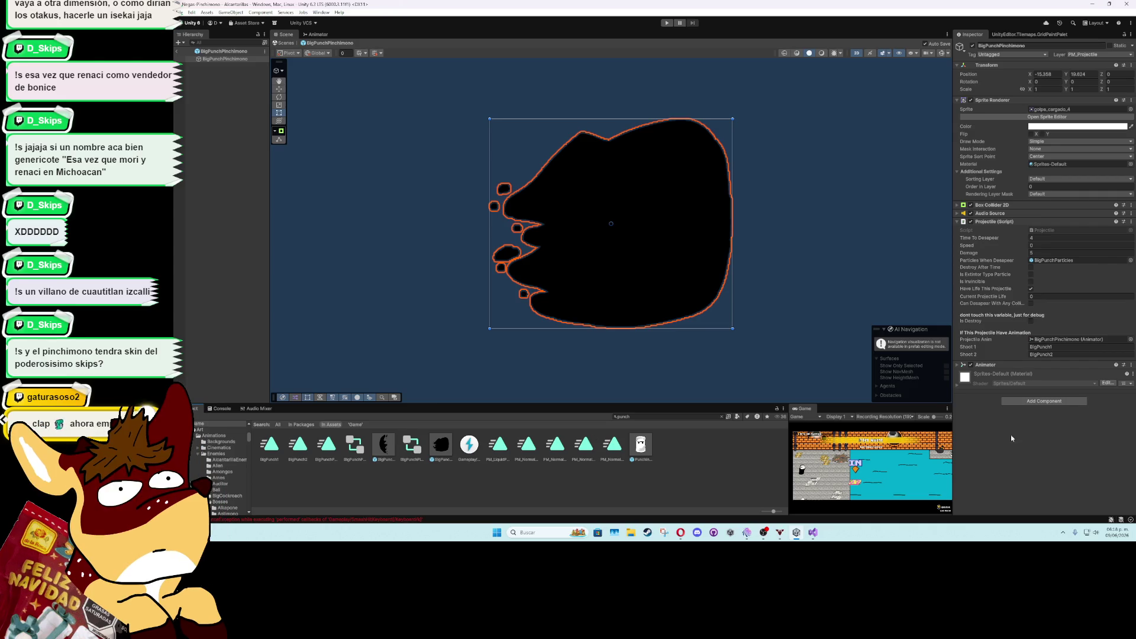
{"action": "left_click", "coordinate": [1037, 402]}
{"action": "type", "text": "tail"}
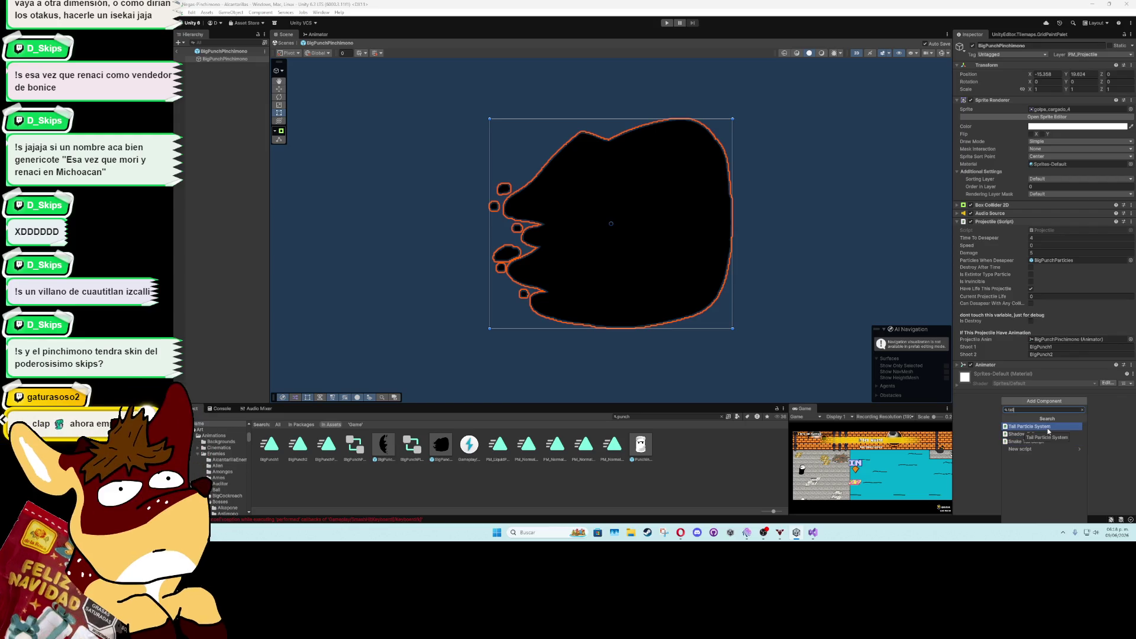
{"action": "left_click", "coordinate": [1047, 427]}
Set Max Tail Instances to 10 and Time To Spawn Instances to 0.04, then search the assets again
{"action": "left_click", "coordinate": [1053, 397]}
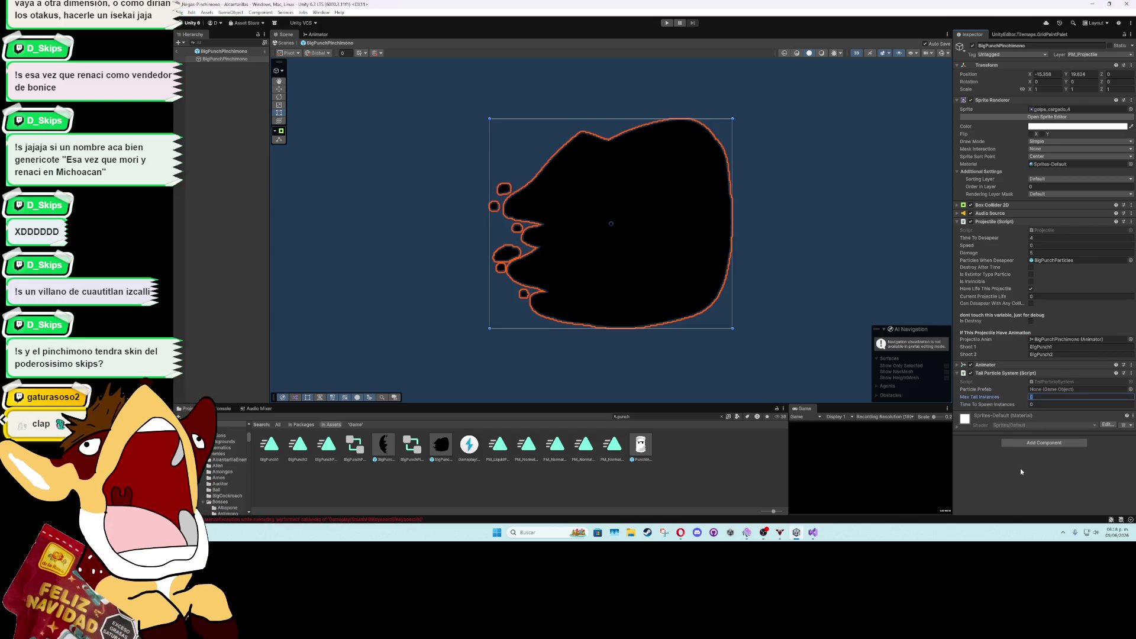
{"action": "type", "text": "0"}
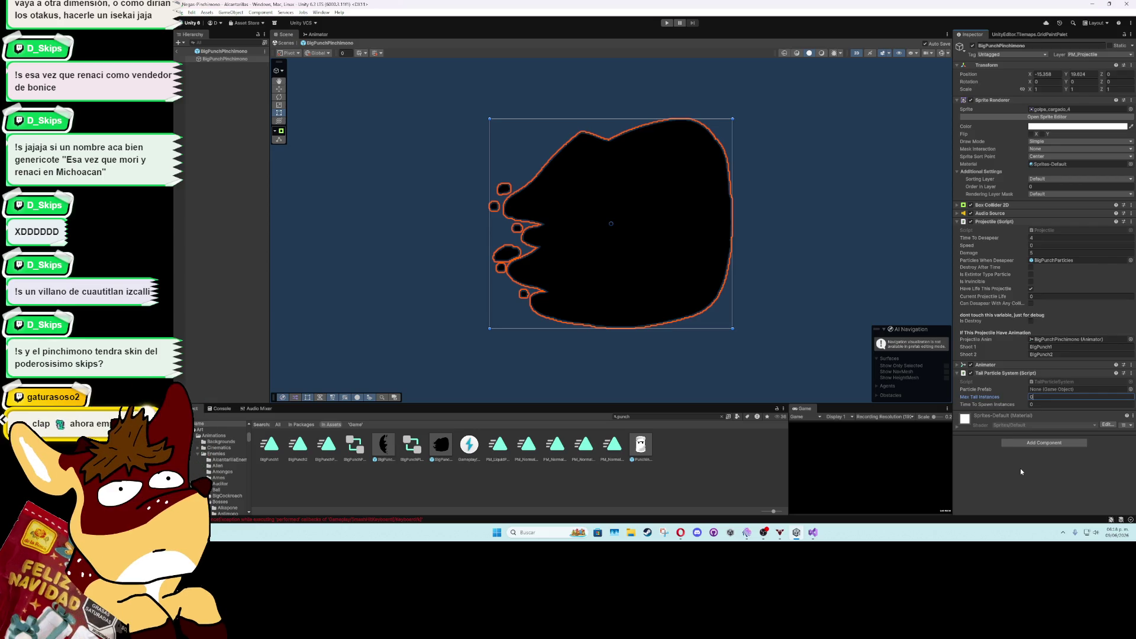
{"action": "type", "text": "3"}
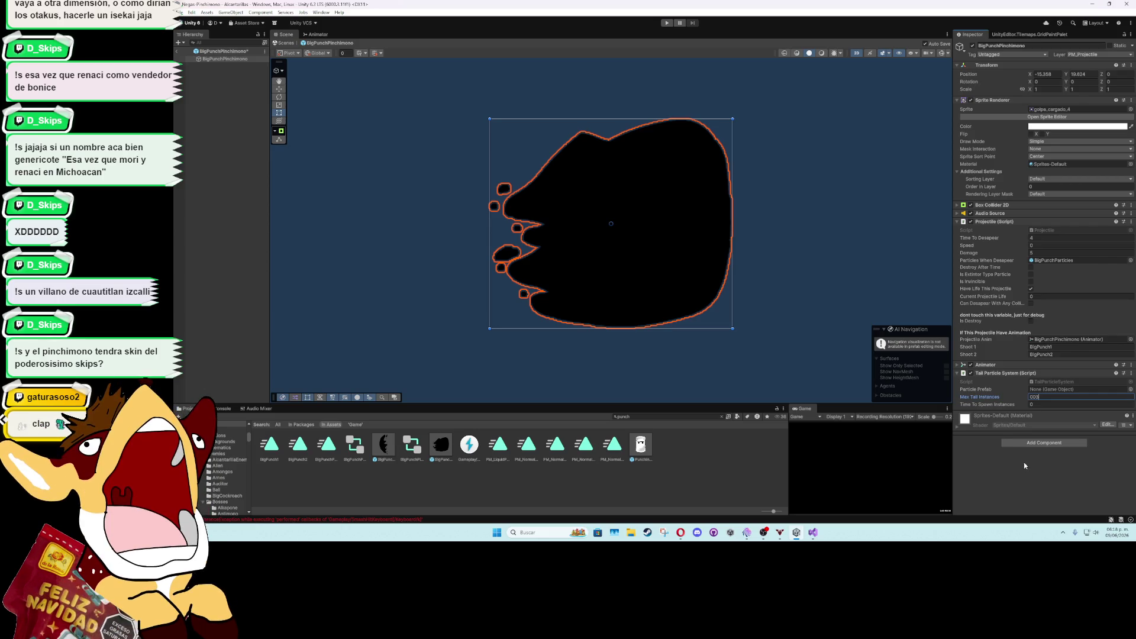
{"action": "key", "text": "BackSpace"}
{"action": "key", "text": "BackSpace"}
{"action": "key", "text": "BackSpace"}
{"action": "key", "text": "BackSpace"}
{"action": "key", "text": "BackSpace"}
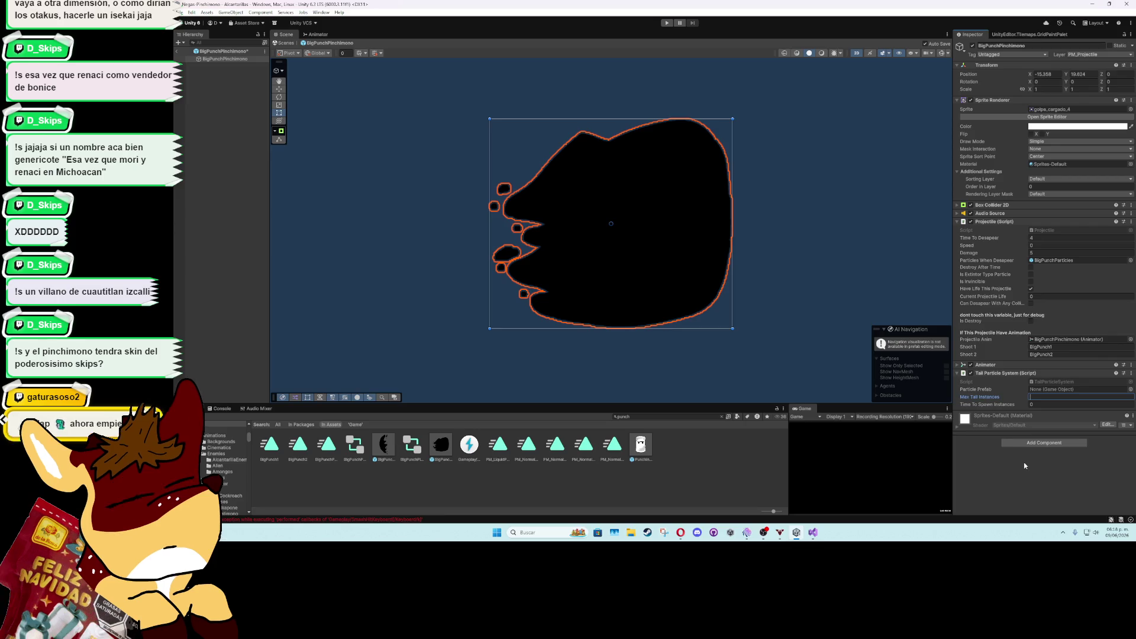
{"action": "type", "text": "10"}
{"action": "left_click", "coordinate": [1051, 407]}
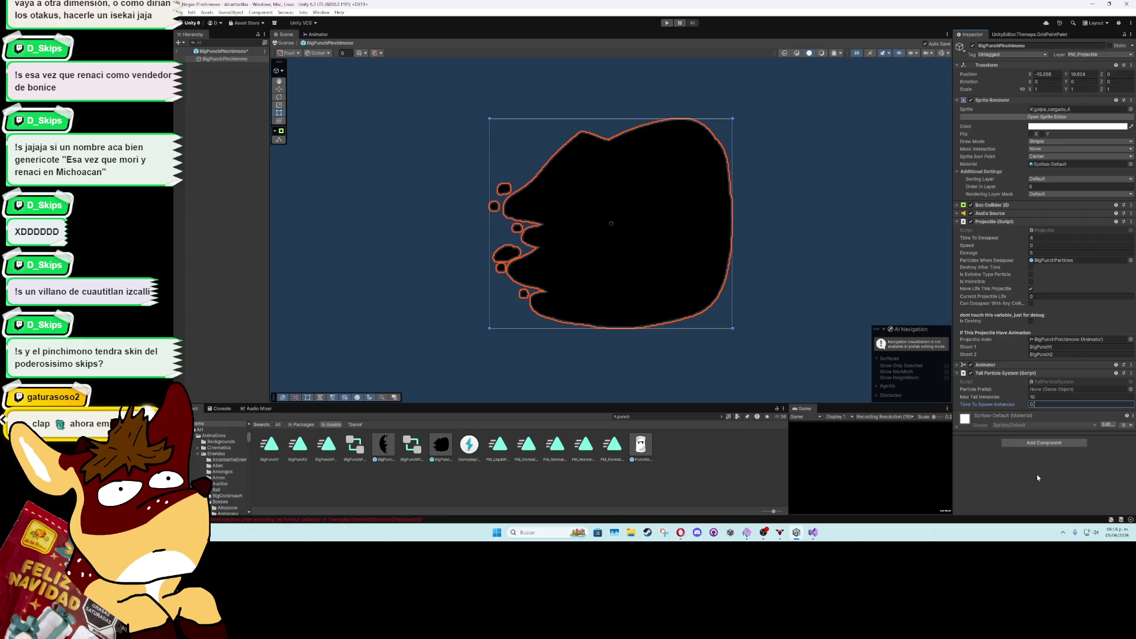
{"action": "type", "text": ".04"}
{"action": "key", "text": "Return"}
{"action": "left_click", "coordinate": [641, 417]}
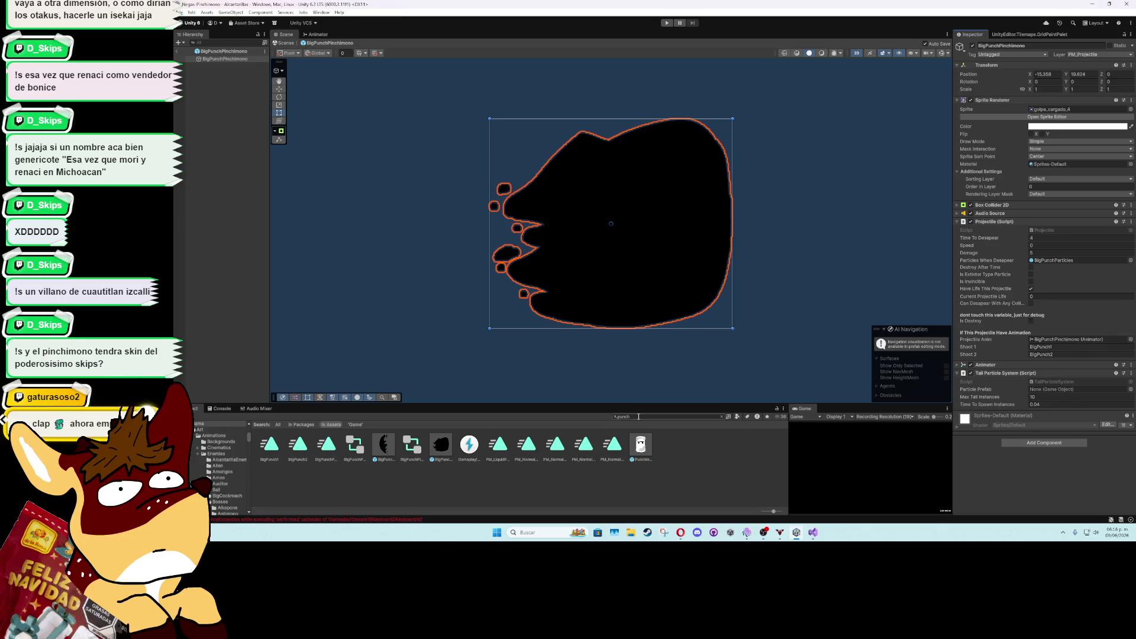
{"action": "type", "text": "g"}
{"action": "type", "text": "host"}
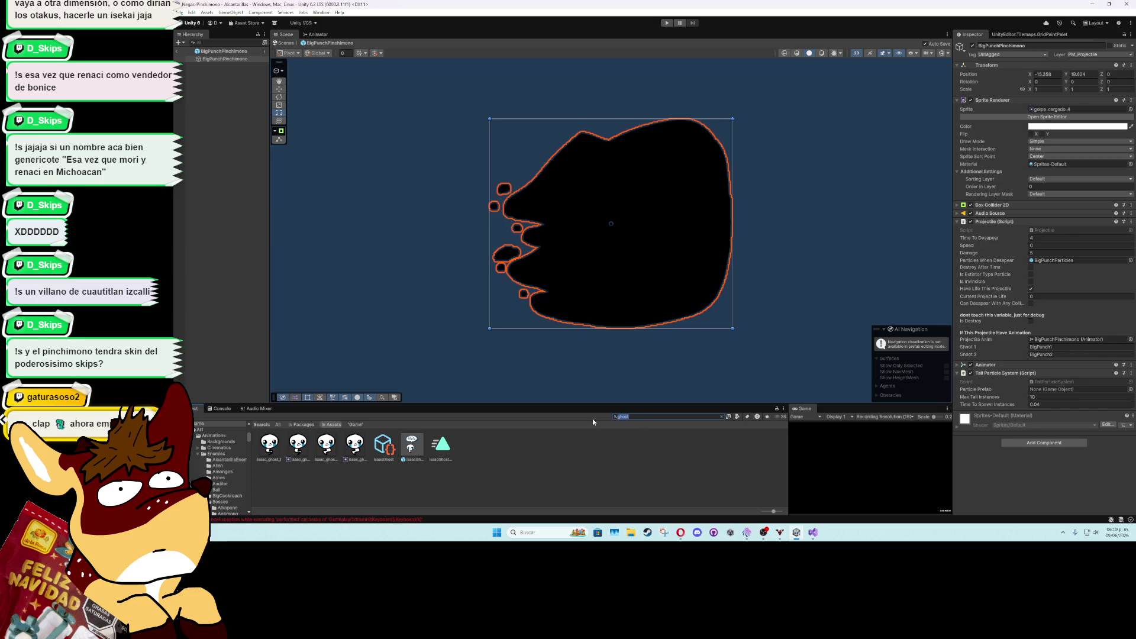
{"action": "type", "text": "tail"}
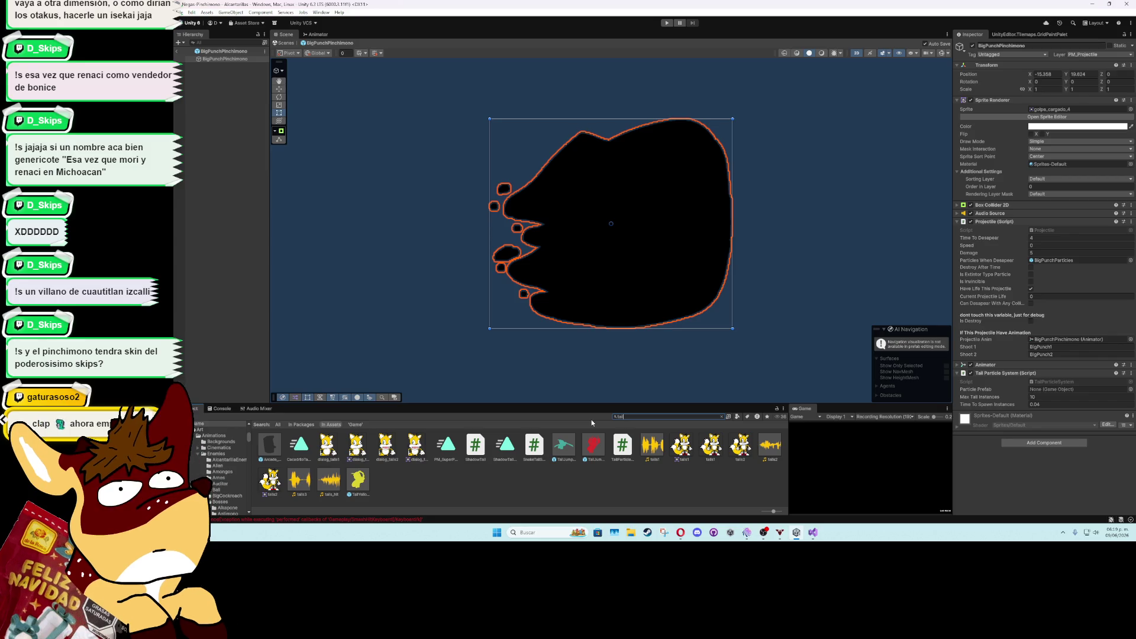
Search 'tail', leave prefab mode and place a TailYellowFrog prefab into the sewer level
{"action": "key", "text": "BackSpace"}
{"action": "key", "text": "BackSpace"}
{"action": "key", "text": "BackSpace"}
{"action": "type", "text": "sh"}
{"action": "key", "text": "BackSpace"}
{"action": "key", "text": "BackSpace"}
{"action": "type", "text": "tail"}
{"action": "left_click", "coordinate": [176, 52]}
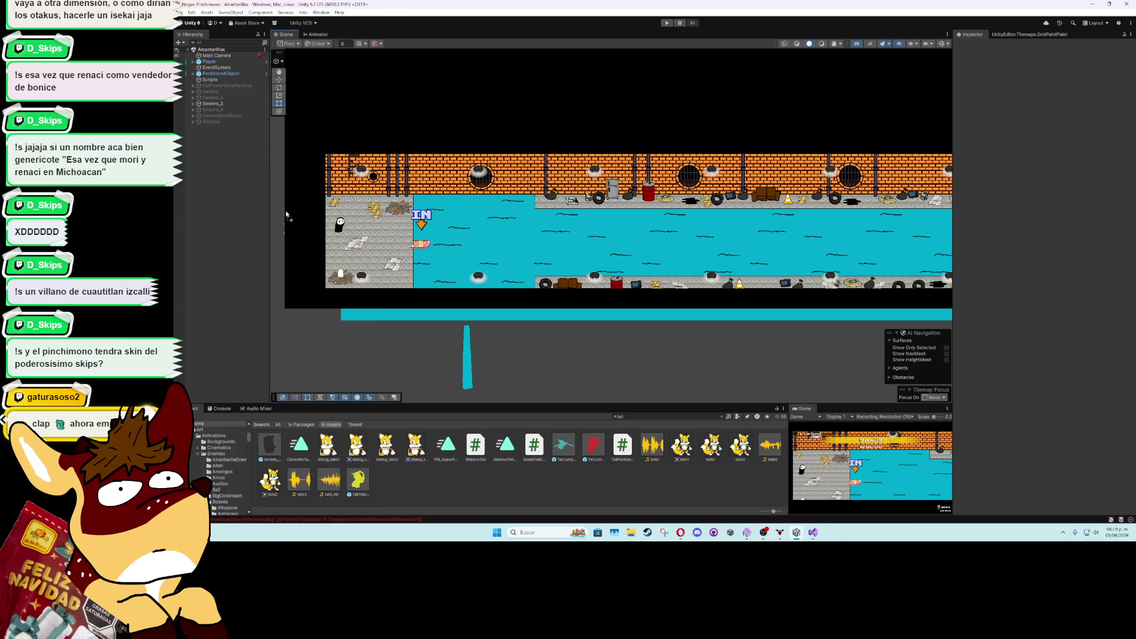
{"action": "left_click_drag", "start_coordinate": [358, 479], "coordinate": [568, 232]}
{"action": "scroll", "coordinate": [695, 237], "scroll_direction": "up", "scroll_amount": 4}
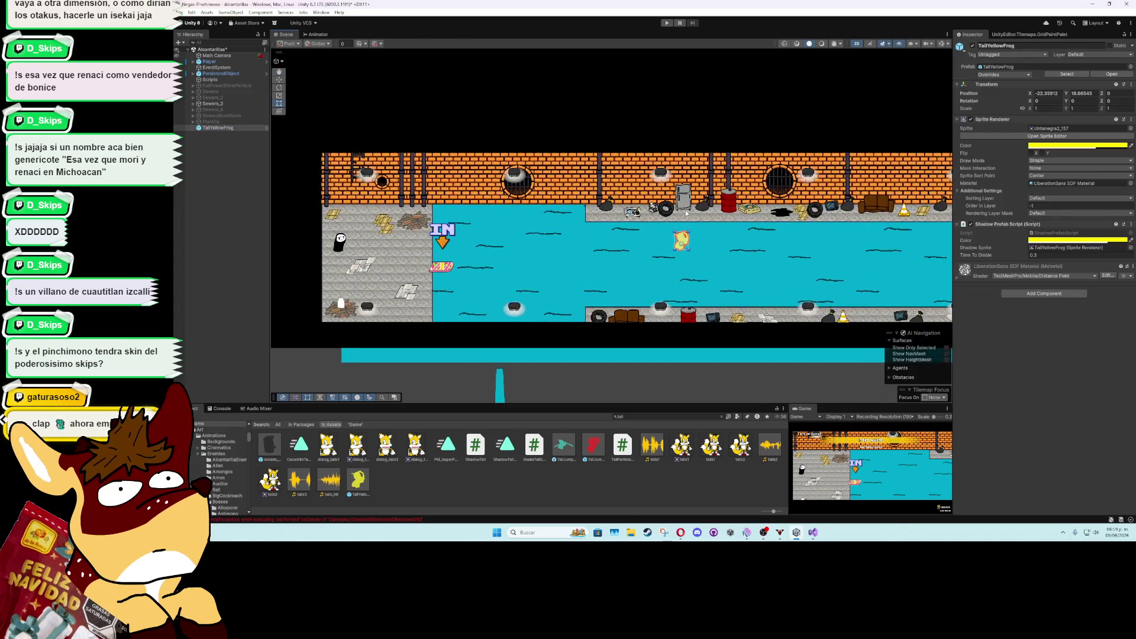
{"action": "key", "text": "f"}
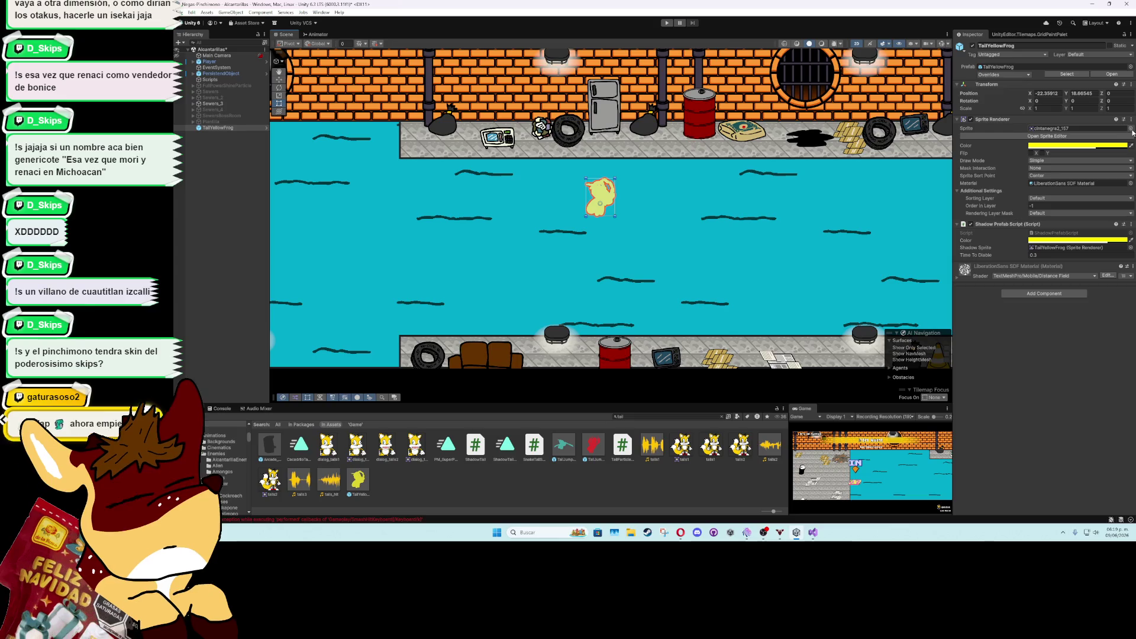
Assign golpe_cargado_5 as the TailYellowFrog's sprite
{"action": "left_click", "coordinate": [1130, 129]}
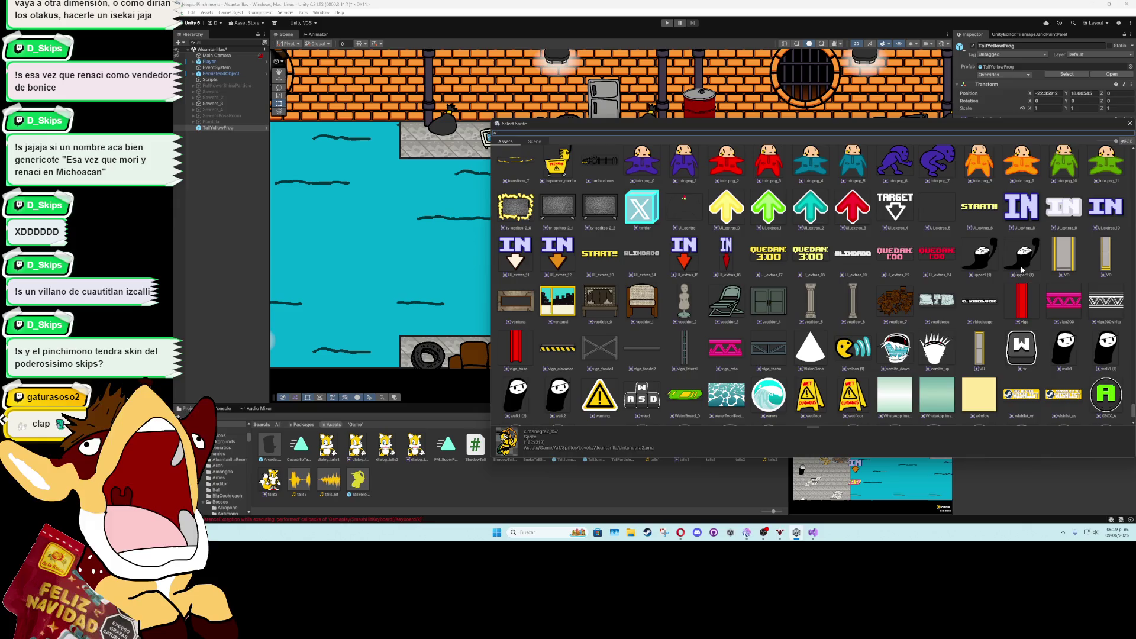
{"action": "double_click", "coordinate": [1023, 255]}
{"action": "left_click", "coordinate": [1055, 130]}
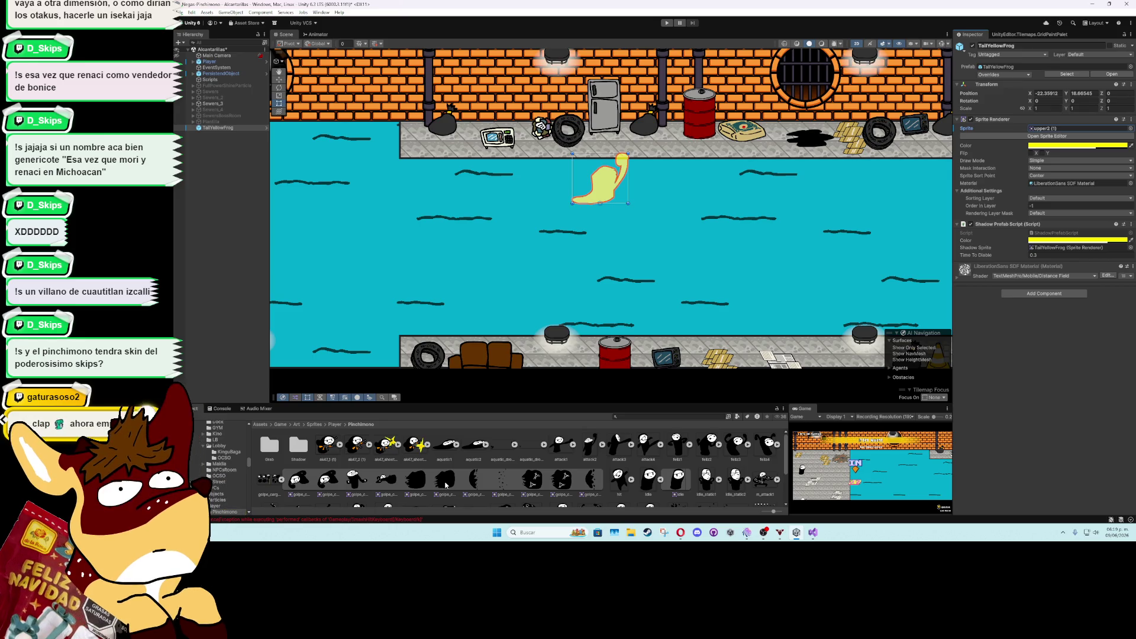
{"action": "left_click_drag", "start_coordinate": [1036, 130], "coordinate": [1036, 130]}
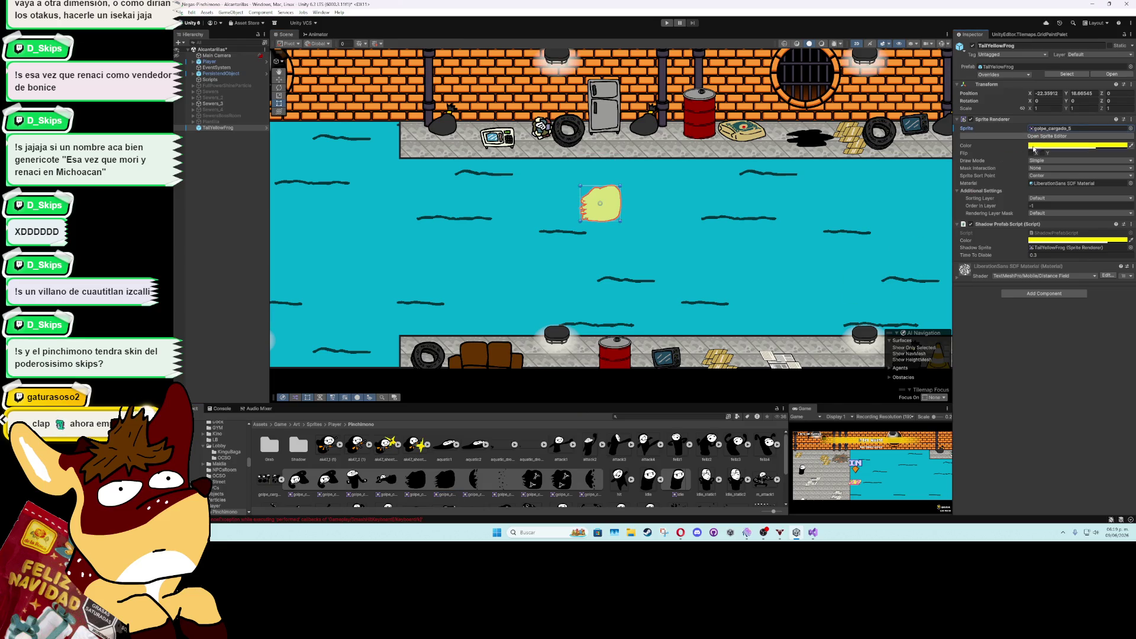
Change the sprite tint away from yellow and review the shadow colour setting
{"action": "left_click", "coordinate": [1056, 146]}
{"action": "mouse_move", "coordinate": [1088, 203]}
{"action": "left_mouse_down"}
{"action": "mouse_move", "coordinate": [1071, 186]}
{"action": "mouse_move", "coordinate": [1052, 247]}
{"action": "left_mouse_up"}
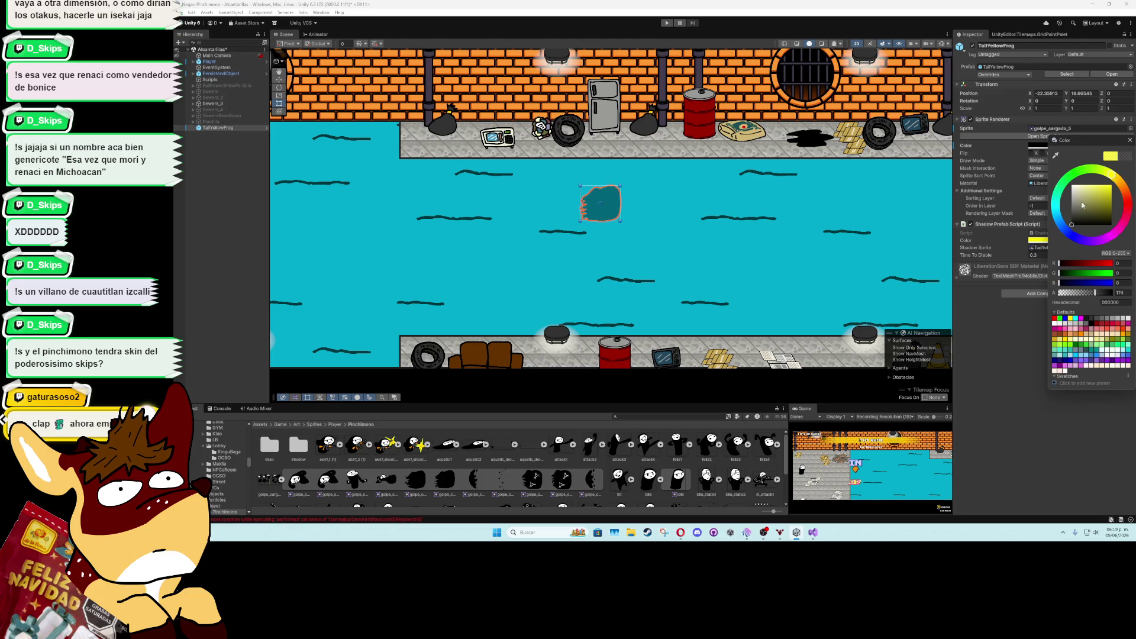
{"action": "left_click", "coordinate": [1130, 140]}
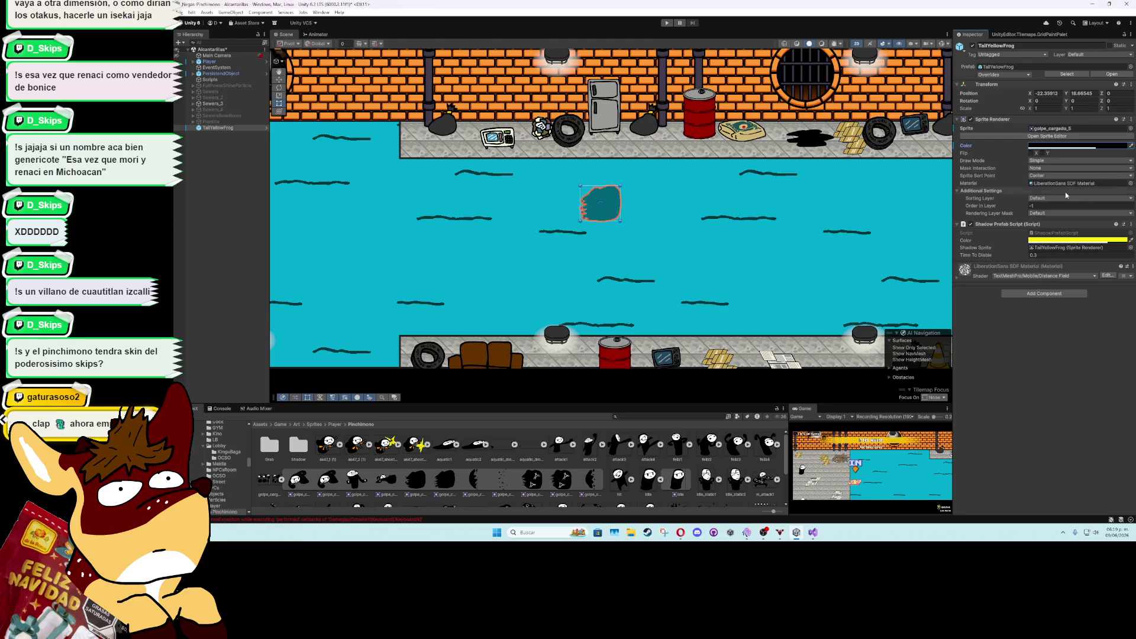
{"action": "left_click", "coordinate": [1061, 241]}
{"action": "left_click", "coordinate": [1129, 232]}
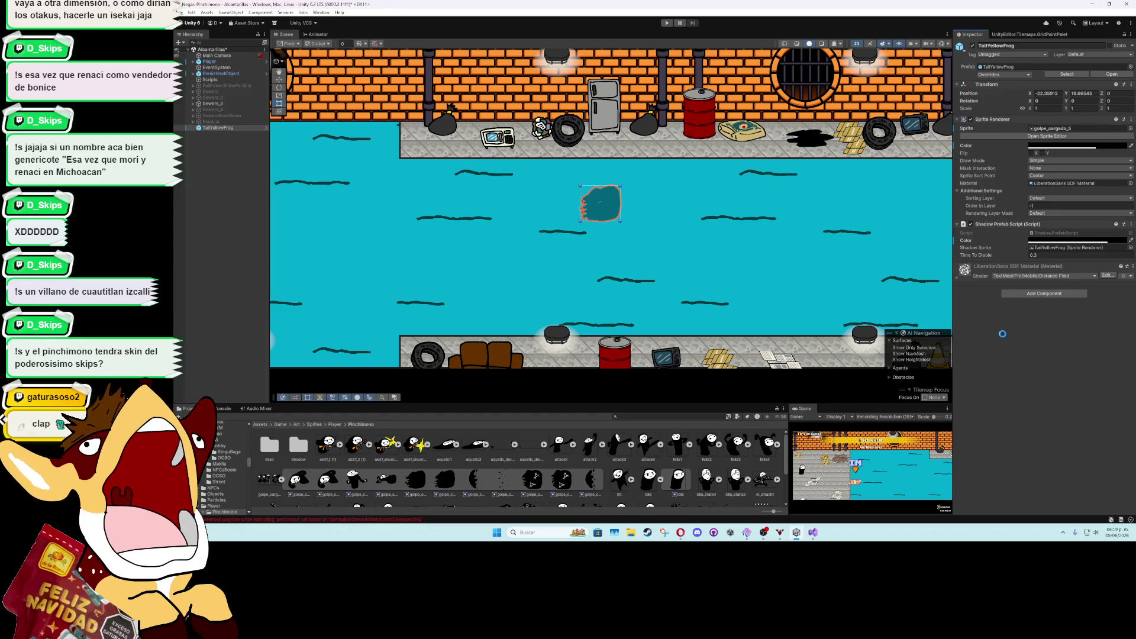
Change the 0.3 time value to 0.2 and save
{"action": "left_click", "coordinate": [1057, 255]}
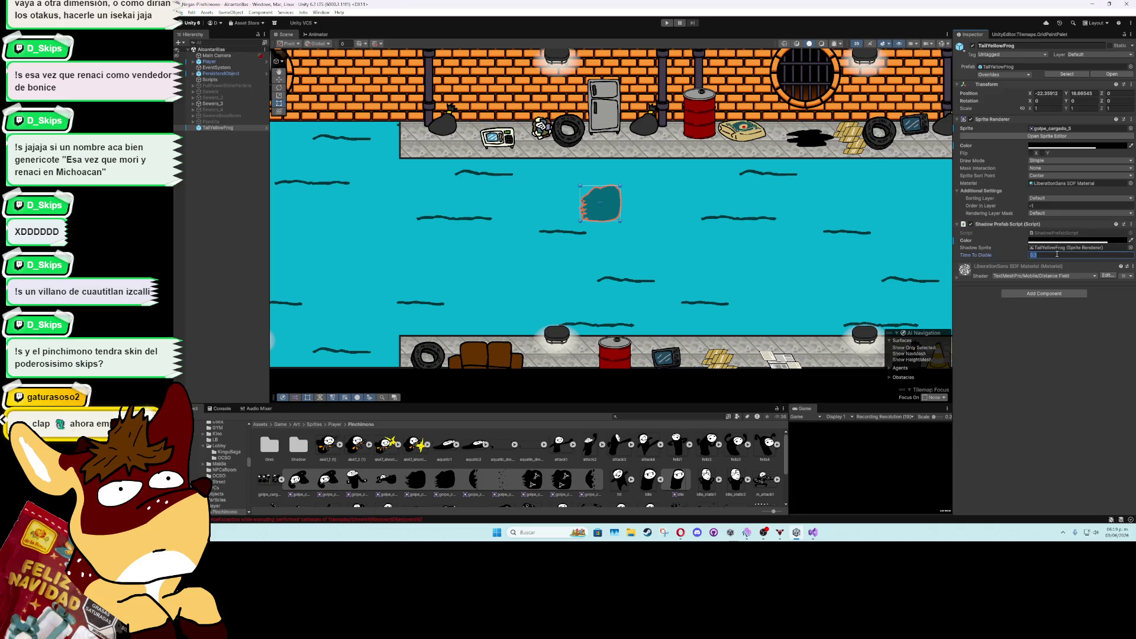
{"action": "key", "text": "BackSpace"}
{"action": "key", "text": "ctrl+s"}
Unpack the TailYellowFrog instance and rename it TailBigPunch
{"action": "right_click", "coordinate": [218, 126]}
{"action": "right_click", "coordinate": [211, 129]}
{"action": "mouse_move", "coordinate": [267, 255]}
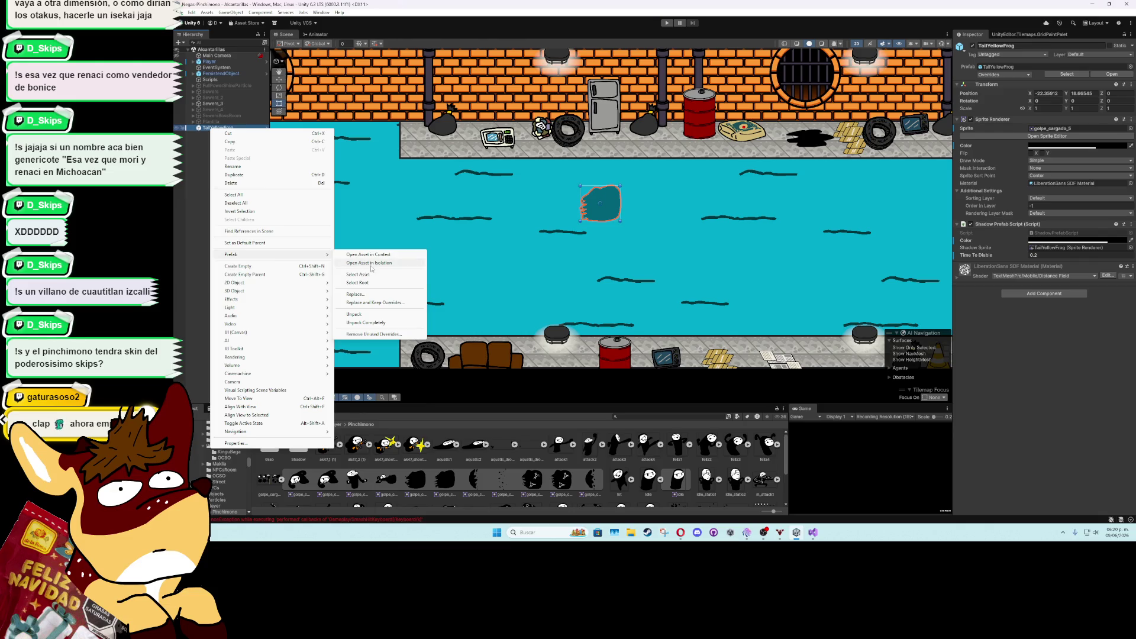
{"action": "left_click", "coordinate": [370, 323]}
{"action": "key", "text": "F2"}
{"action": "type", "text": "Tall"}
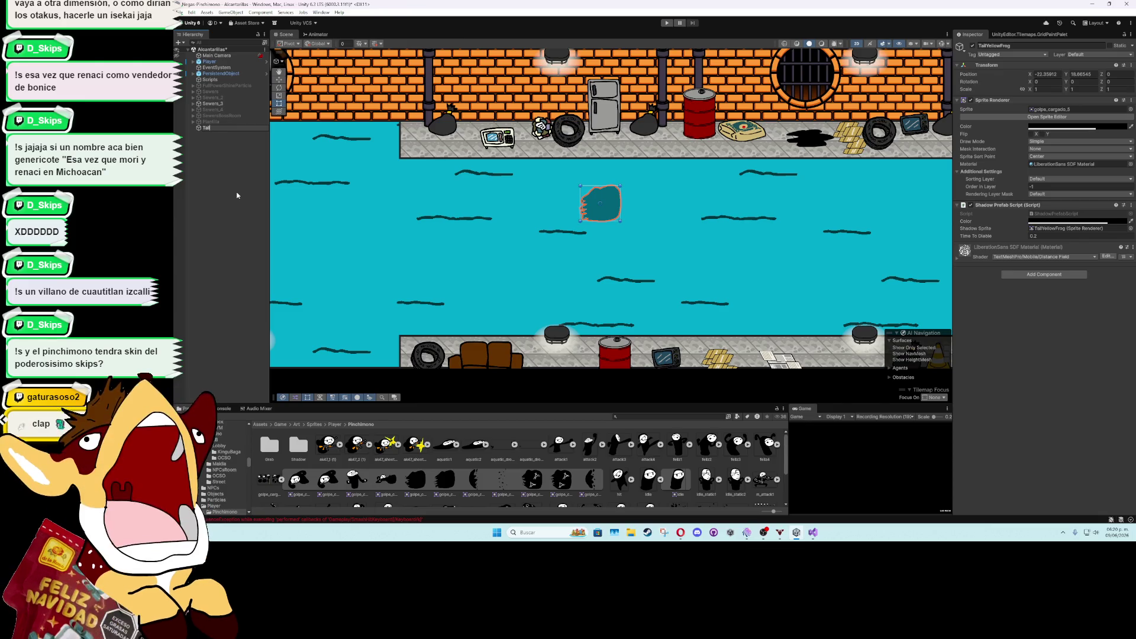
{"action": "type", "text": "BigPunch"}
{"action": "key", "text": "Return"}
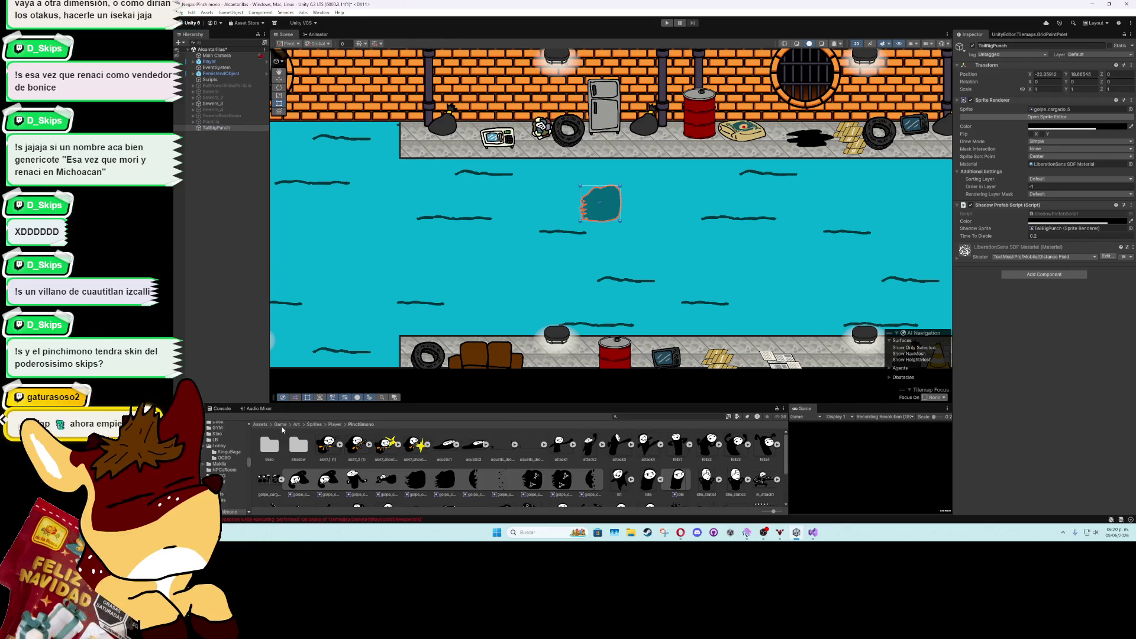
Save TailBigPunch as a prefab in Prefabs/Particles and delete it from the scene
{"action": "left_click", "coordinate": [280, 424]}
{"action": "double_click", "coordinate": [297, 445]}
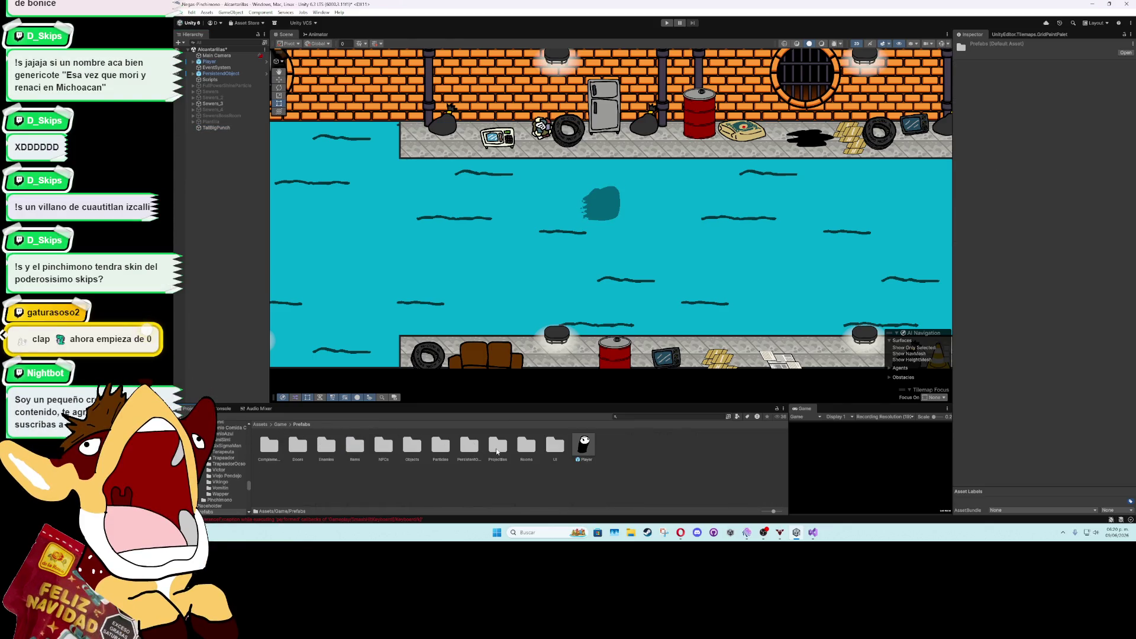
{"action": "double_click", "coordinate": [441, 445]}
{"action": "left_click_drag", "start_coordinate": [213, 128], "coordinate": [734, 496]}
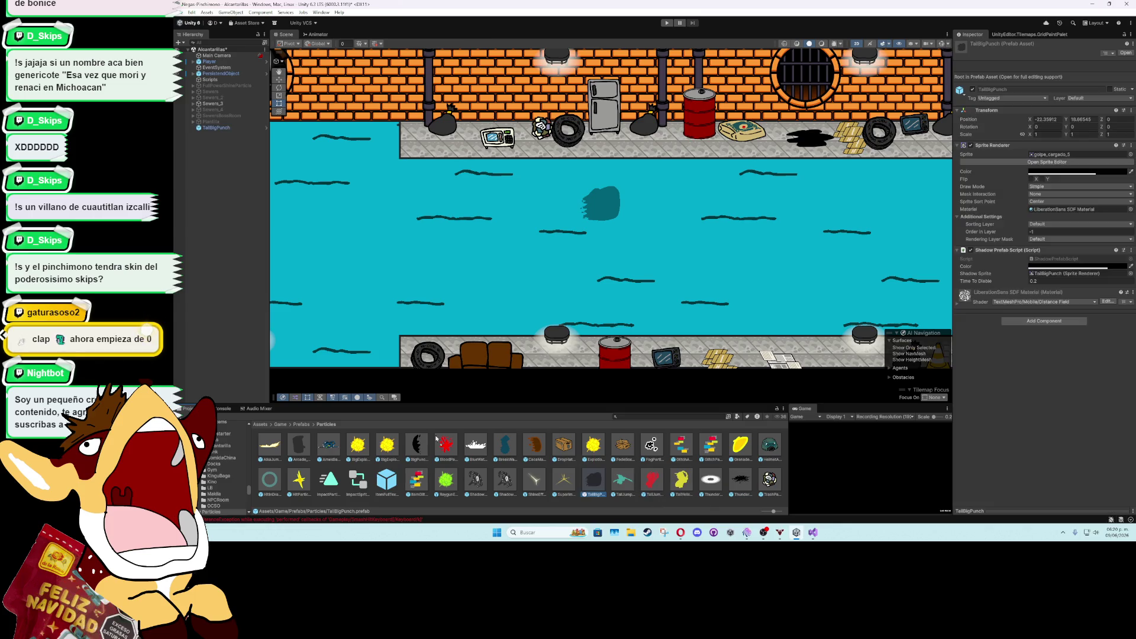
{"action": "left_click", "coordinate": [220, 127]}
{"action": "key", "text": "Delete"}
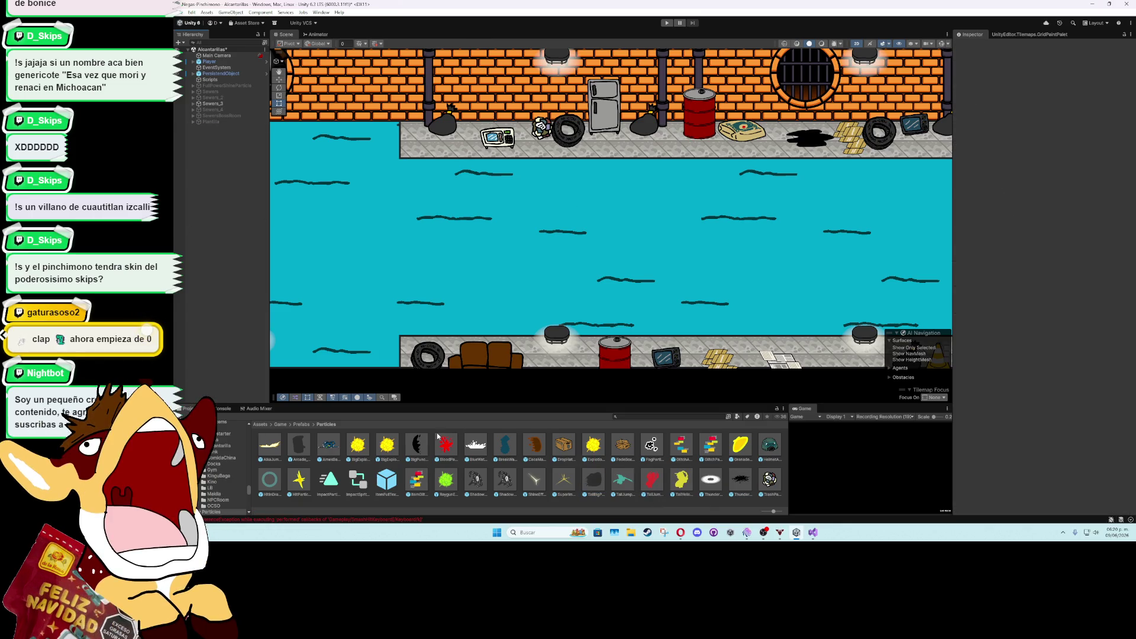
Search 'punch' and open the BigPunchPinchimono prefab to set its particle prefab
{"action": "left_click", "coordinate": [643, 416]}
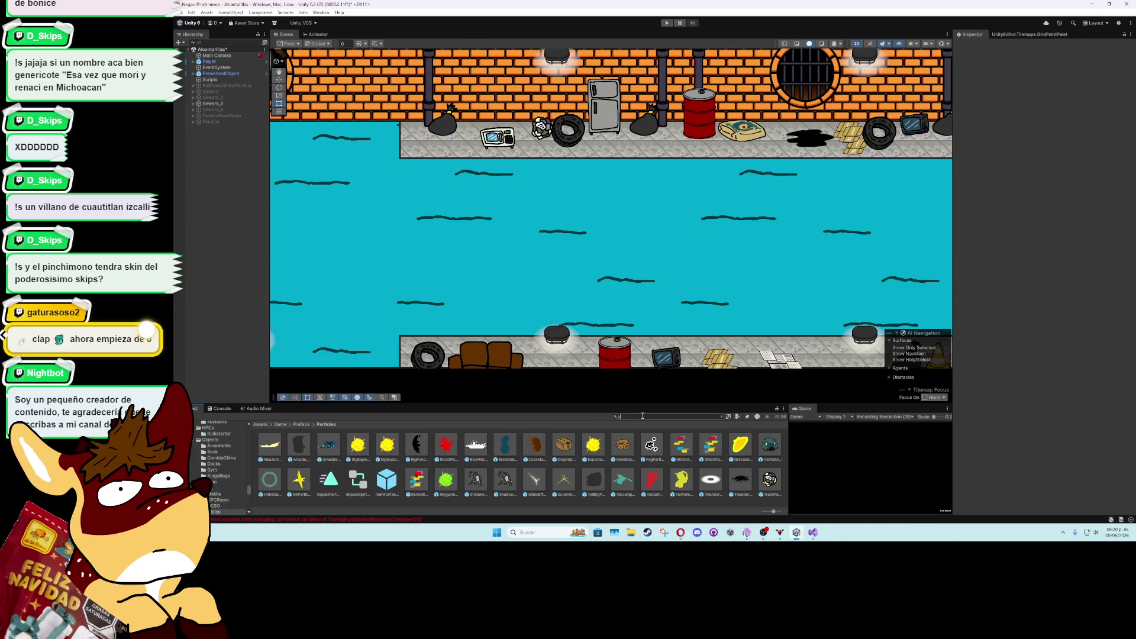
{"action": "type", "text": "punch"}
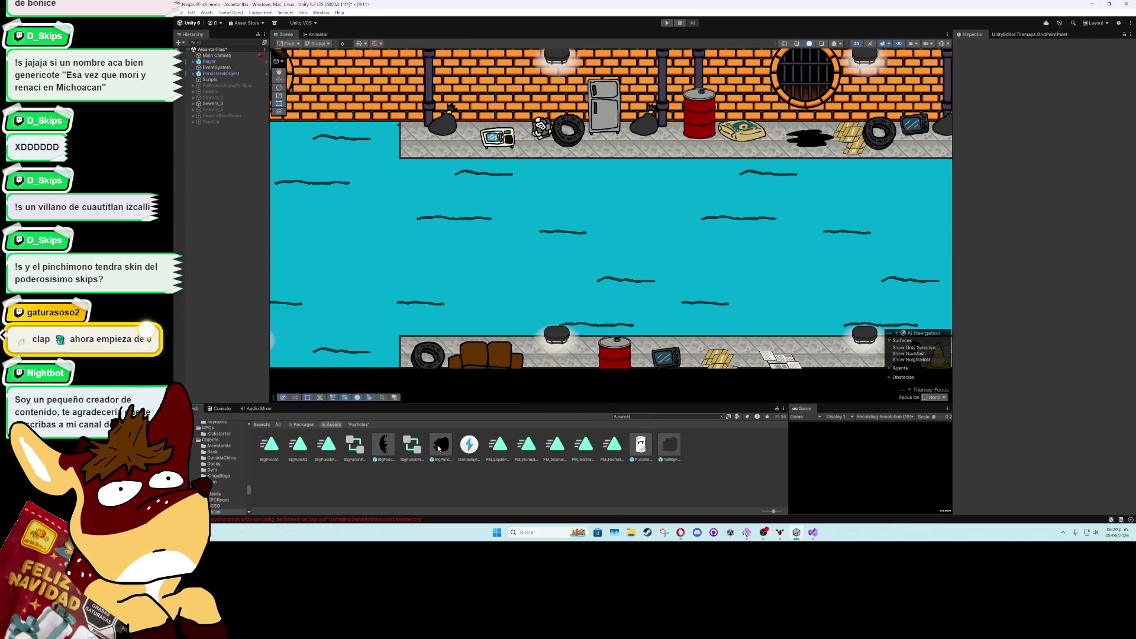
{"action": "double_click", "coordinate": [441, 444]}
{"action": "left_click", "coordinate": [1131, 390]}
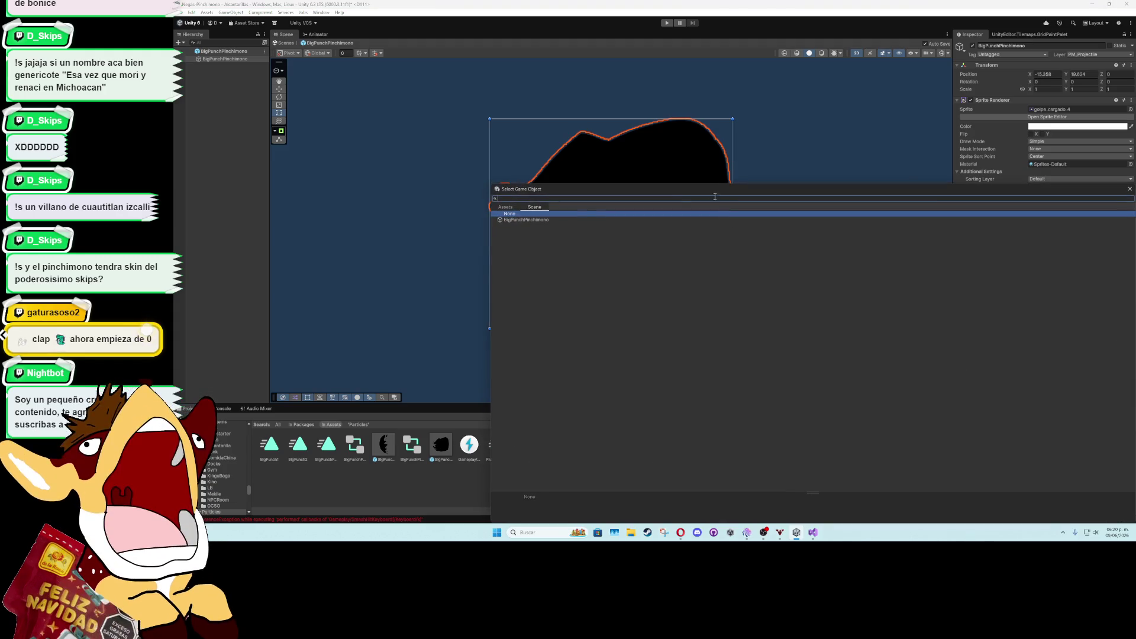
Assign the TailBigPunch asset as BigPunchPinchimono's Particle Prefab
{"action": "left_click", "coordinate": [505, 206]}
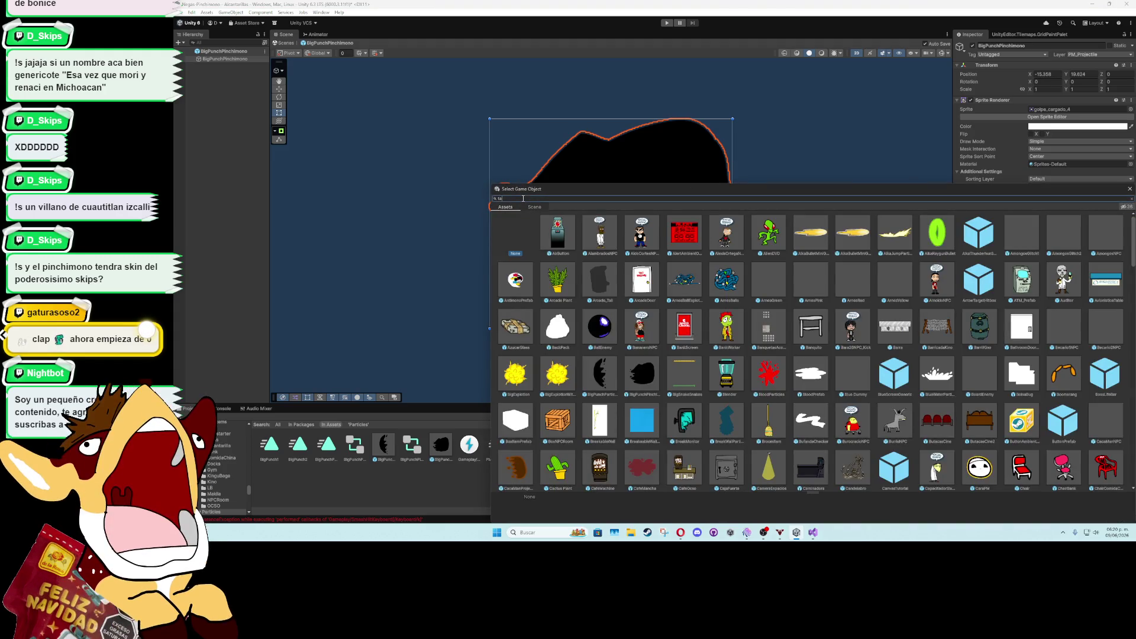
{"action": "type", "text": "il"}
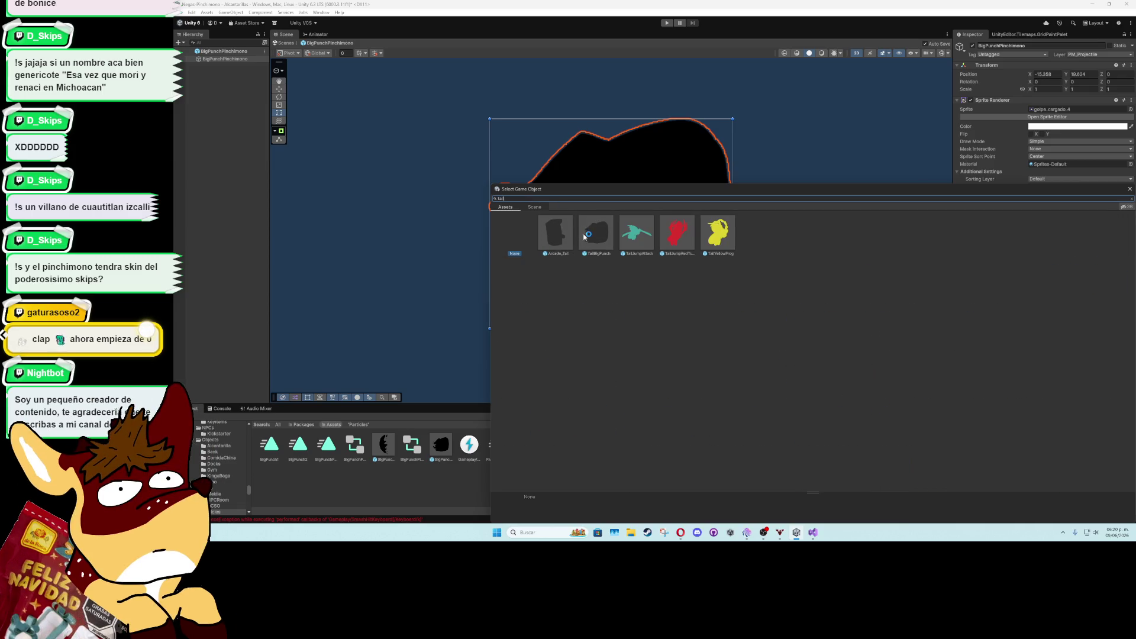
{"action": "double_click", "coordinate": [592, 234]}
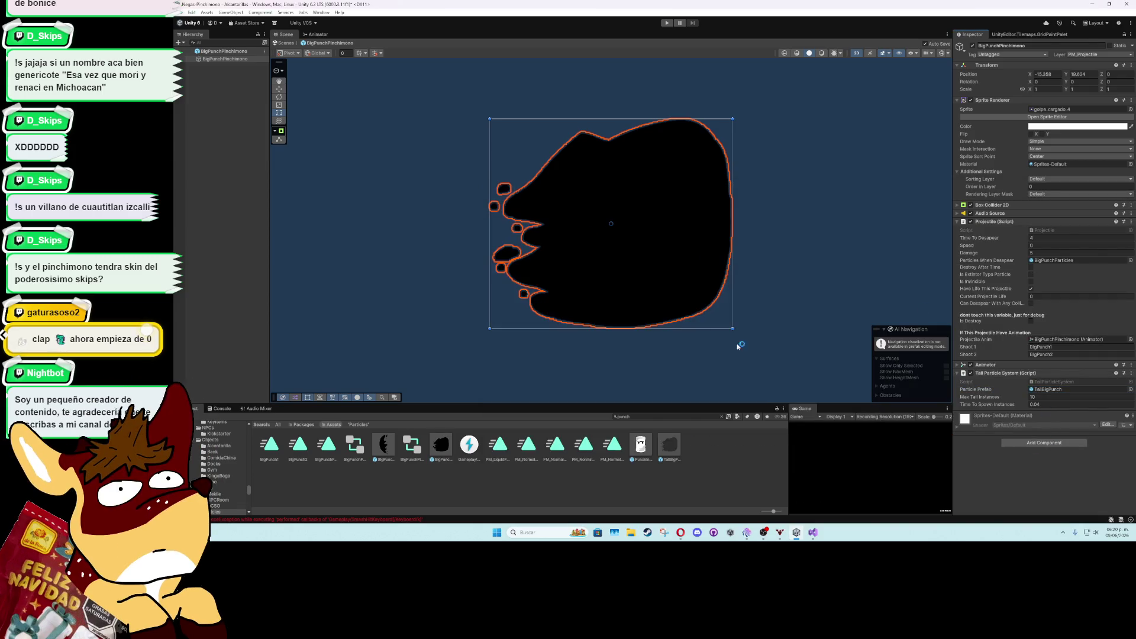
Return to the sewer scene, maximize the Game view and start Play mode
{"action": "left_click", "coordinate": [191, 52]}
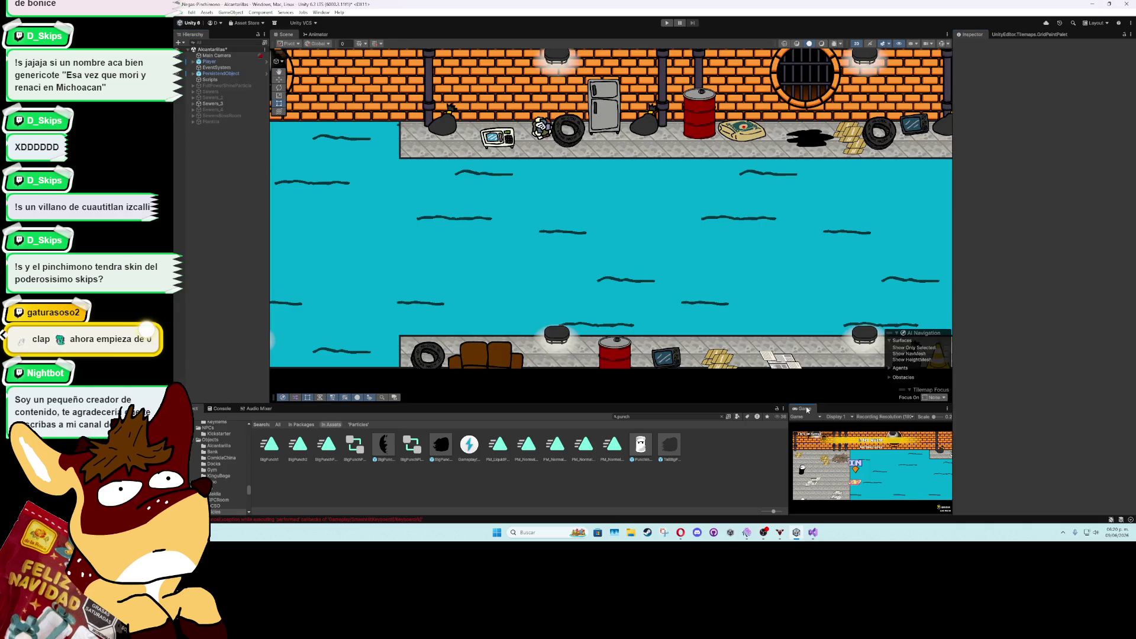
{"action": "double_click", "coordinate": [804, 408]}
{"action": "left_click", "coordinate": [667, 22]}
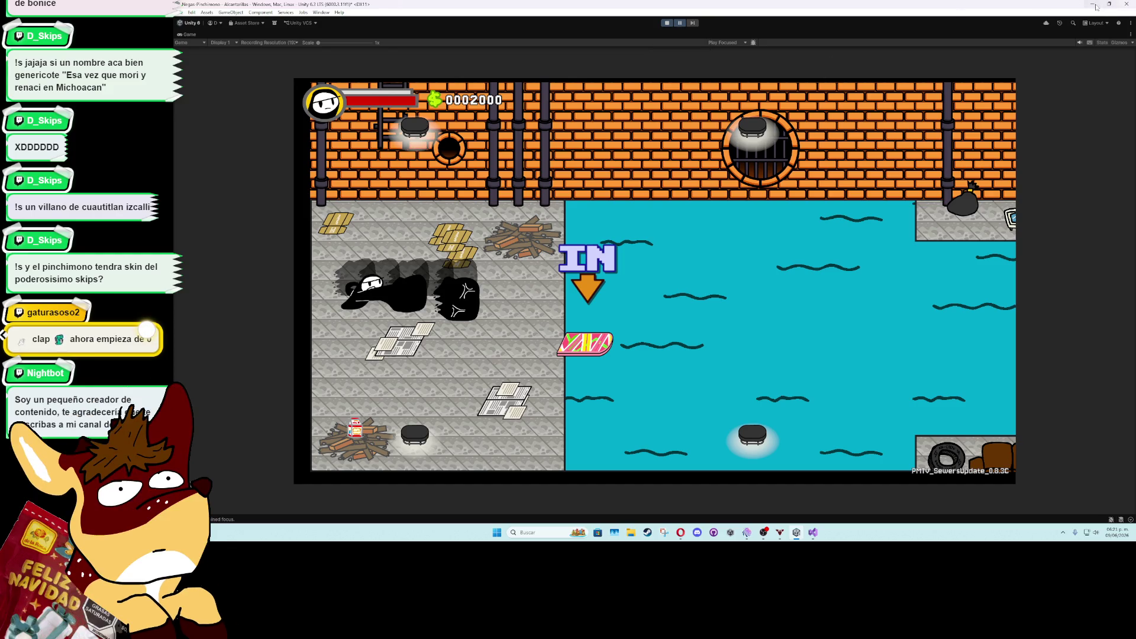
Stop Play mode with Ctrl+P, briefly bring up Visual Studio, then return to Unity
{"action": "key", "text": "ctrl+p"}
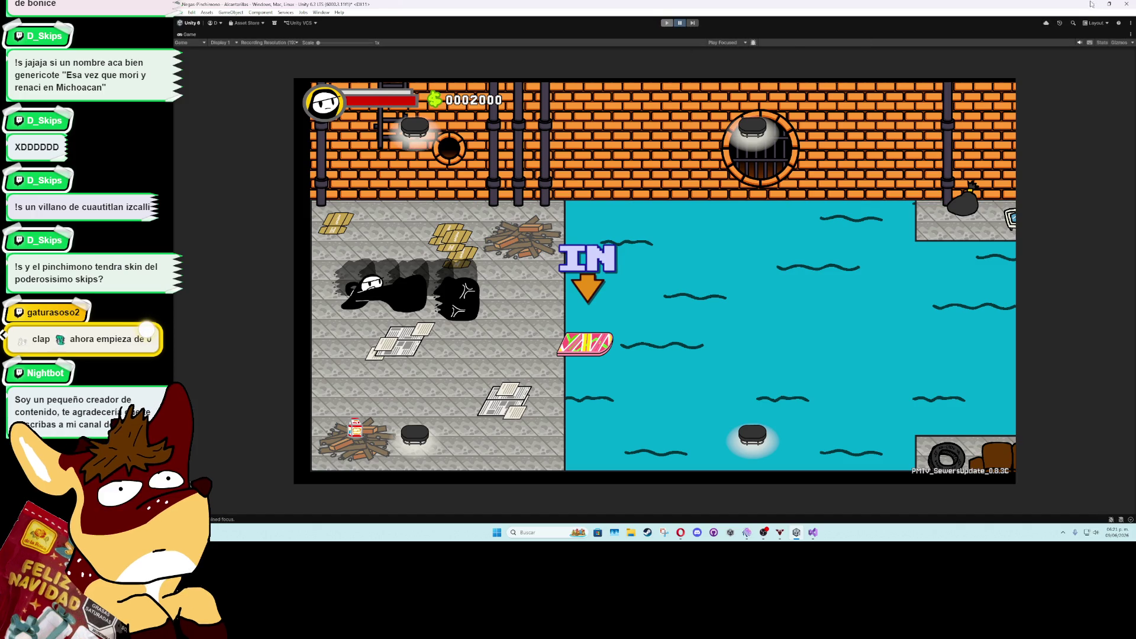
{"action": "left_click", "coordinate": [1091, 4]}
{"action": "left_click", "coordinate": [813, 532]}
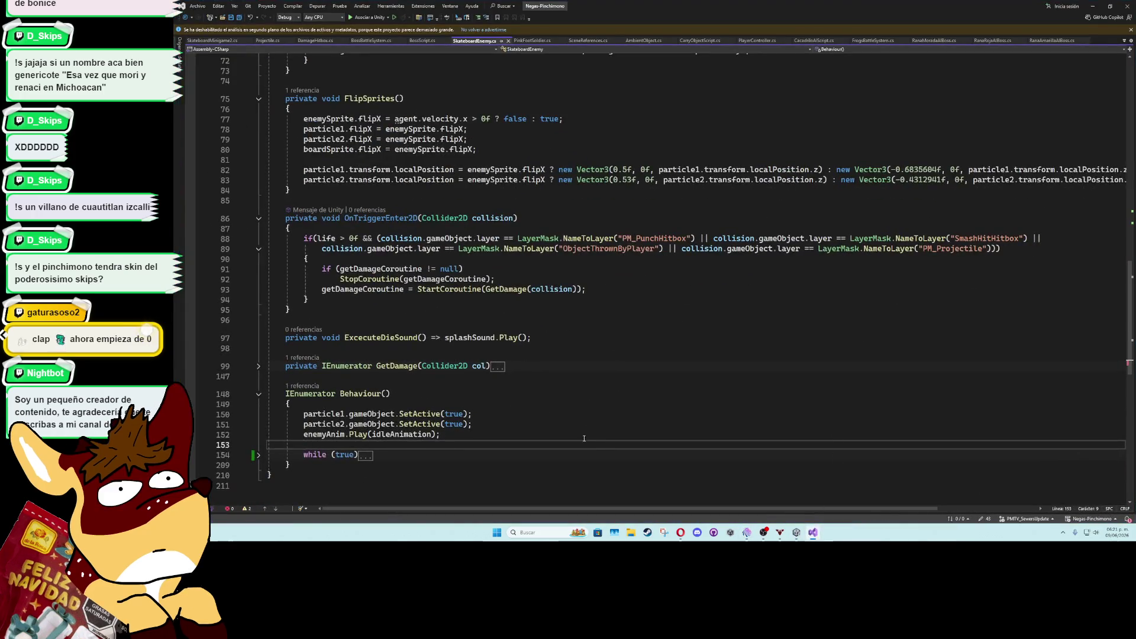
{"action": "left_click", "coordinate": [1091, 6]}
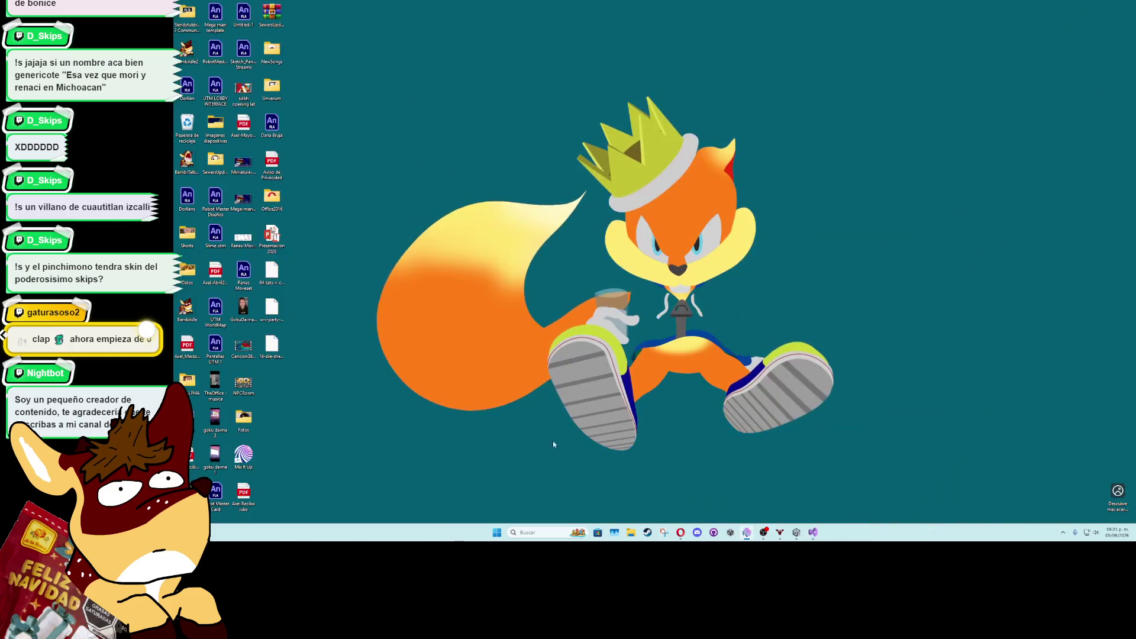
{"action": "key", "text": "alt+Tab"}
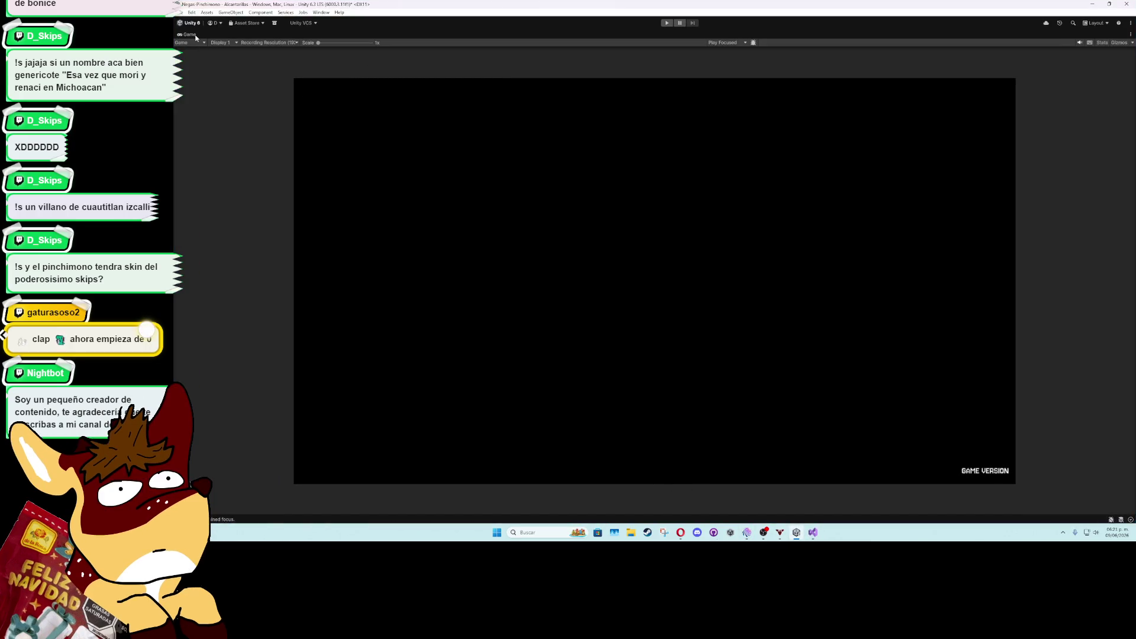
Restore the editor layout and set BigPunchPinchimono's Sprite Sort Point to Pivot
{"action": "double_click", "coordinate": [196, 37]}
{"action": "double_click", "coordinate": [440, 447]}
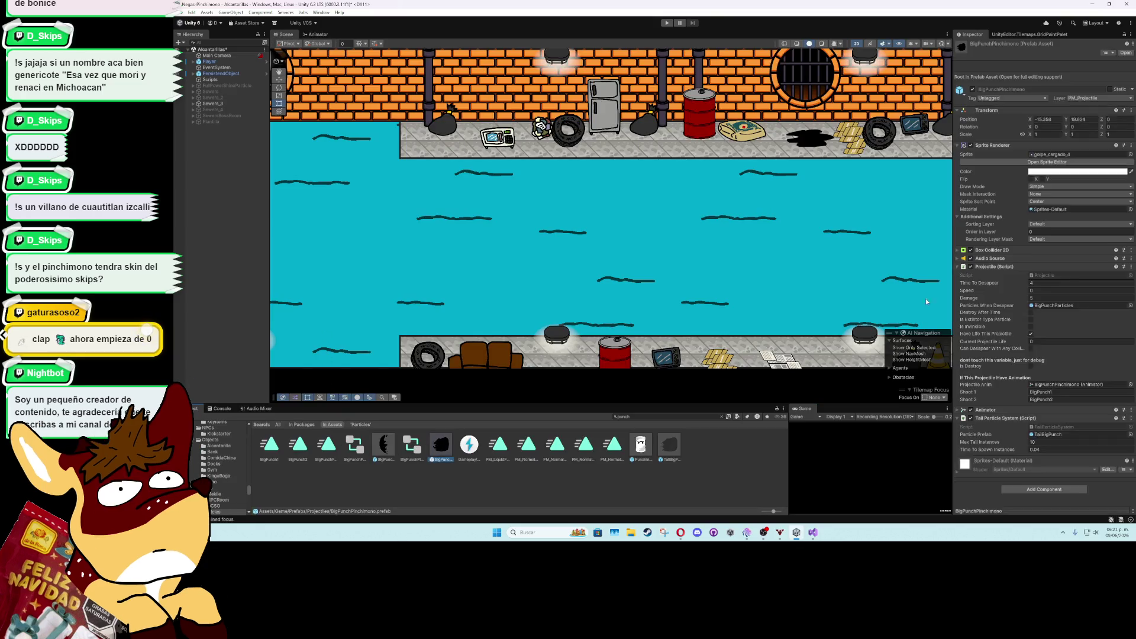
{"action": "left_click", "coordinate": [1053, 157]}
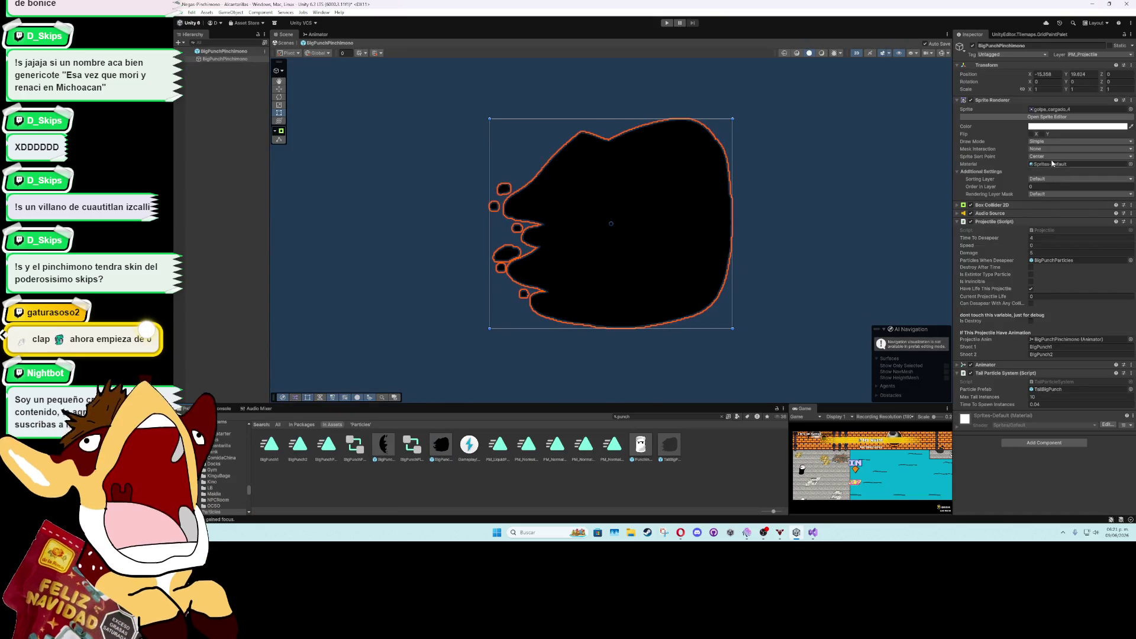
{"action": "left_click", "coordinate": [1053, 172]}
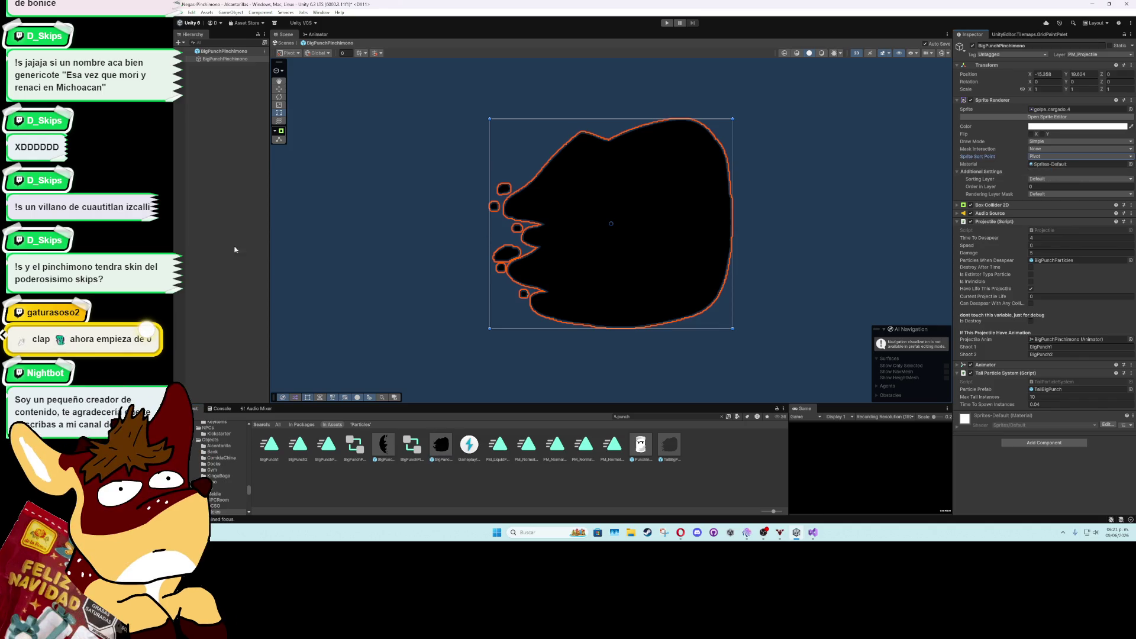
Select the BigPunchPinchimono child and open its golpe_cargado sprite sheet image
{"action": "left_click", "coordinate": [221, 198]}
{"action": "left_click", "coordinate": [222, 59]}
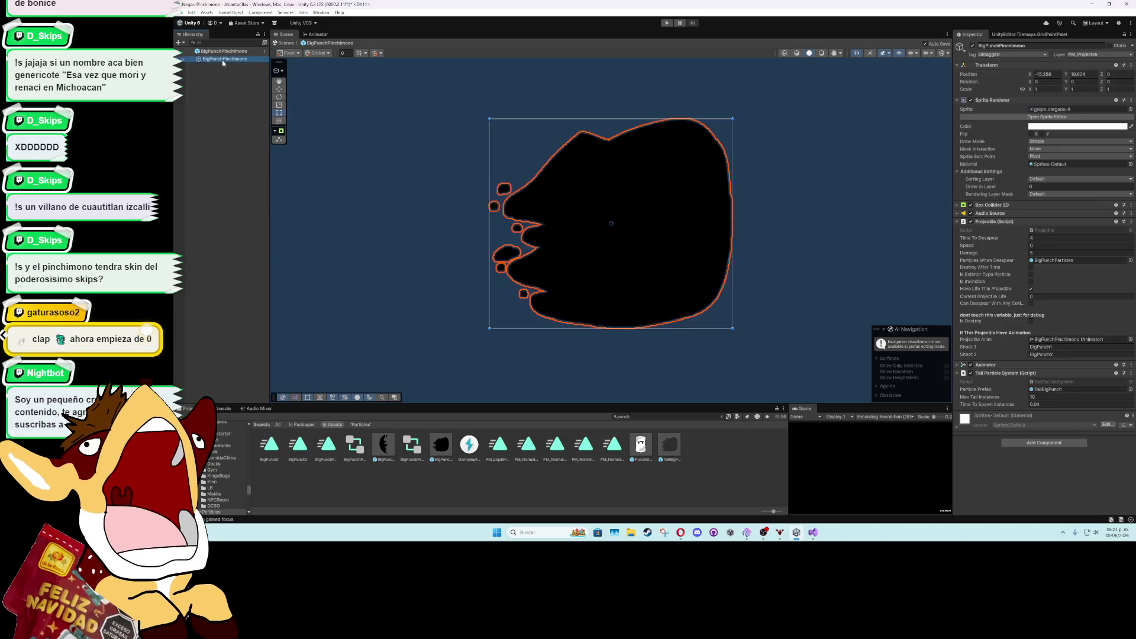
{"action": "left_click", "coordinate": [283, 89]}
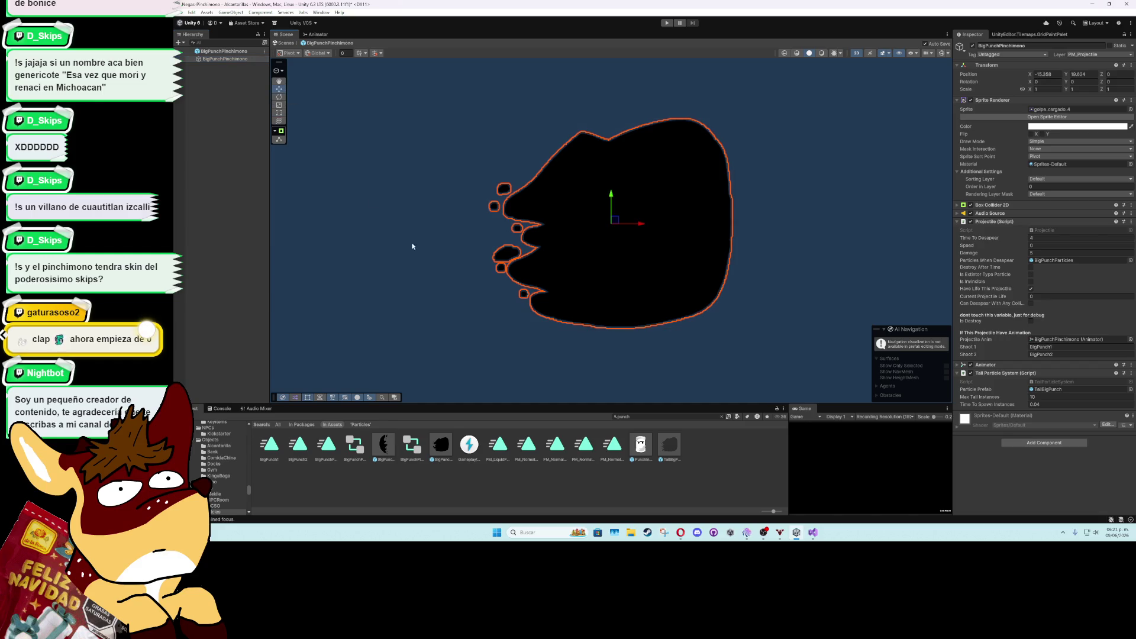
{"action": "left_click", "coordinate": [439, 446]}
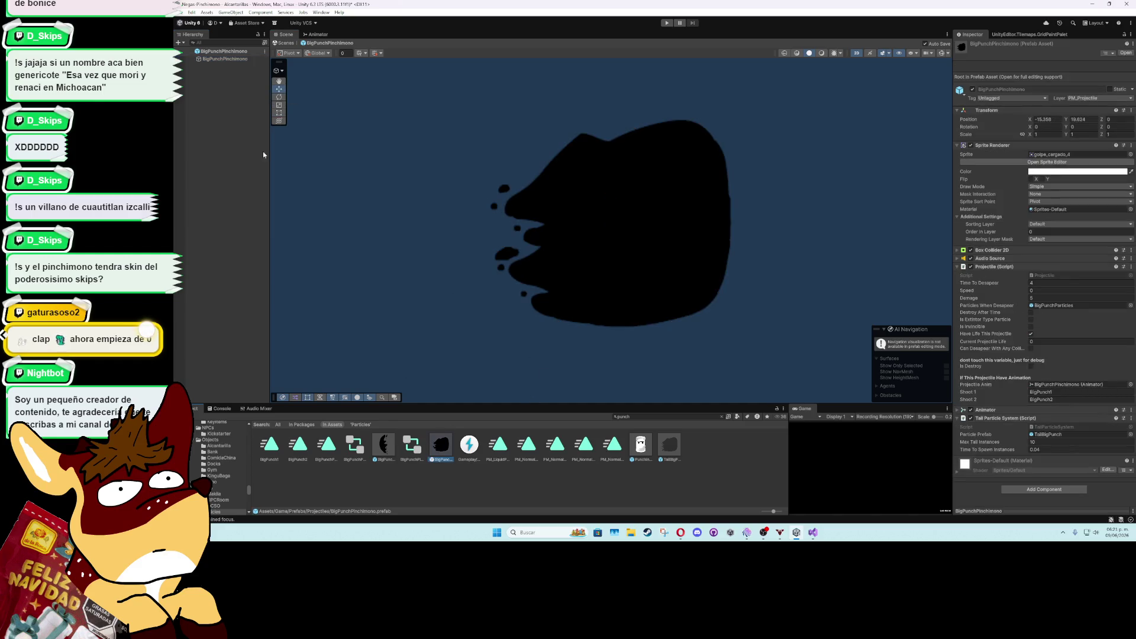
{"action": "left_click", "coordinate": [236, 61]}
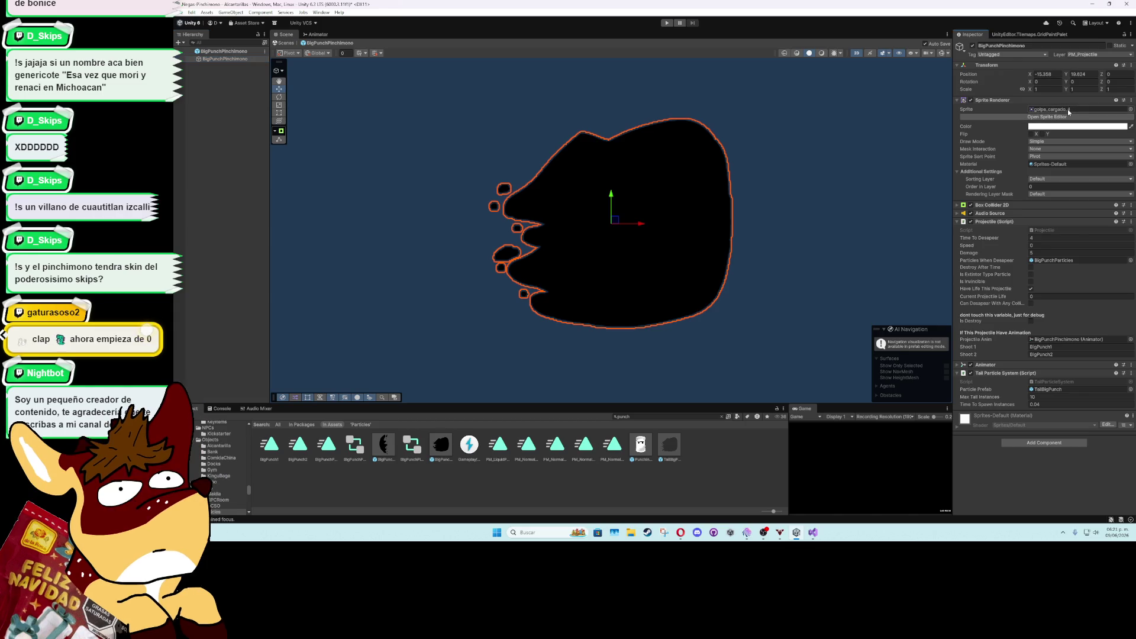
{"action": "left_click", "coordinate": [1067, 109]}
{"action": "double_click", "coordinate": [277, 471]}
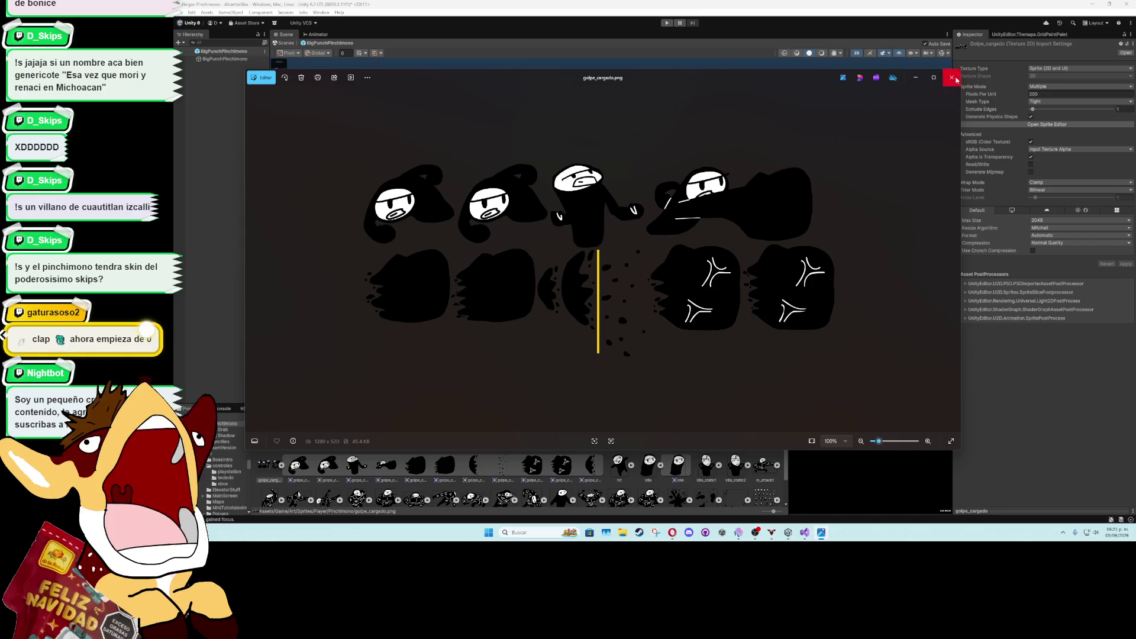
Inspect golpe_cargado_4, _5, _10 and _11 in the Sprite Editor, close it and start the game
{"action": "left_click", "coordinate": [951, 77]}
{"action": "left_click", "coordinate": [1047, 124]}
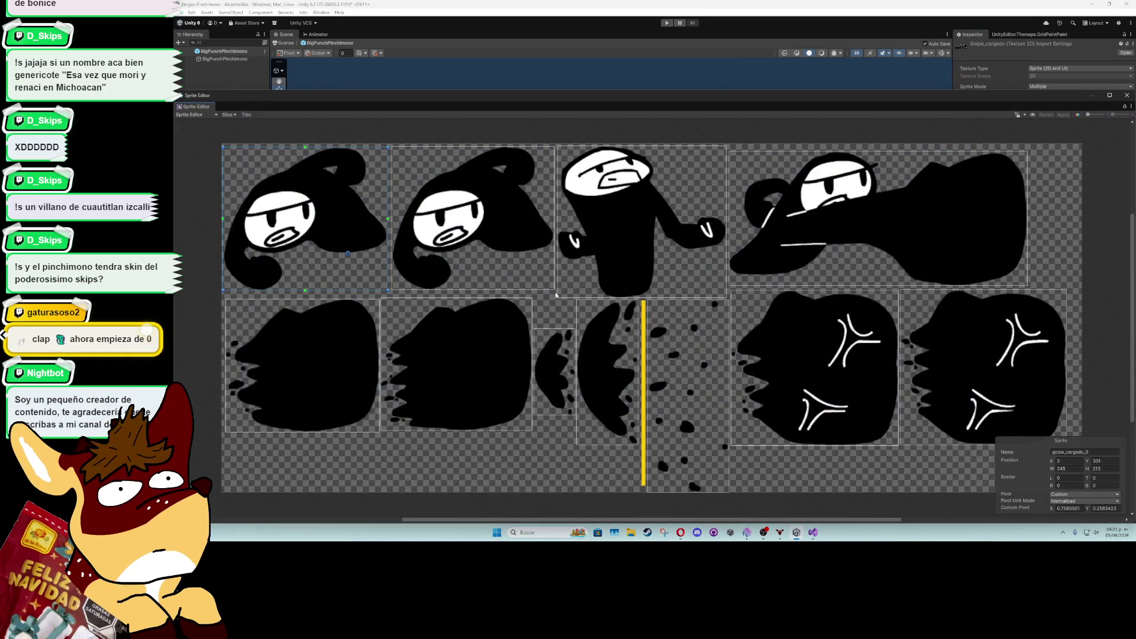
{"action": "left_click", "coordinate": [329, 401]}
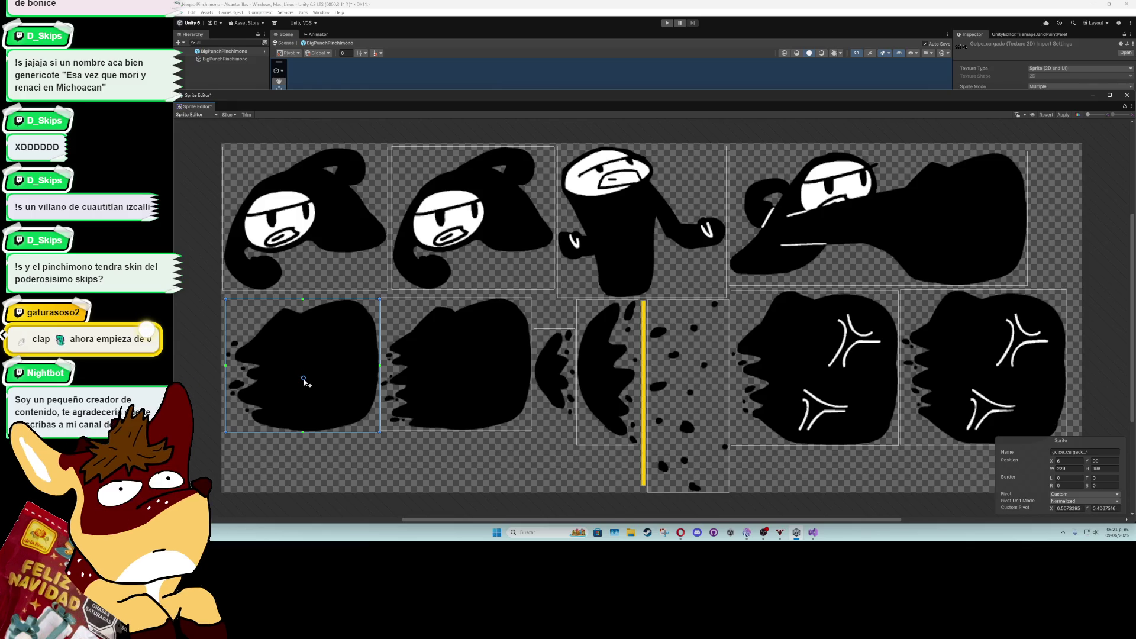
{"action": "left_click", "coordinate": [423, 385]}
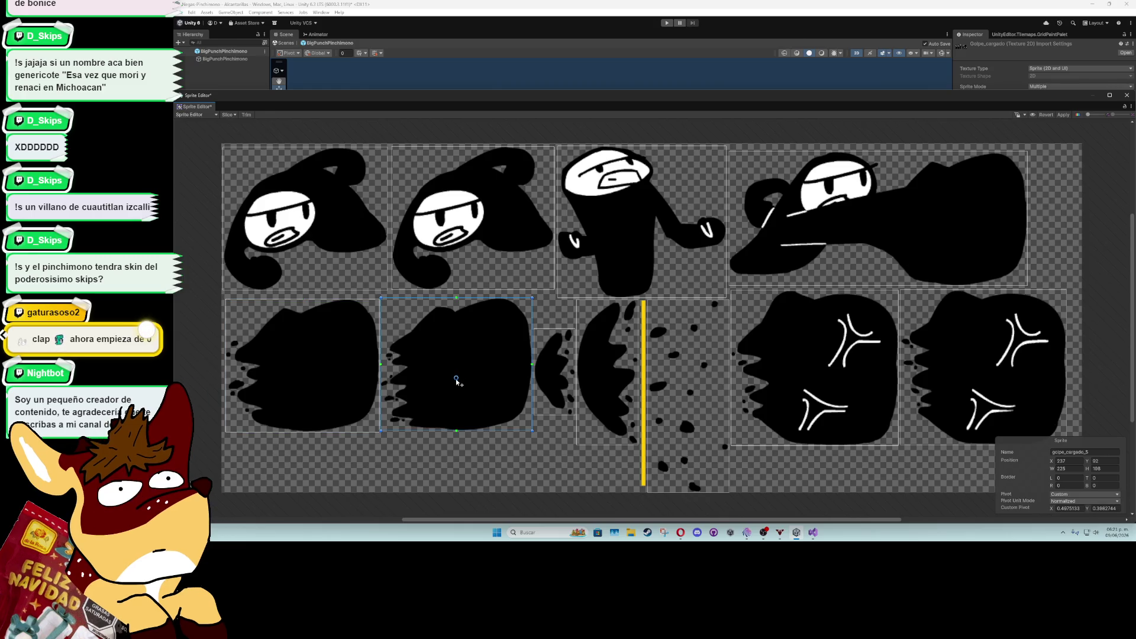
{"action": "left_click", "coordinate": [816, 374]}
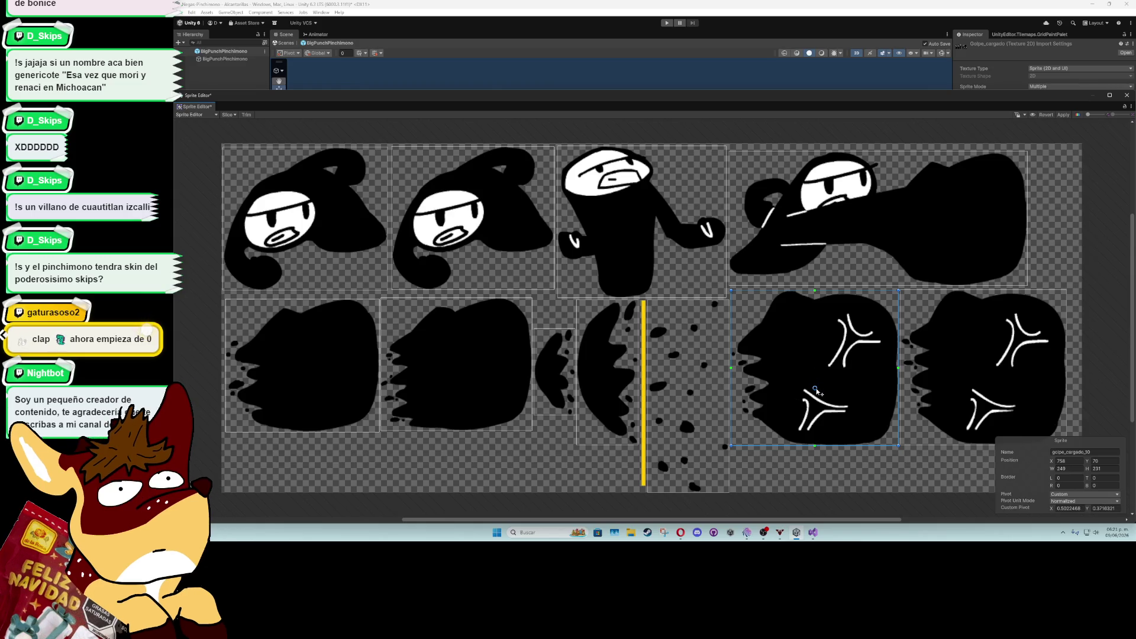
{"action": "left_click", "coordinate": [978, 375]}
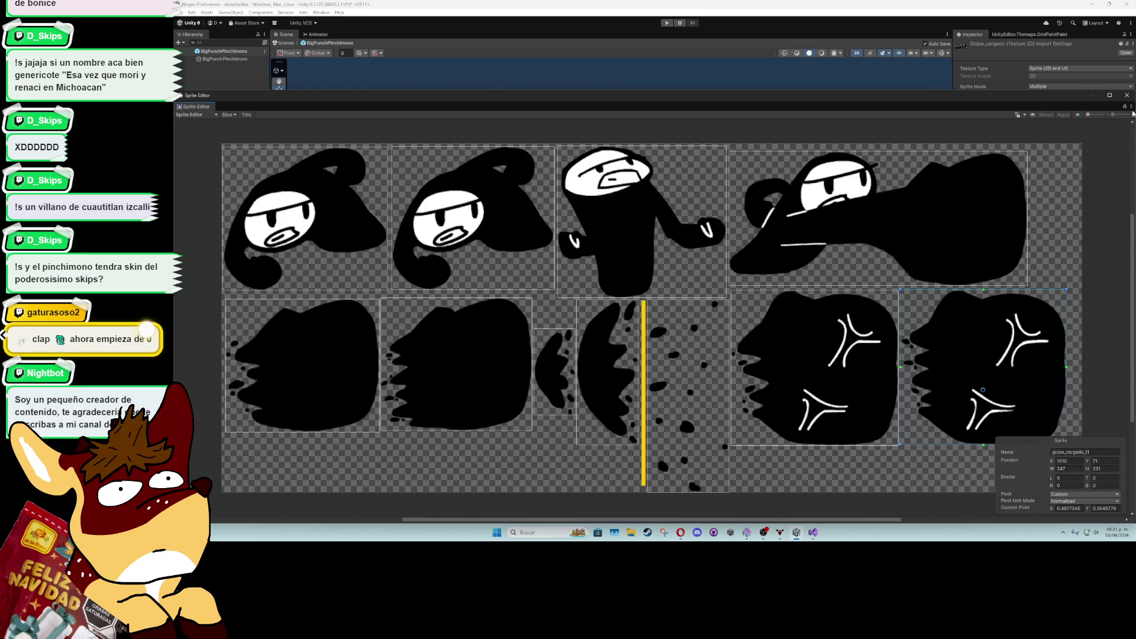
{"action": "left_click", "coordinate": [1128, 95]}
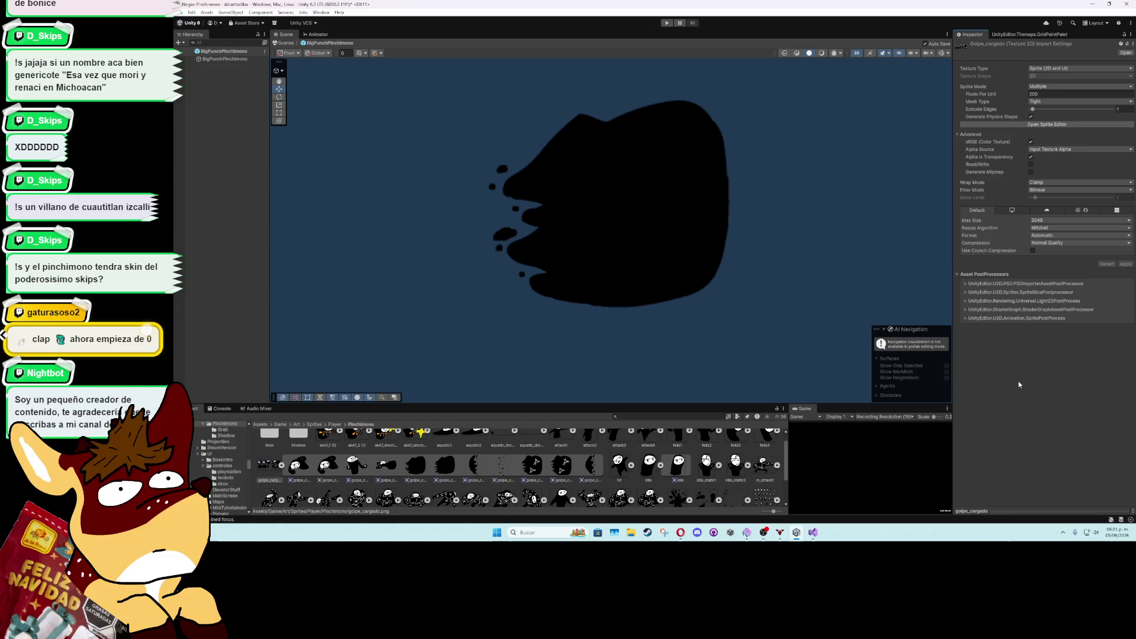
{"action": "left_click", "coordinate": [667, 23]}
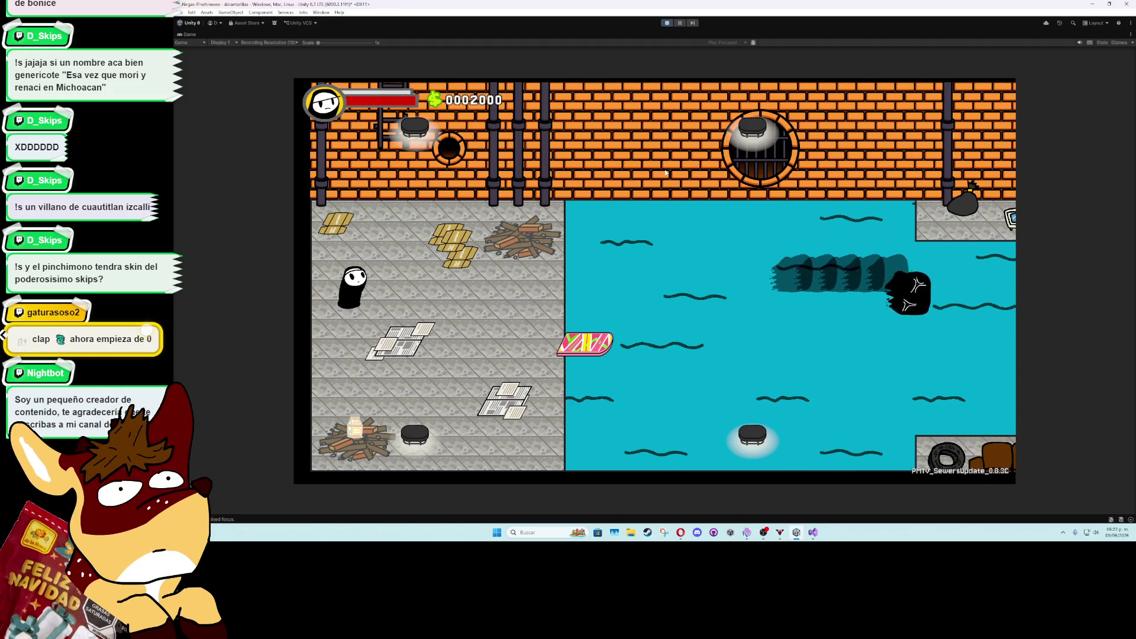
Stop the running play-test to return to editing the sewer scene
{"action": "left_click", "coordinate": [667, 22]}
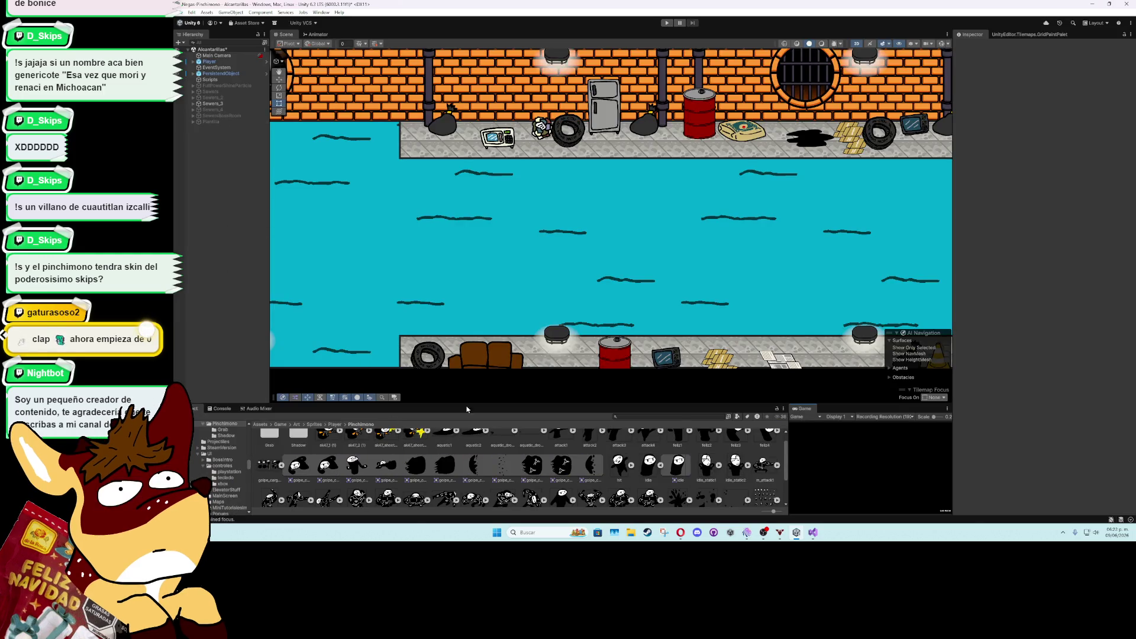
Set BigPunchPinchimono's Time To Spawn Instances to 0.06, then open the TailBigPunch prefab
{"action": "left_click", "coordinate": [642, 417]}
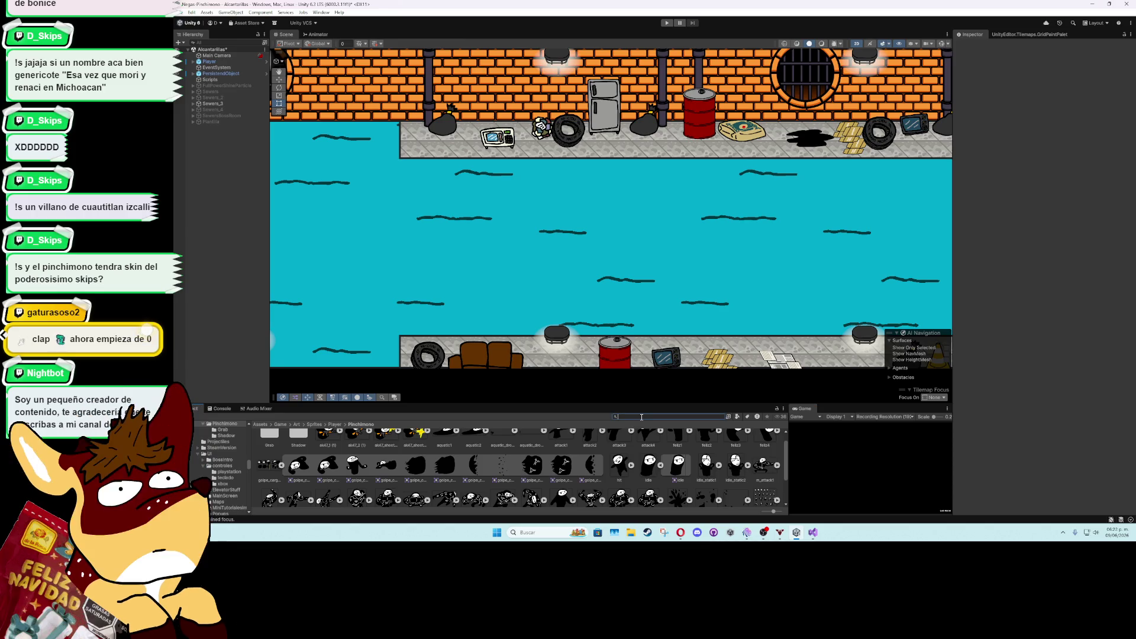
{"action": "type", "text": "big"}
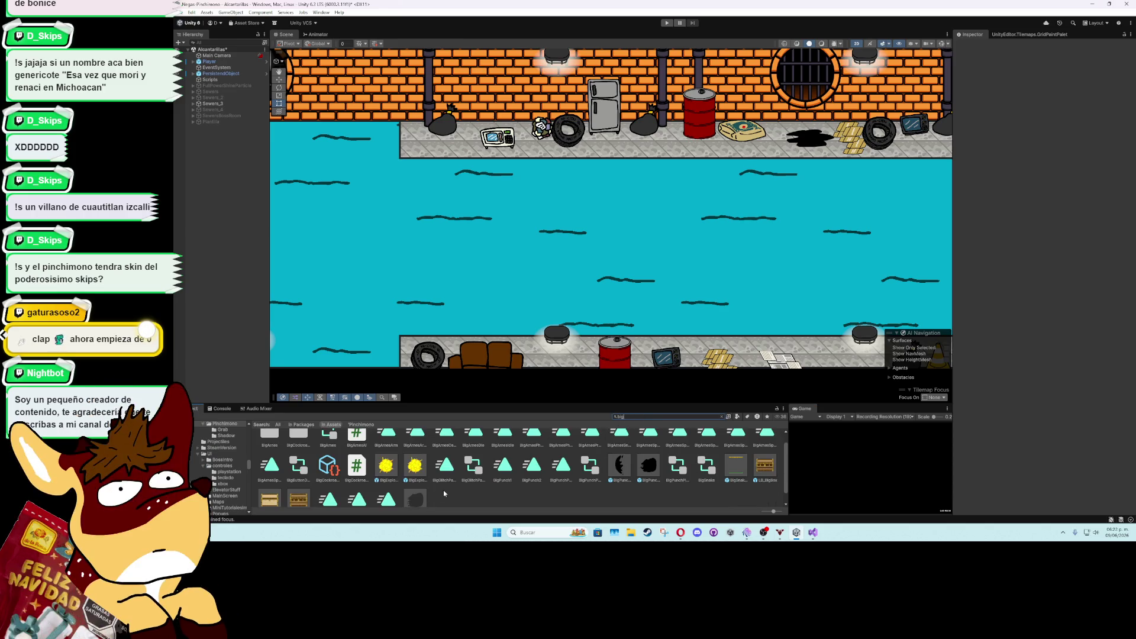
{"action": "double_click", "coordinate": [589, 477]}
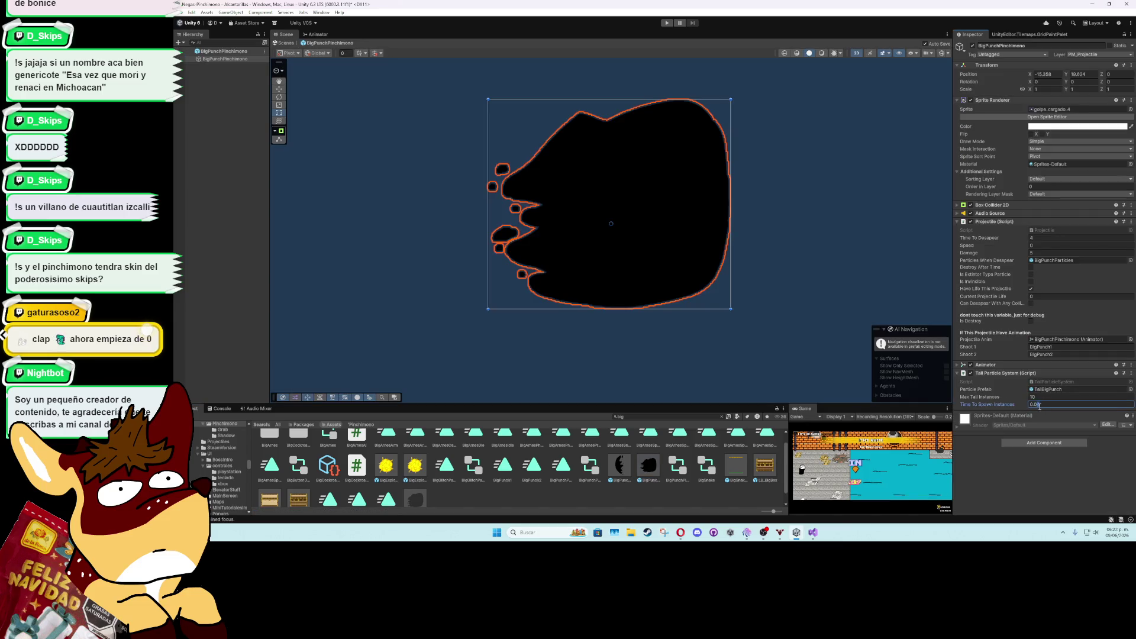
{"action": "key", "text": "Return"}
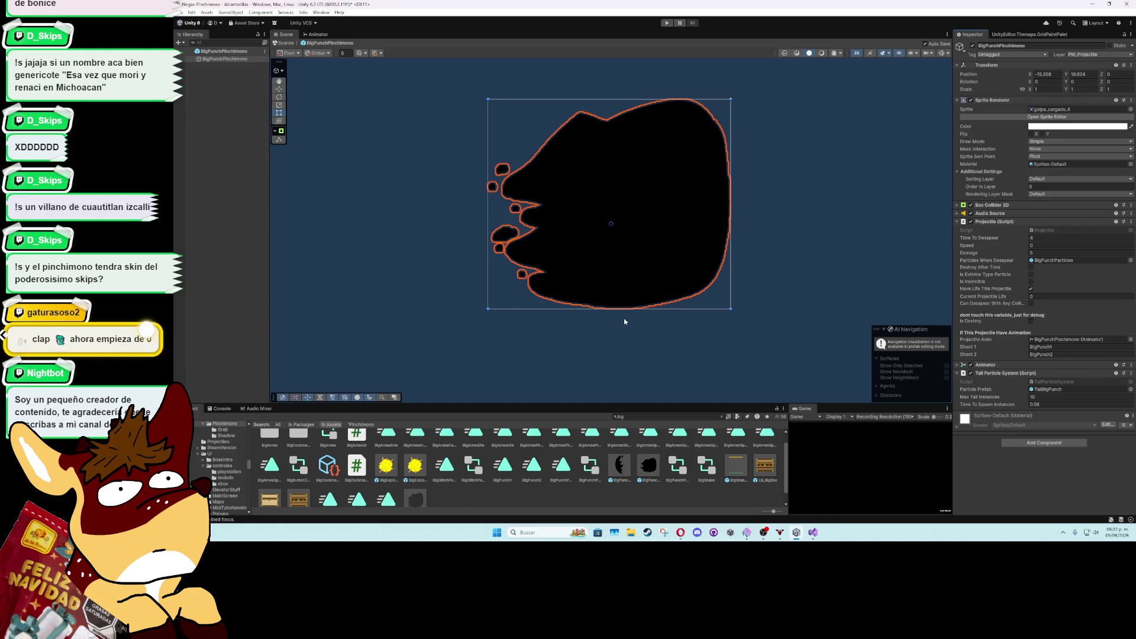
{"action": "left_click", "coordinate": [180, 51]}
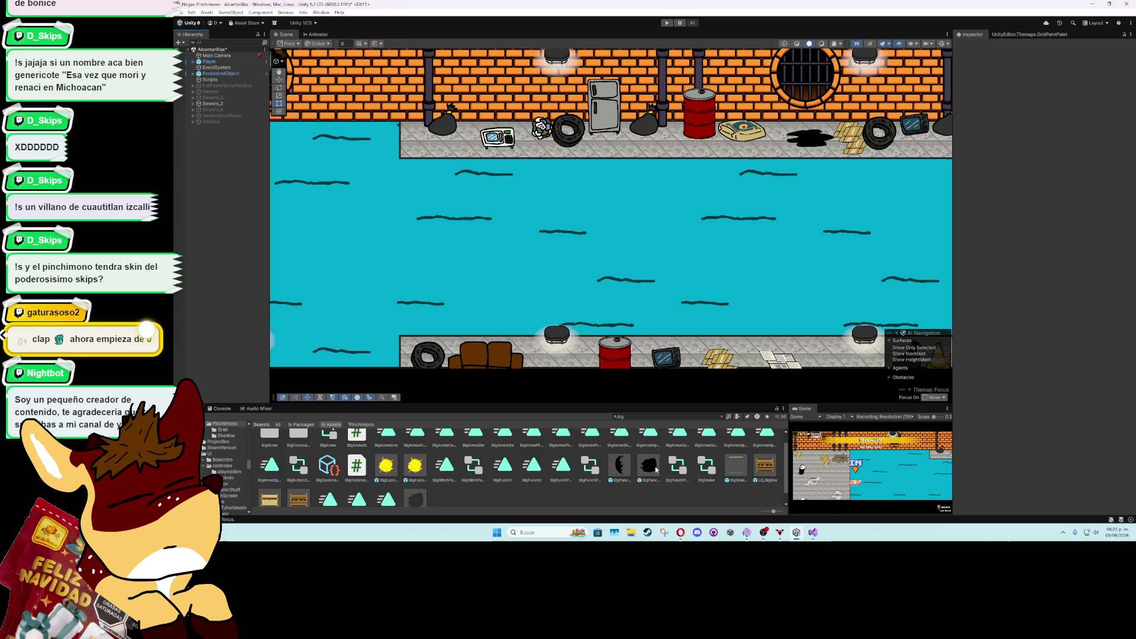
{"action": "double_click", "coordinate": [421, 502]}
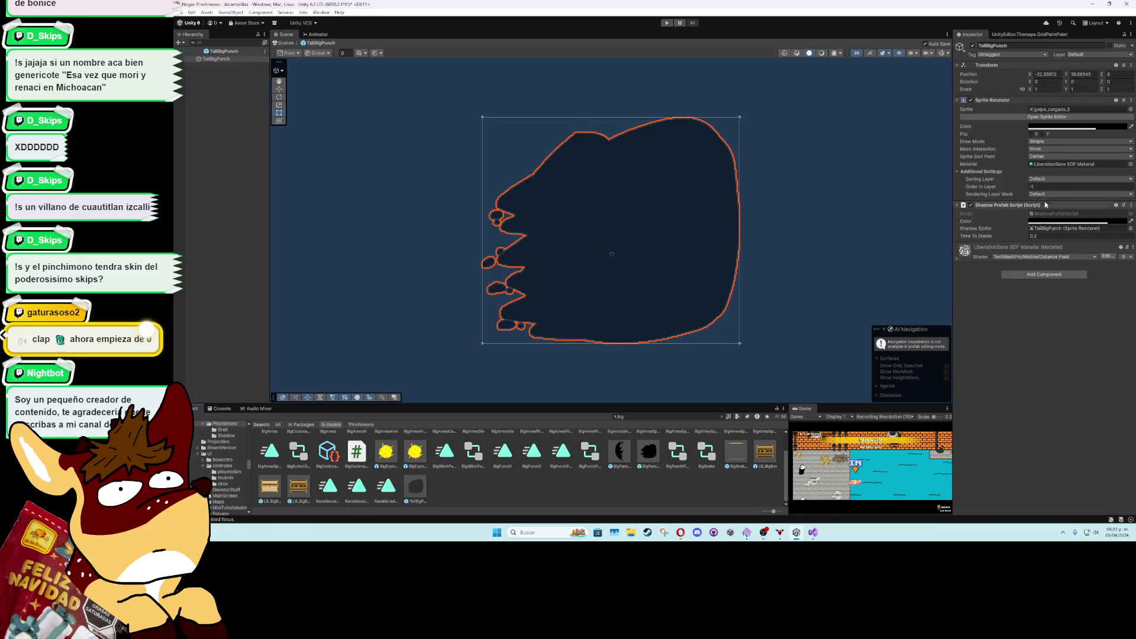
Set TailBigPunch's Sprite Sort Point to Pivot, lower it to Y 18.522, and return to the sewer scene
{"action": "left_click", "coordinate": [1043, 157]}
{"action": "left_click", "coordinate": [1041, 171]}
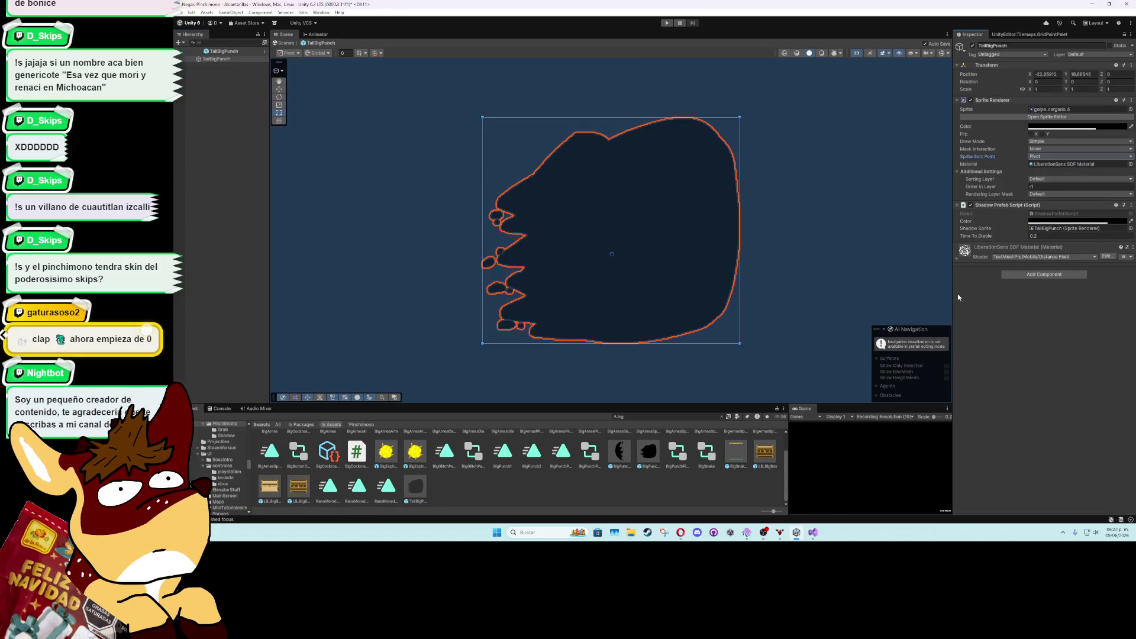
{"action": "left_click", "coordinate": [279, 89]}
{"action": "left_click_drag", "start_coordinate": [606, 225], "coordinate": [613, 256]}
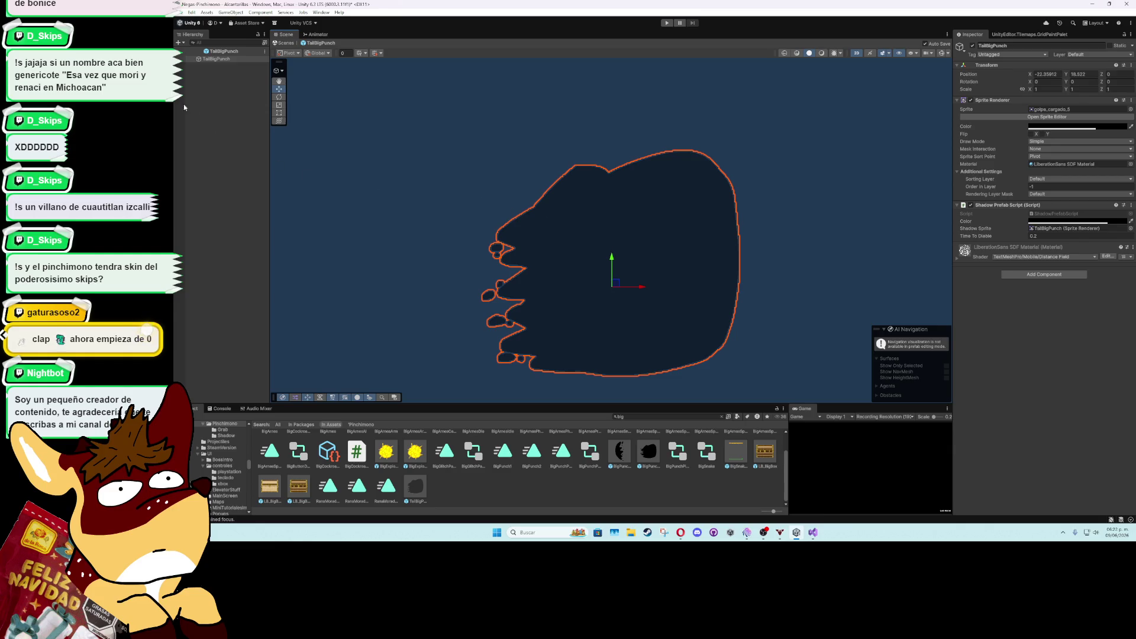
{"action": "left_click", "coordinate": [181, 58]}
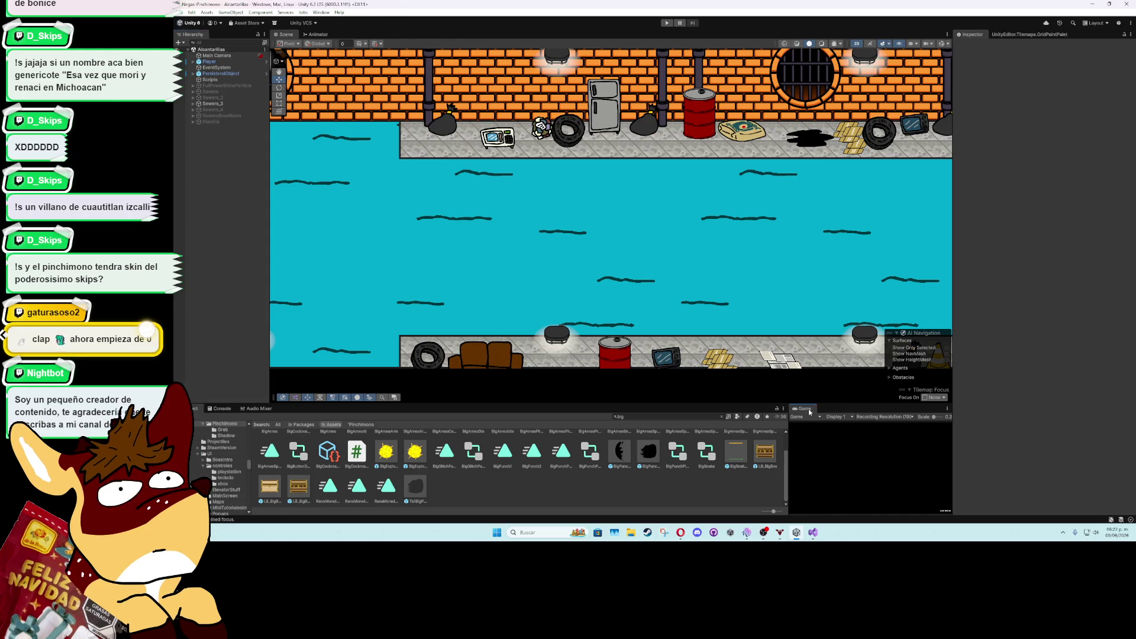
Play-test the level by firing five charged punches across the water, then stop and switch to Visual Studio
{"action": "left_click", "coordinate": [667, 23]}
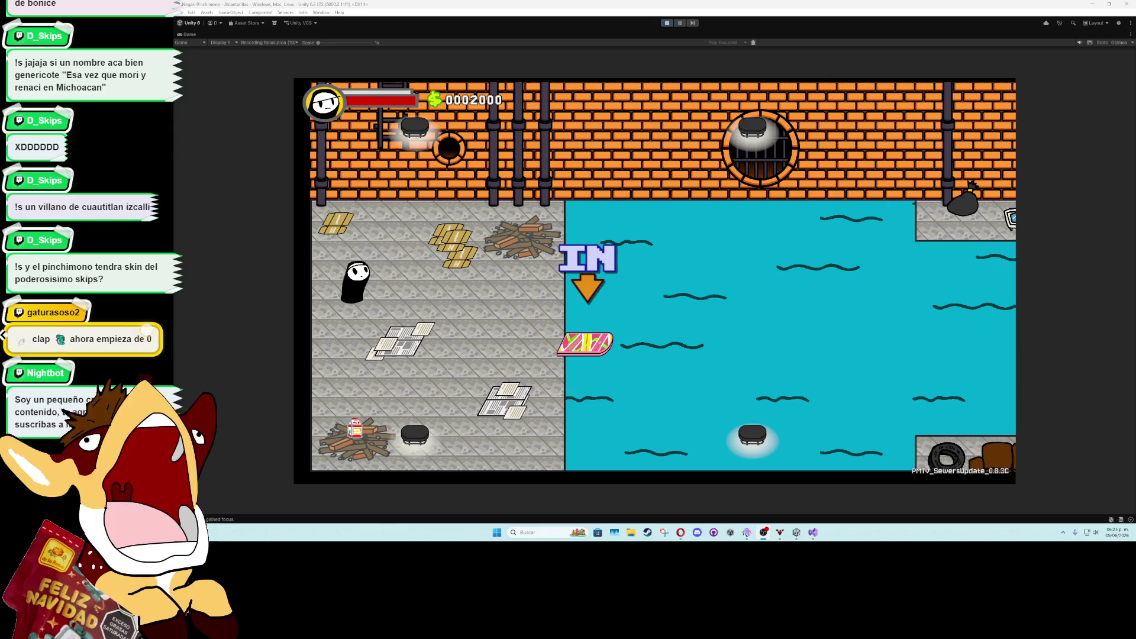
{"action": "left_click", "coordinate": [533, 291]}
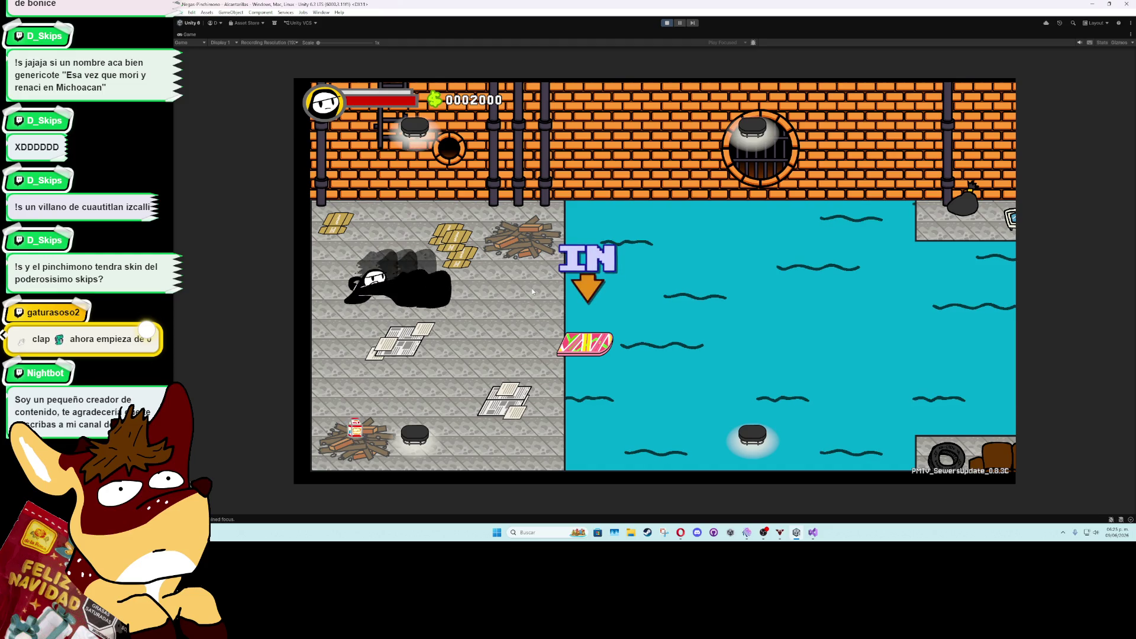
{"action": "left_click", "coordinate": [533, 291]}
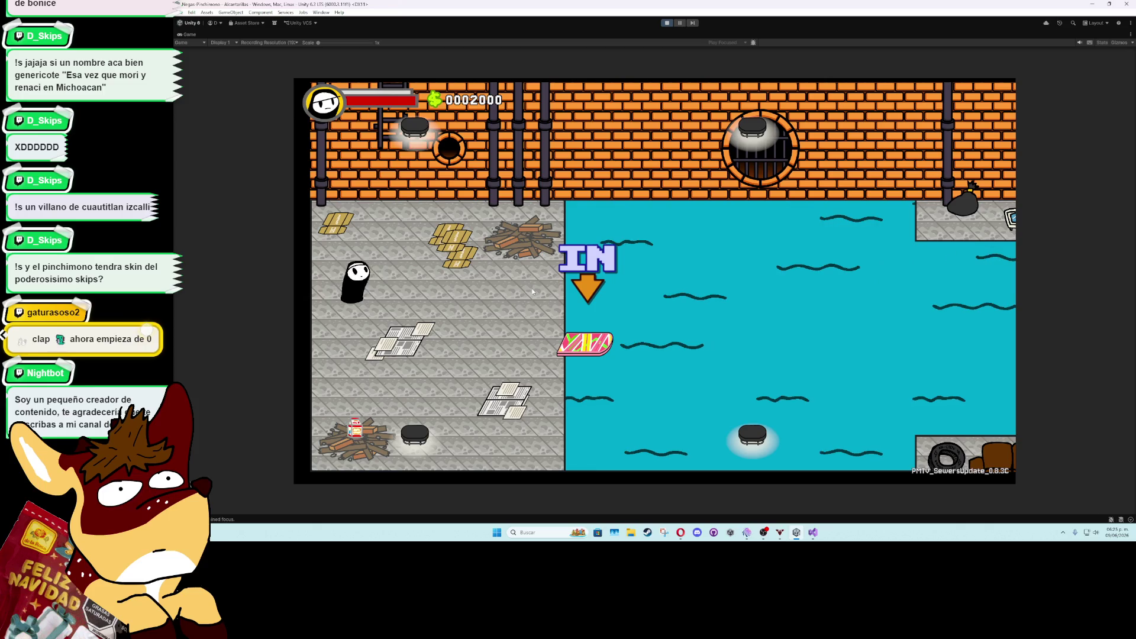
{"action": "left_click", "coordinate": [533, 291]}
{"action": "left_click", "coordinate": [533, 291]}
{"action": "left_click", "coordinate": [533, 291]}
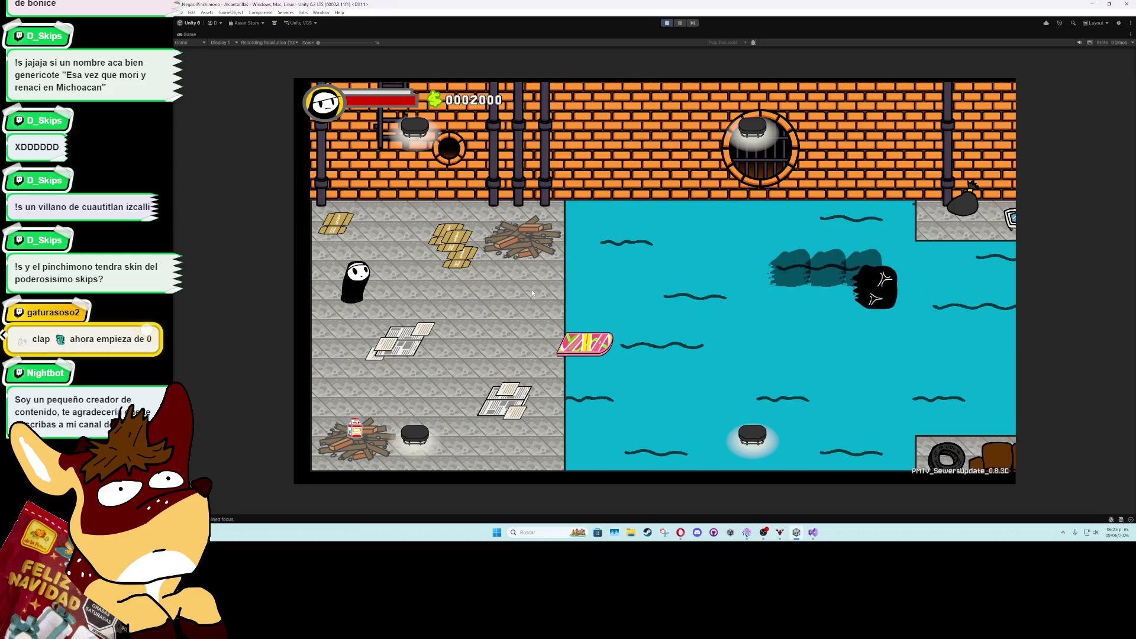
{"action": "key", "text": "ctrl+p"}
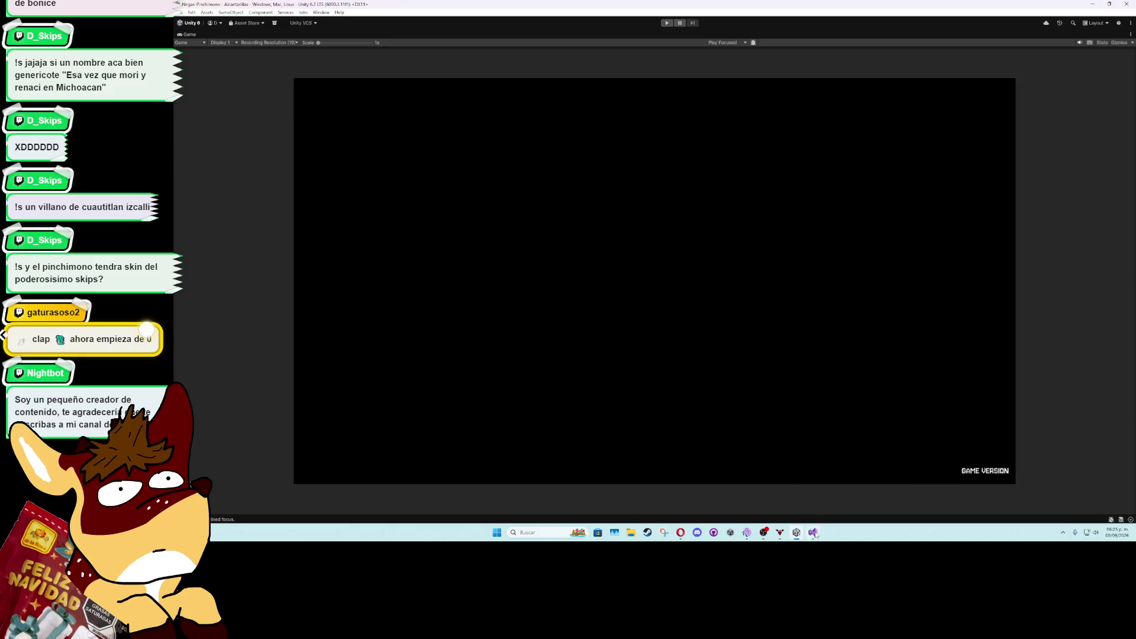
{"action": "left_click", "coordinate": [813, 532]}
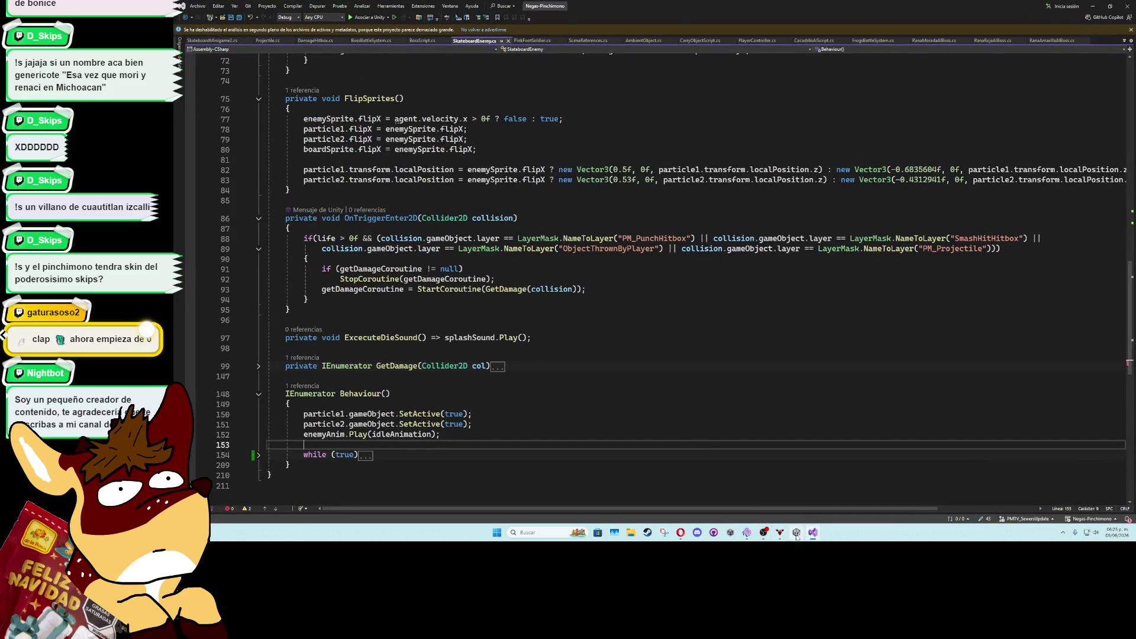
Back in Unity, open TailParticleSystem.cs via Edit Script on BigPunchPinchimono's Tail Particle System component
{"action": "left_click", "coordinate": [797, 533]}
{"action": "double_click", "coordinate": [190, 35]}
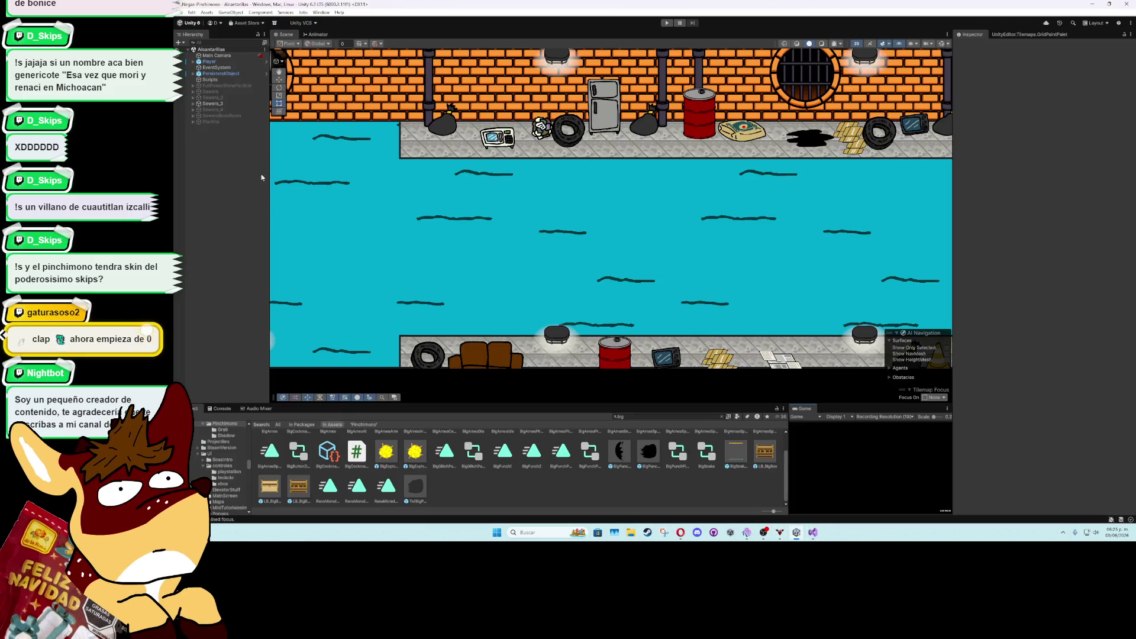
{"action": "double_click", "coordinate": [655, 457]}
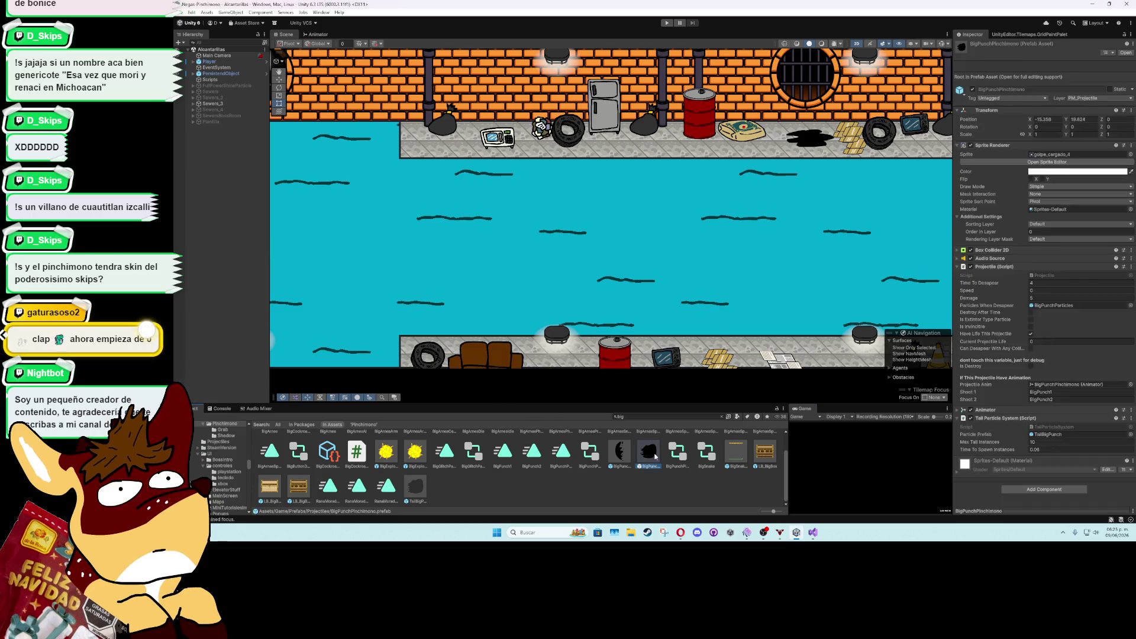
{"action": "left_click", "coordinate": [1131, 376]}
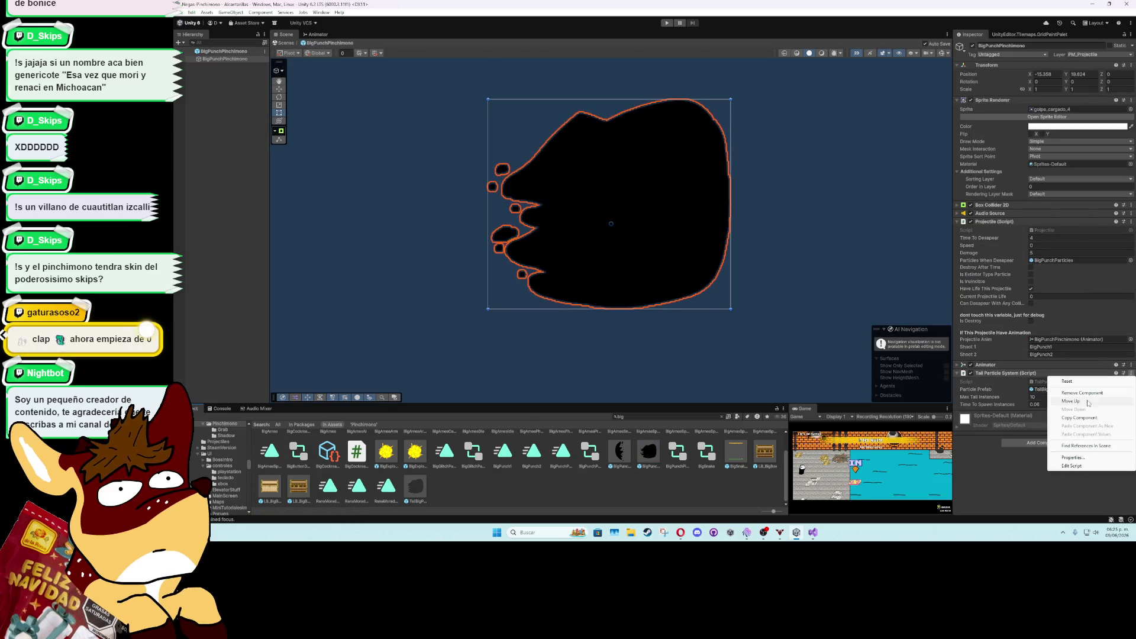
{"action": "left_click", "coordinate": [1056, 459]}
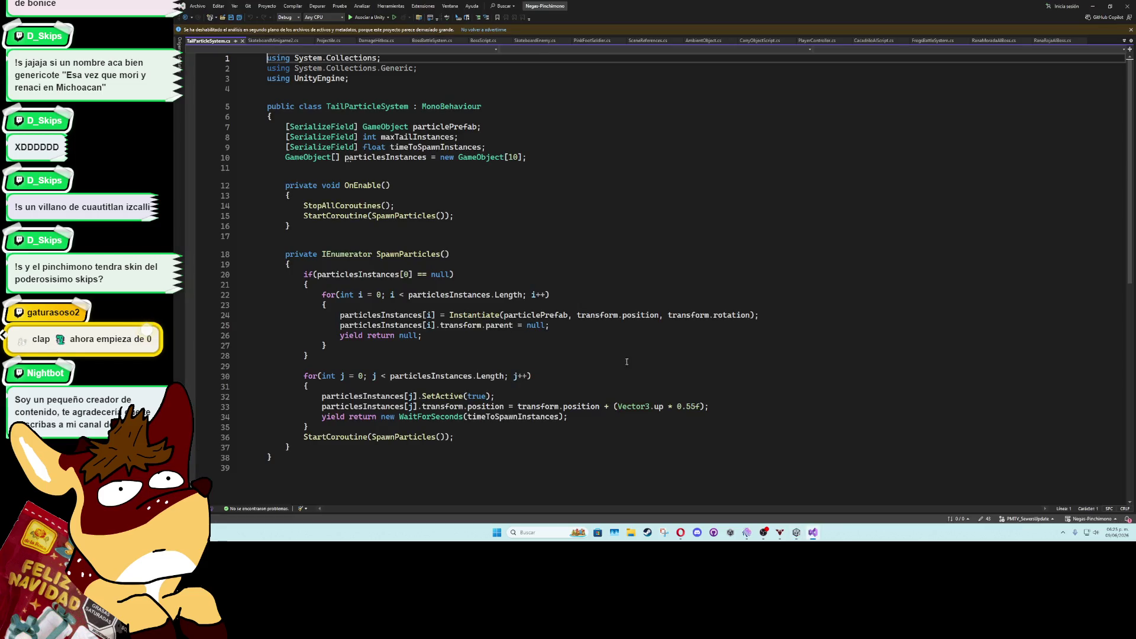
Declare '[SerializeField] float offsetShadow;' below the timeToSpawnInstances field in TailParticleSystem.cs
{"action": "left_click", "coordinate": [531, 148]}
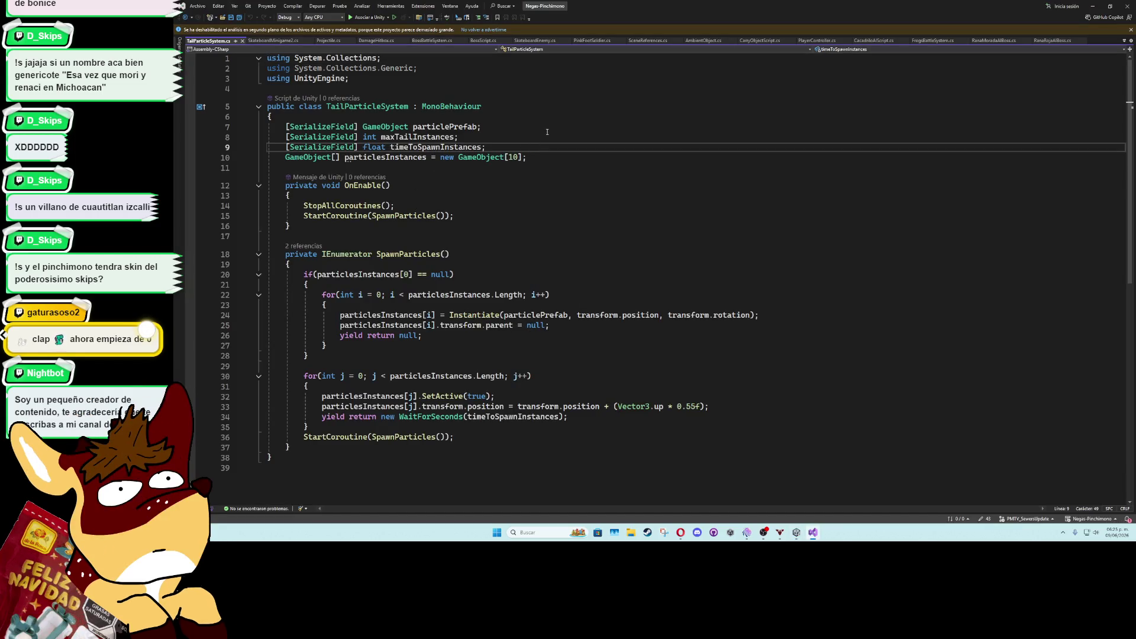
{"action": "key", "text": "Return"}
{"action": "type", "text": "[SerializeField "}
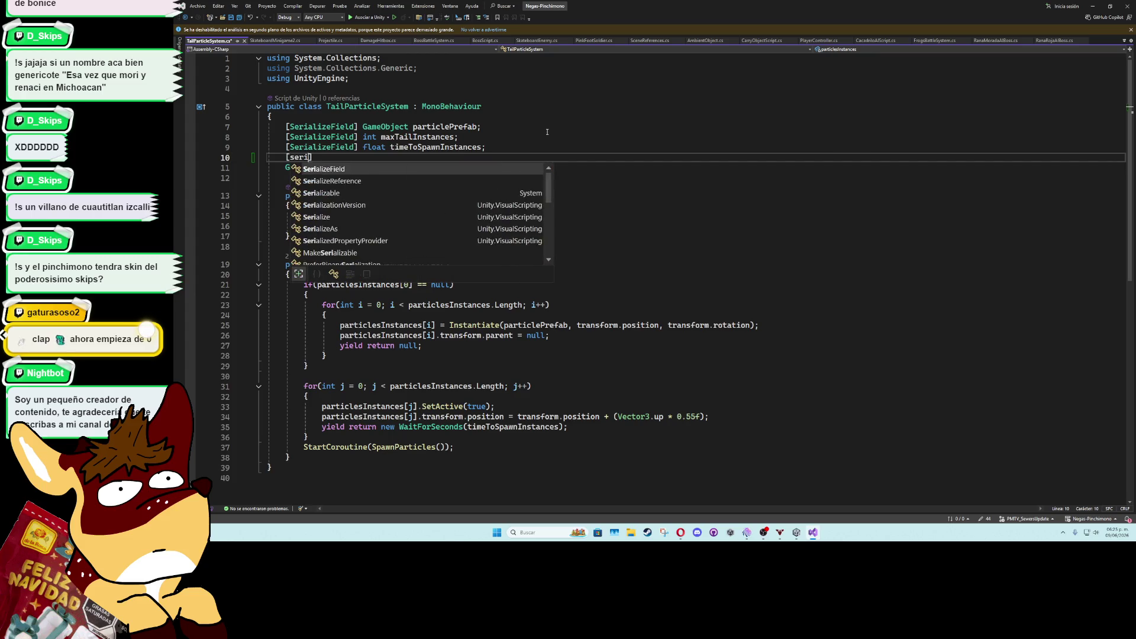
{"action": "type", "text": "] float offsetShadow;"}
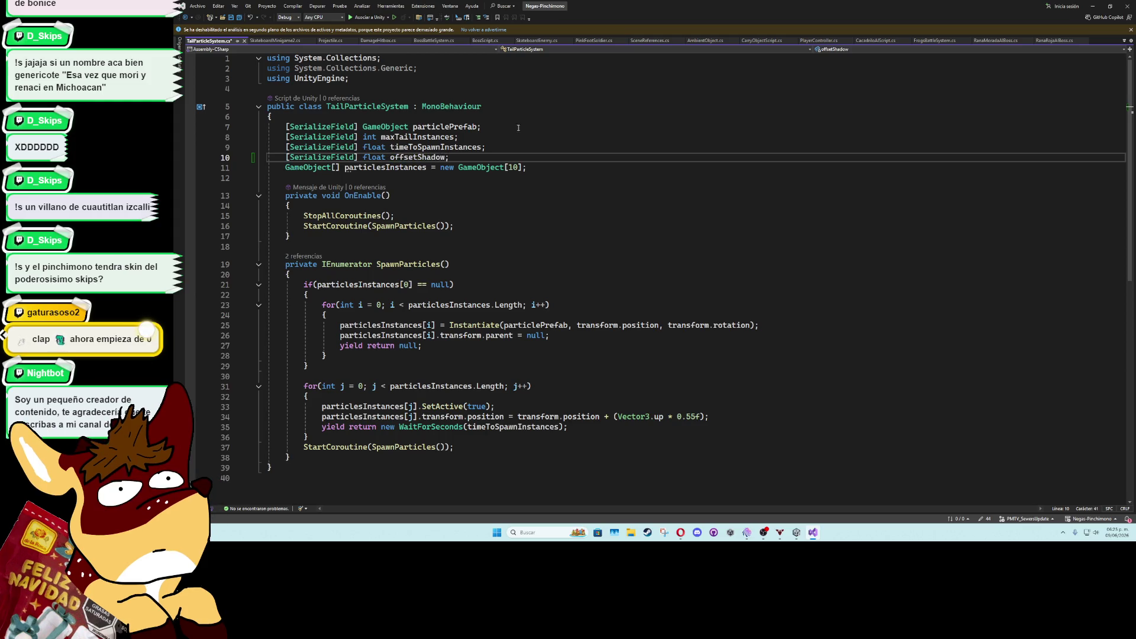
{"action": "left_click", "coordinate": [446, 157]}
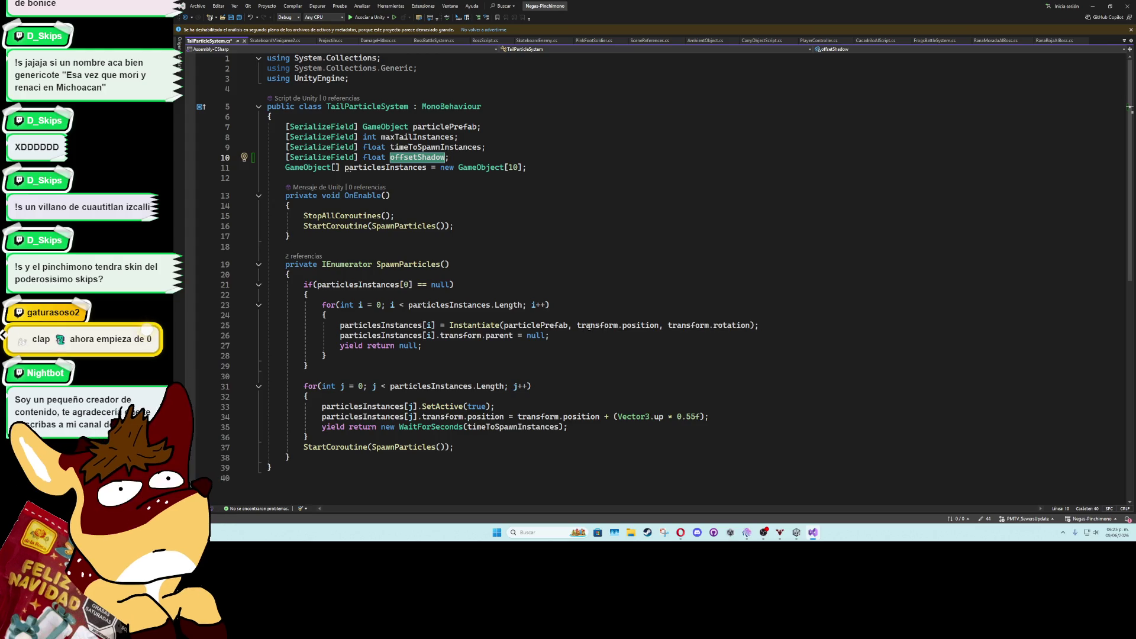
{"action": "left_click", "coordinate": [540, 178]}
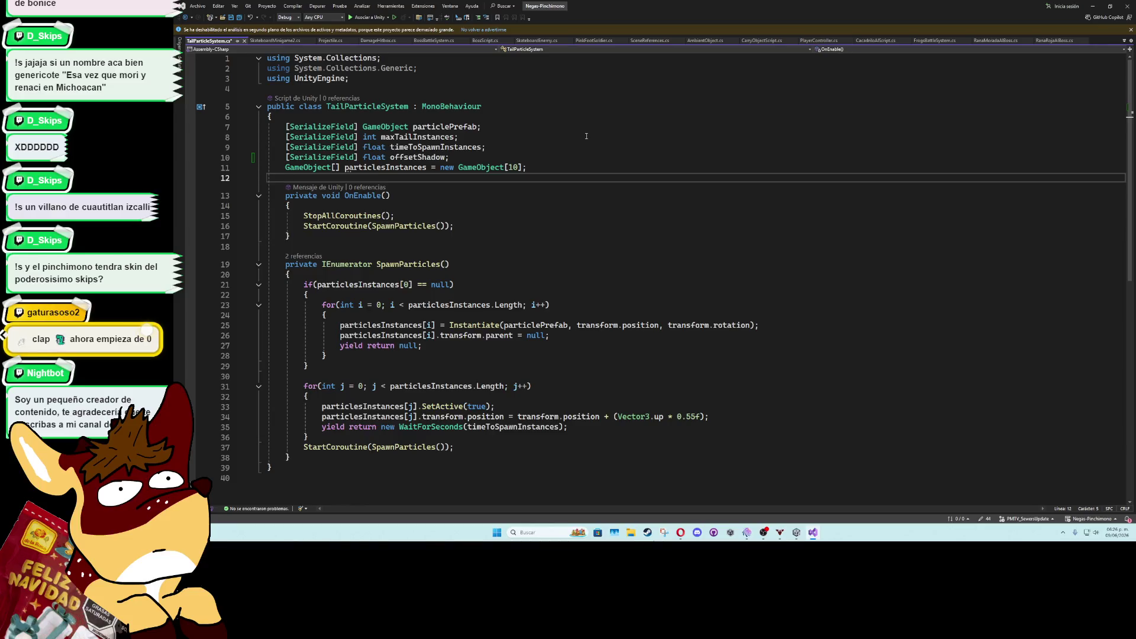
Add a Vector2 newPos field below the particlesInstances declaration
{"action": "key", "text": "Return"}
{"action": "type", "text": "vec"}
{"action": "key", "text": "Tab"}
{"action": "type", "text": "newP"}
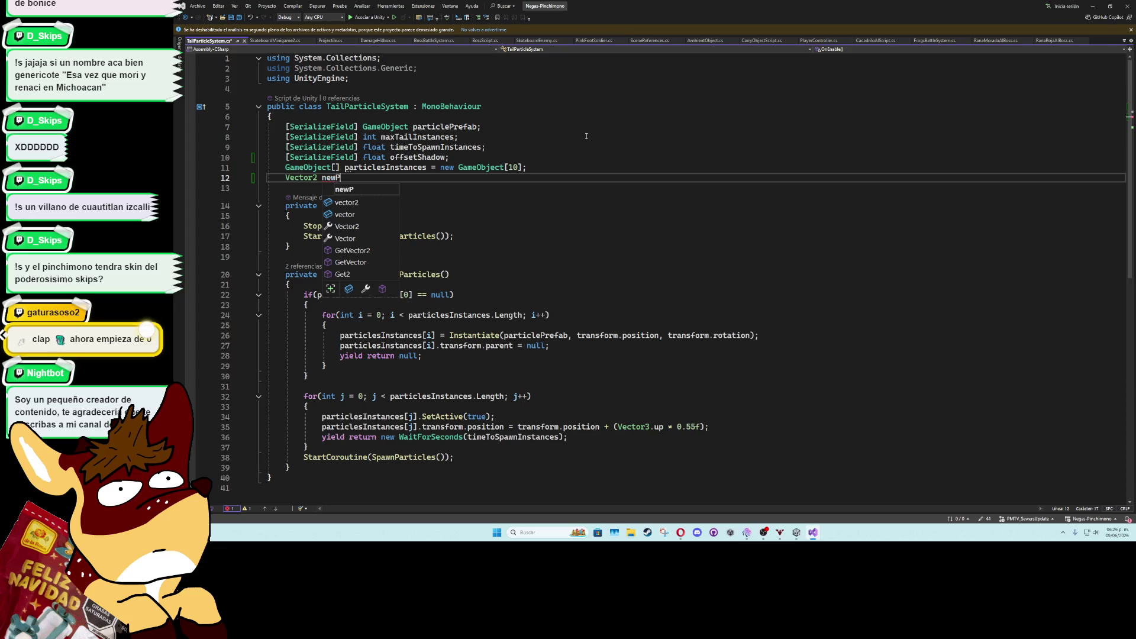
{"action": "type", "text": "os;"}
At the top of OnEnable, assign newPos = new Vector2(transform.position.x, transform.position.y + offsetShadow)
{"action": "left_click", "coordinate": [448, 218]}
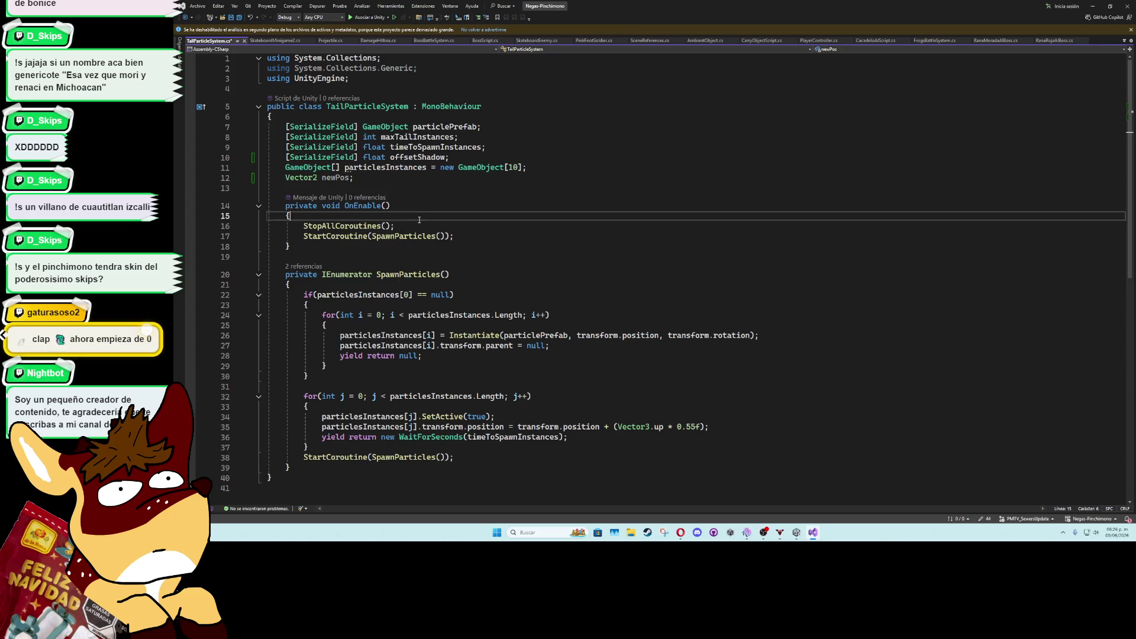
{"action": "key", "text": "Return"}
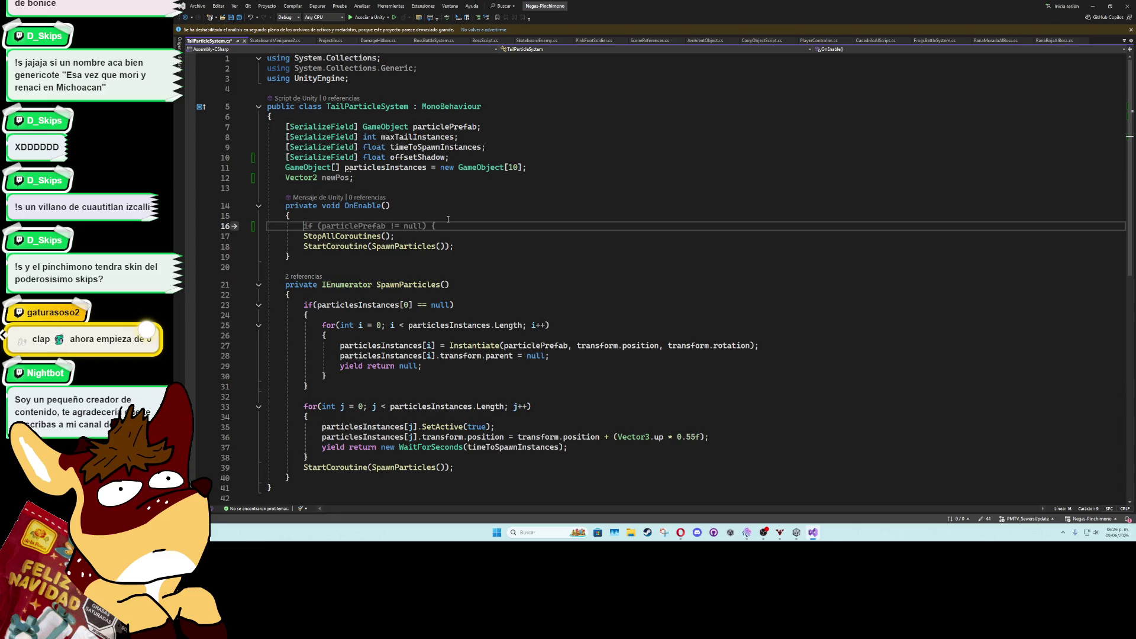
{"action": "type", "text": "newPos = new ve"}
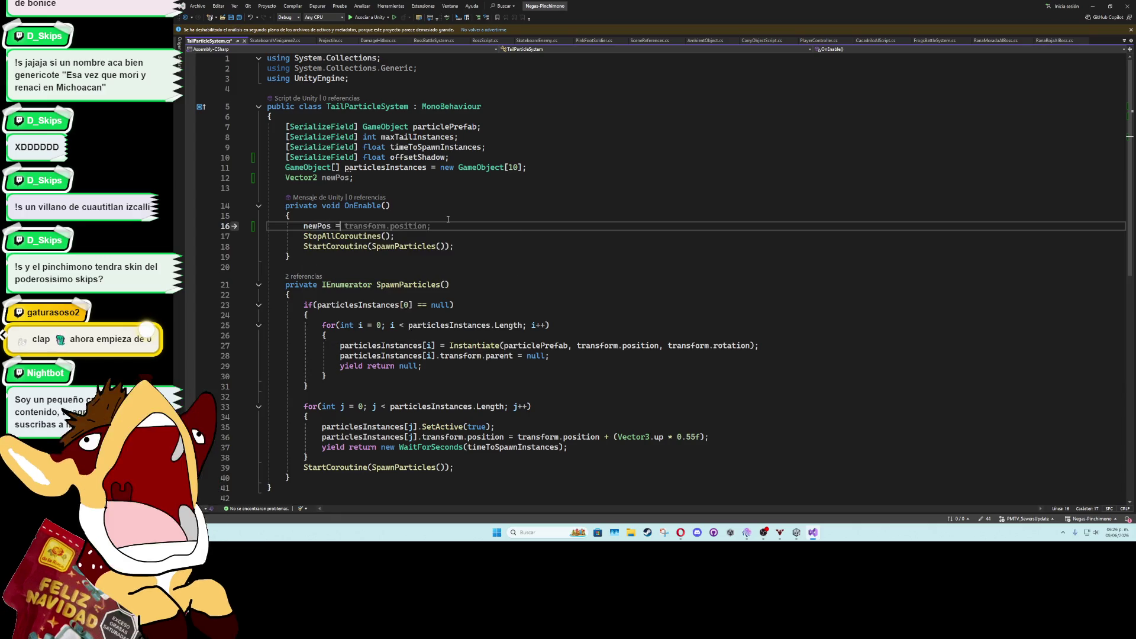
{"action": "type", "text": "c"}
{"action": "key", "text": "Down"}
{"action": "key", "text": "Down"}
{"action": "key", "text": "Tab"}
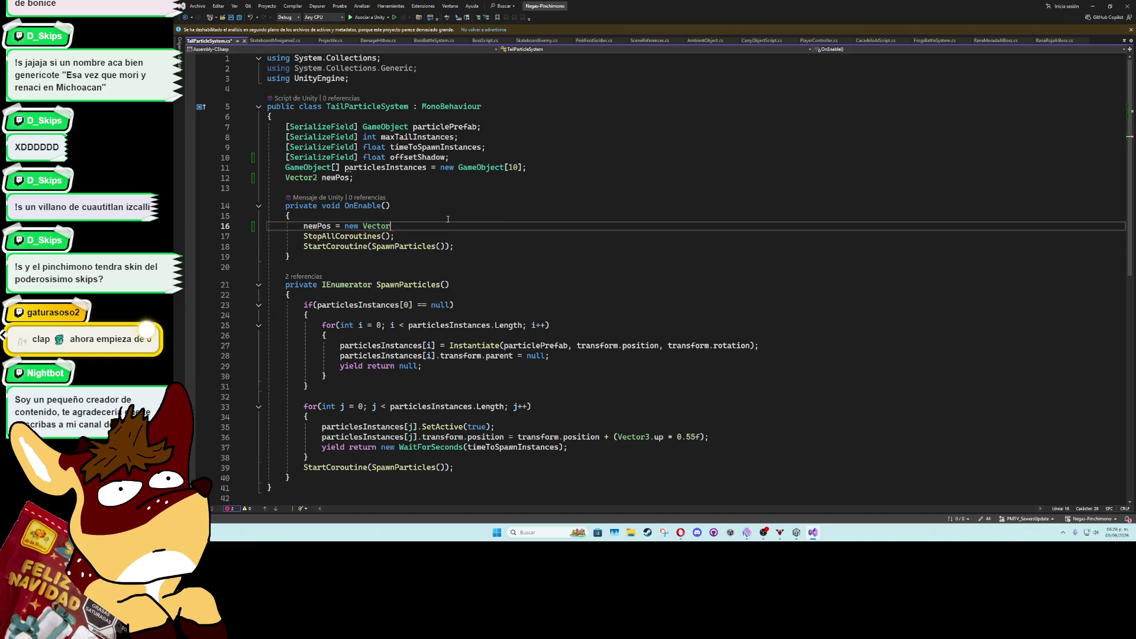
{"action": "key", "text": "BackSpace"}
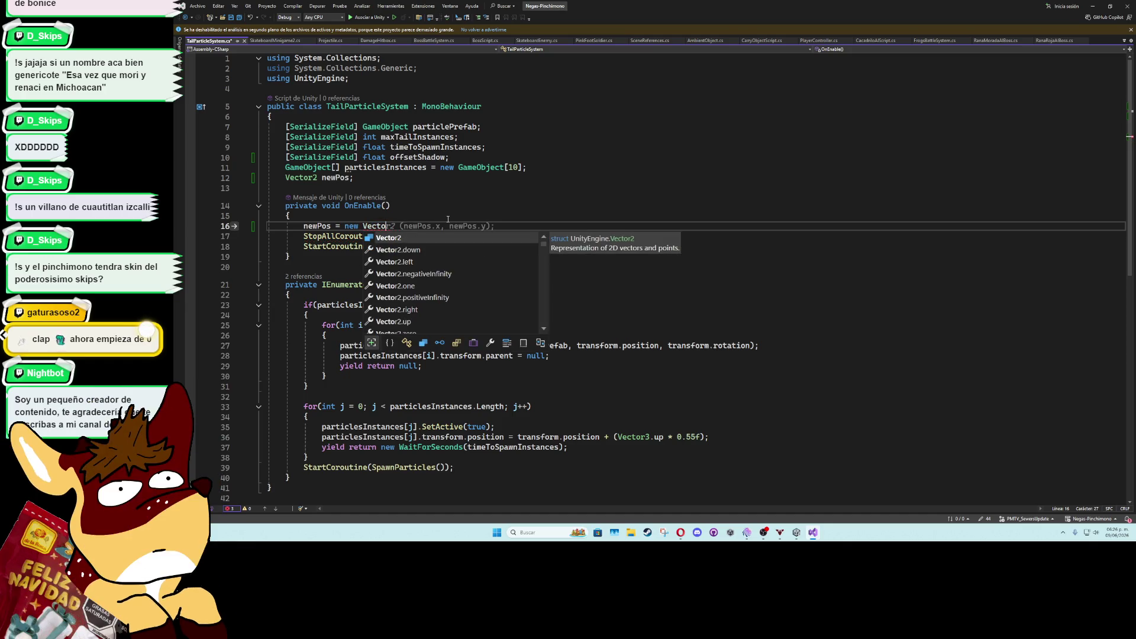
{"action": "key", "text": "Tab"}
{"action": "type", "text": "();"}
{"action": "key", "text": "Left"}
{"action": "key", "text": "Left"}
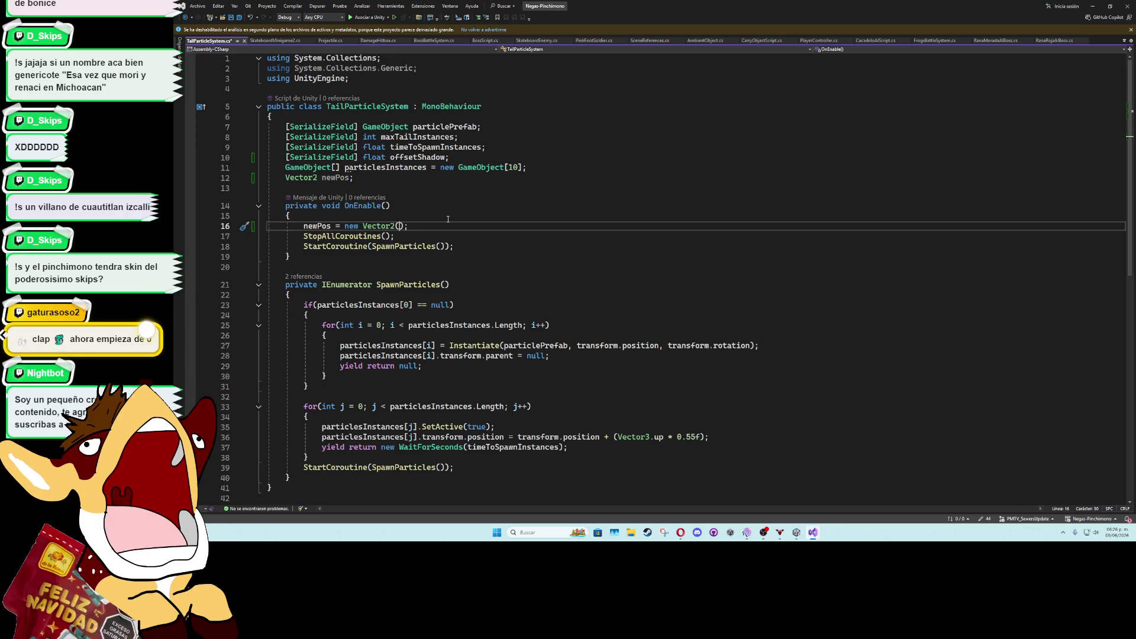
{"action": "type", "text": "transform.position, tra"}
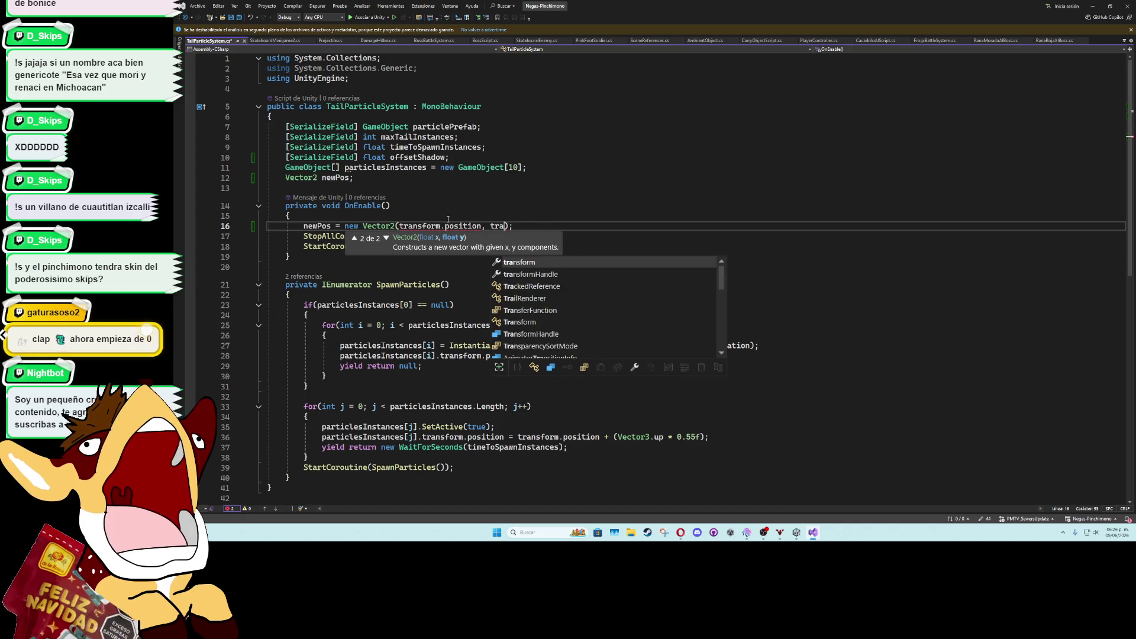
{"action": "type", "text": "nsform.position"}
{"action": "type", "text": " += "}
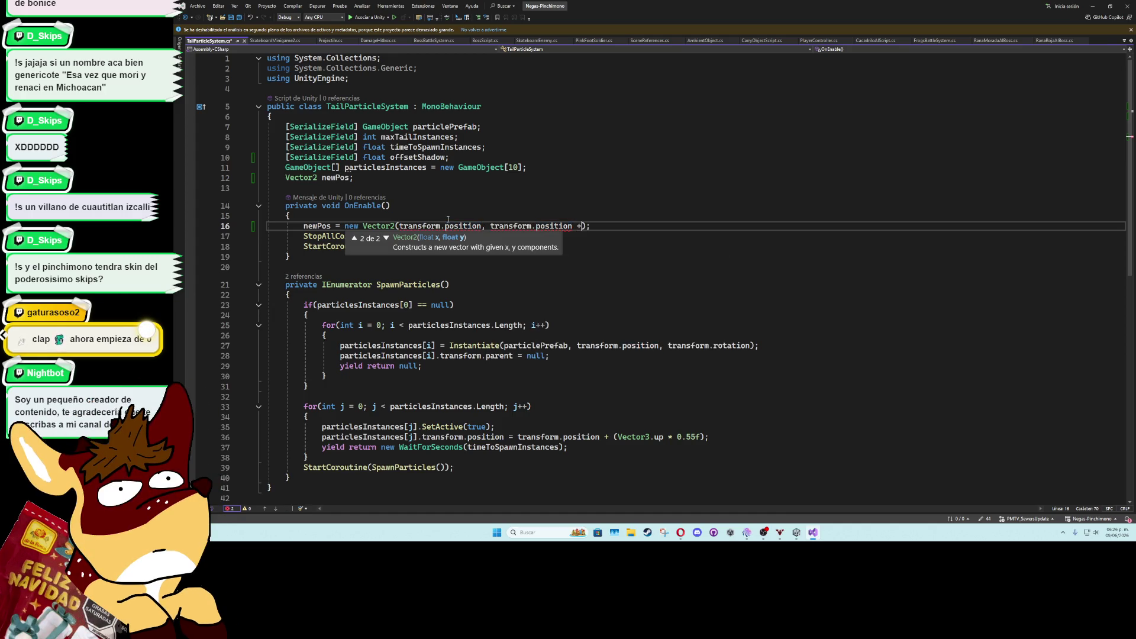
{"action": "type", "text": "offsetShadow"}
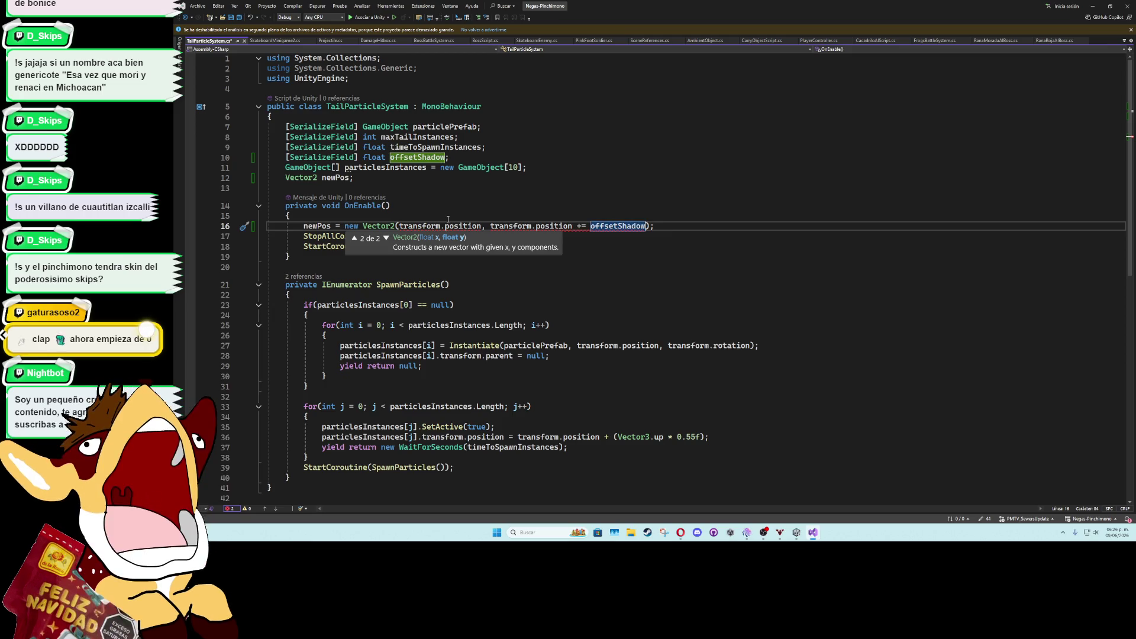
{"action": "left_click", "coordinate": [574, 226]}
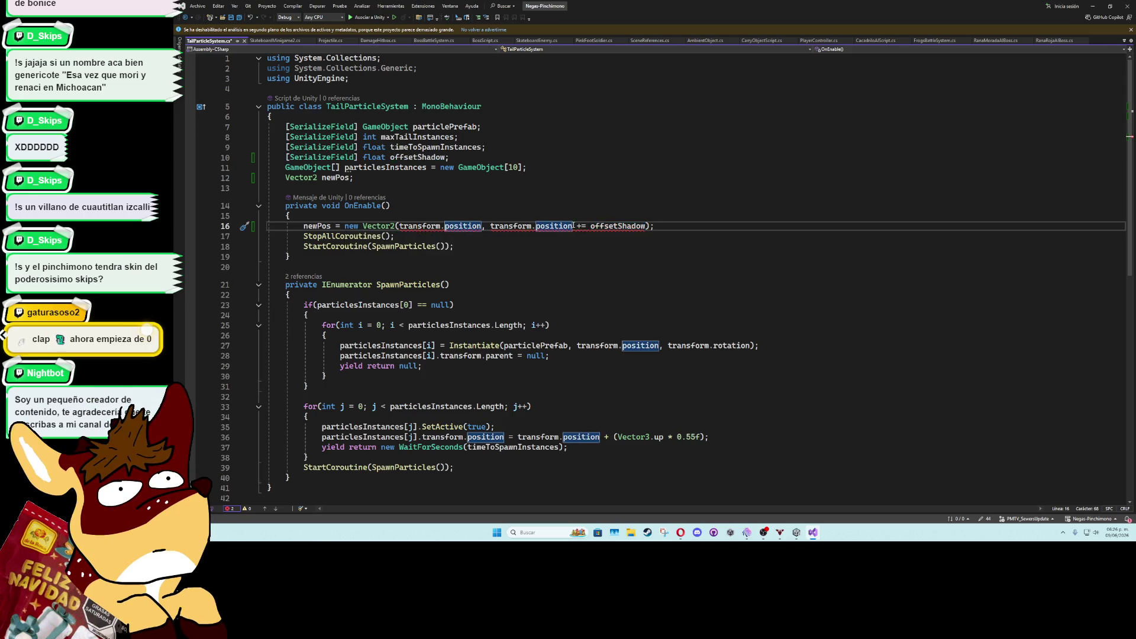
{"action": "type", "text": ".y"}
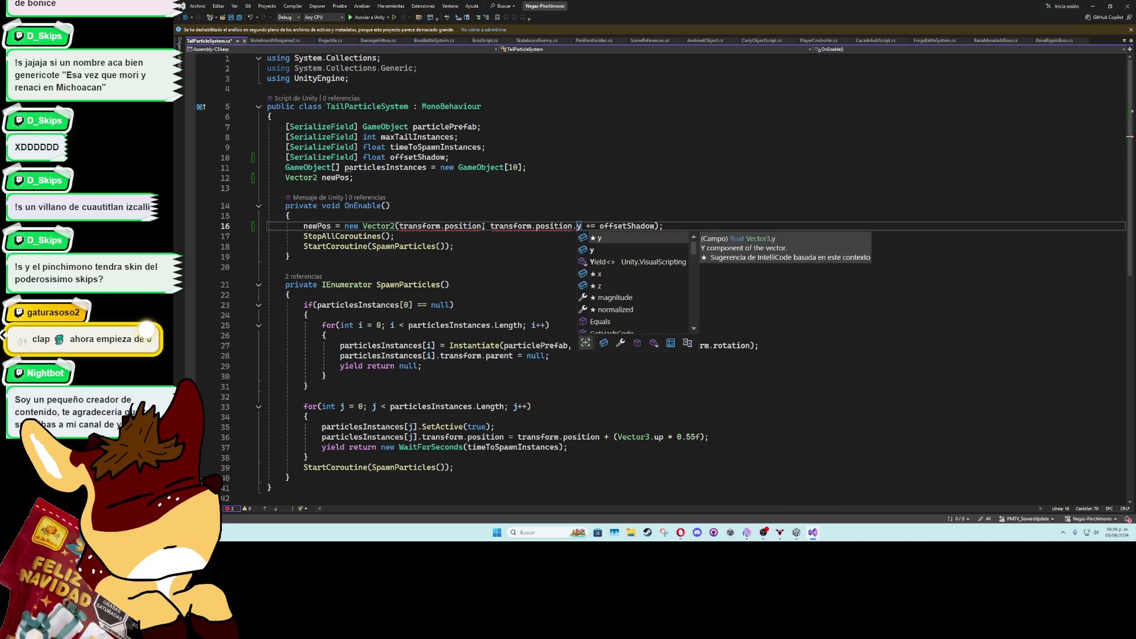
{"action": "left_click", "coordinate": [482, 225]}
{"action": "type", "text": ".x"}
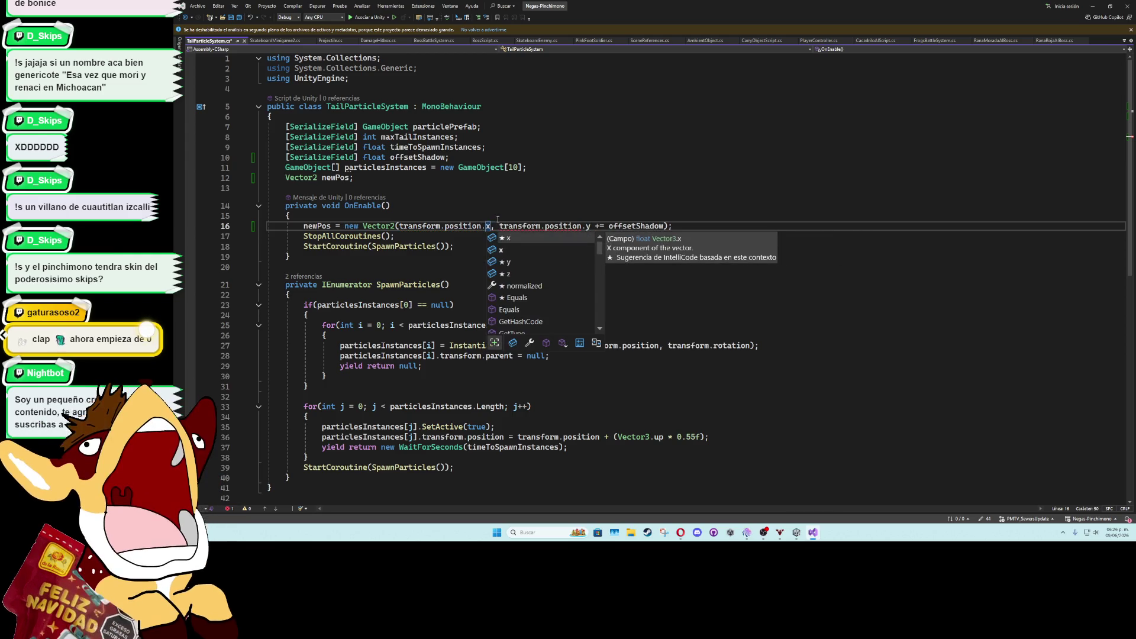
Fix the += error before offsetShadow in the newPos line and save the script
{"action": "left_click", "coordinate": [533, 216]}
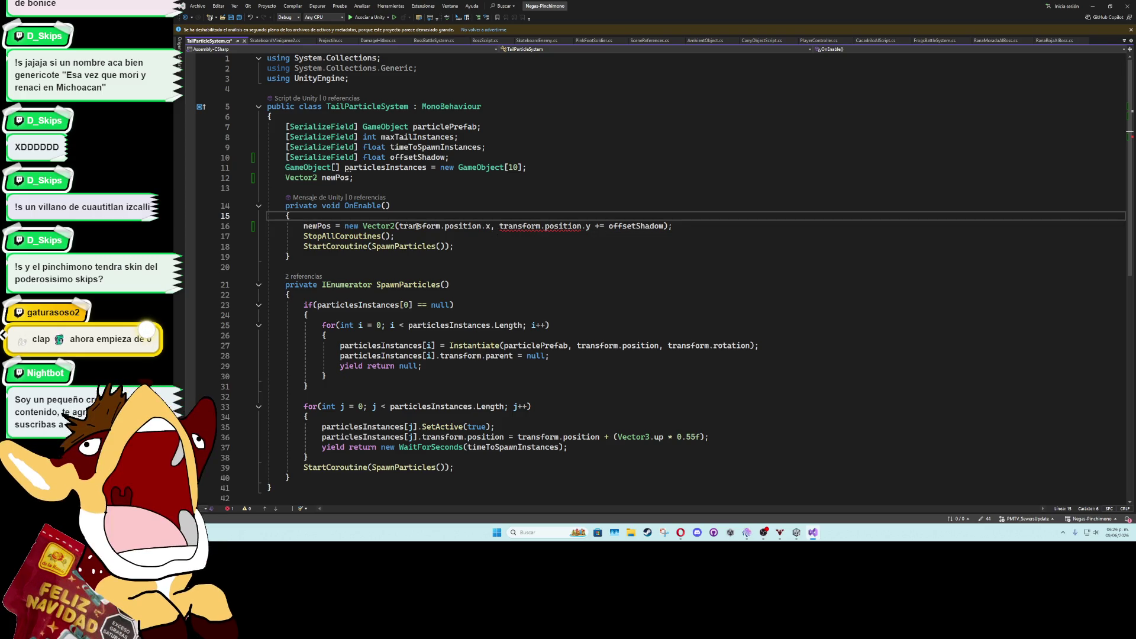
{"action": "mouse_move", "coordinate": [565, 228]}
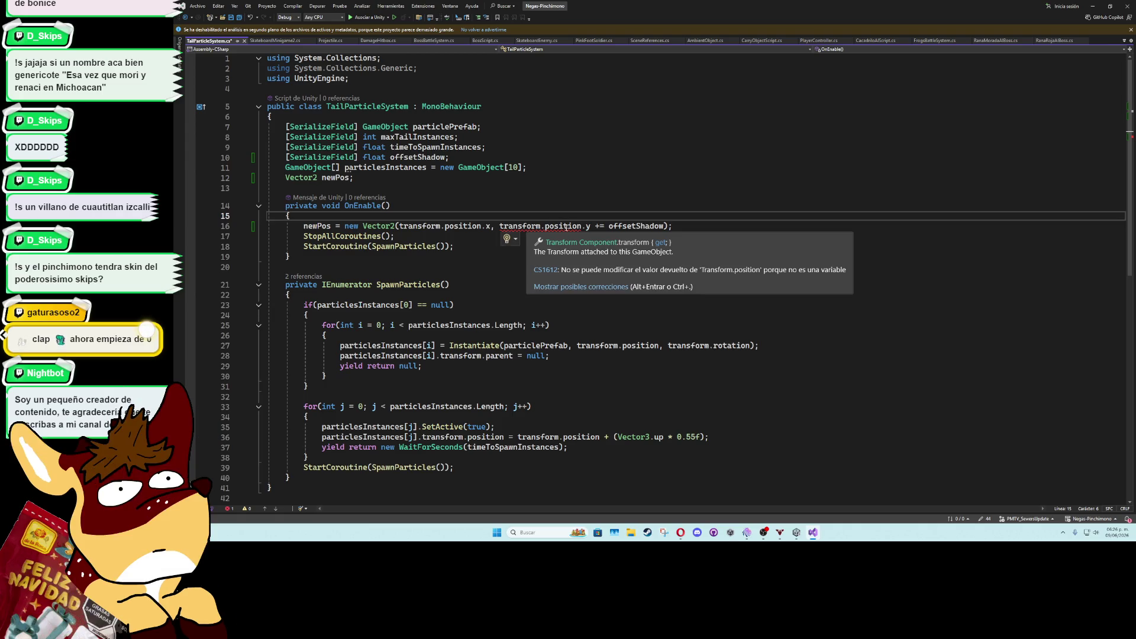
{"action": "left_click", "coordinate": [606, 226]}
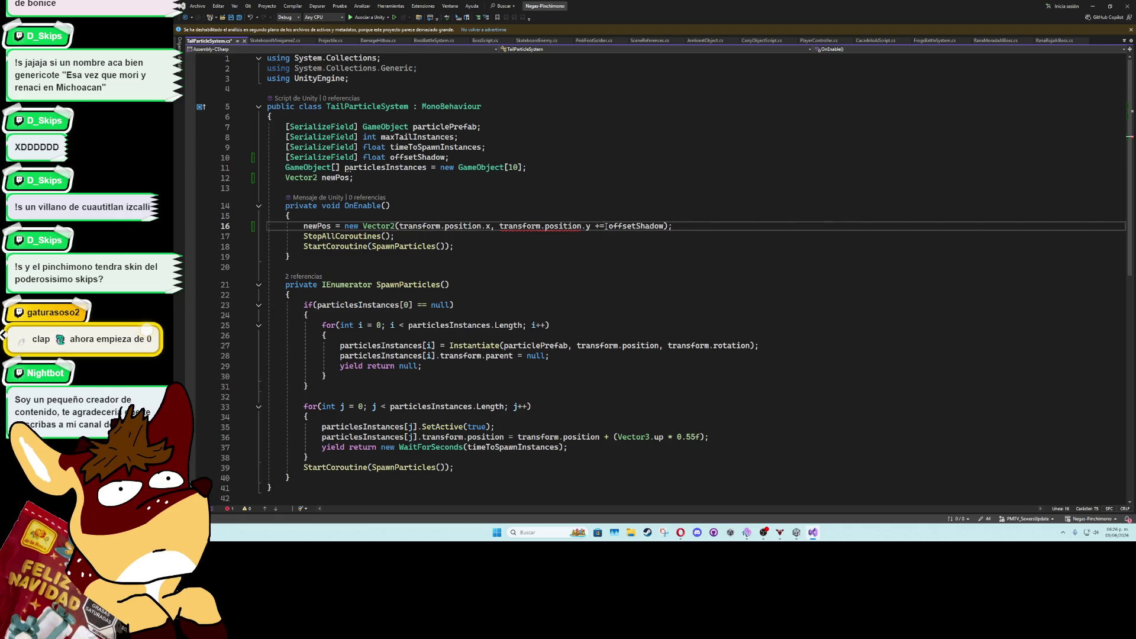
{"action": "left_click", "coordinate": [601, 214]}
{"action": "key", "text": "ctrl+s"}
{"action": "left_click", "coordinate": [324, 228]}
{"action": "left_click", "coordinate": [603, 346]}
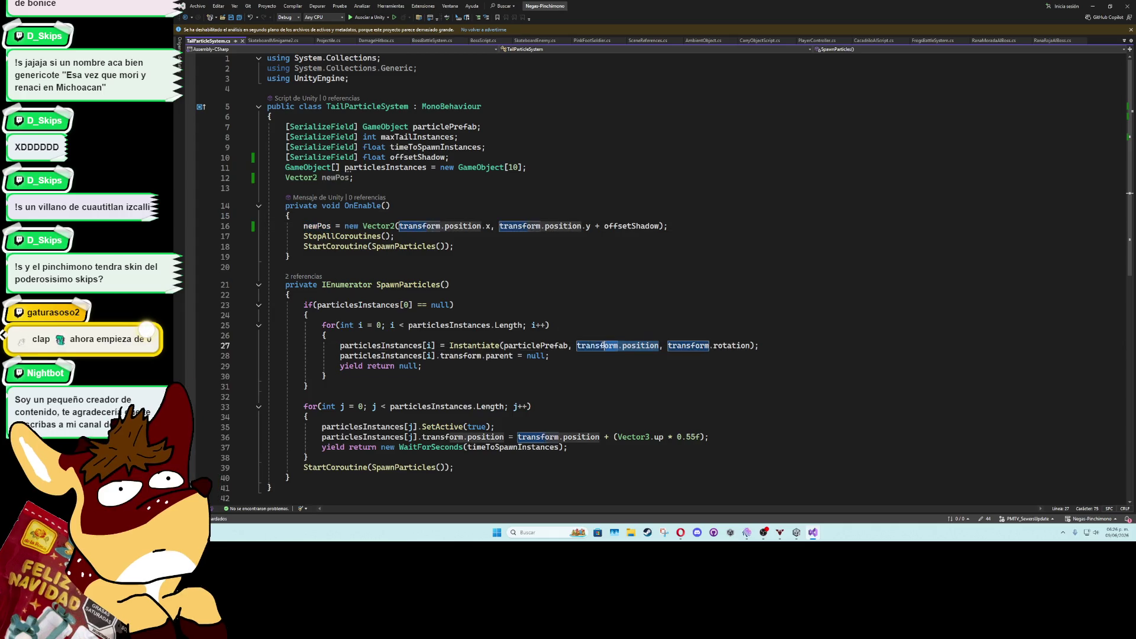
Replace transform.position with newPos in the Instantiate call, reverting a trial edit on line 36
{"action": "type", "text": "newPos"}
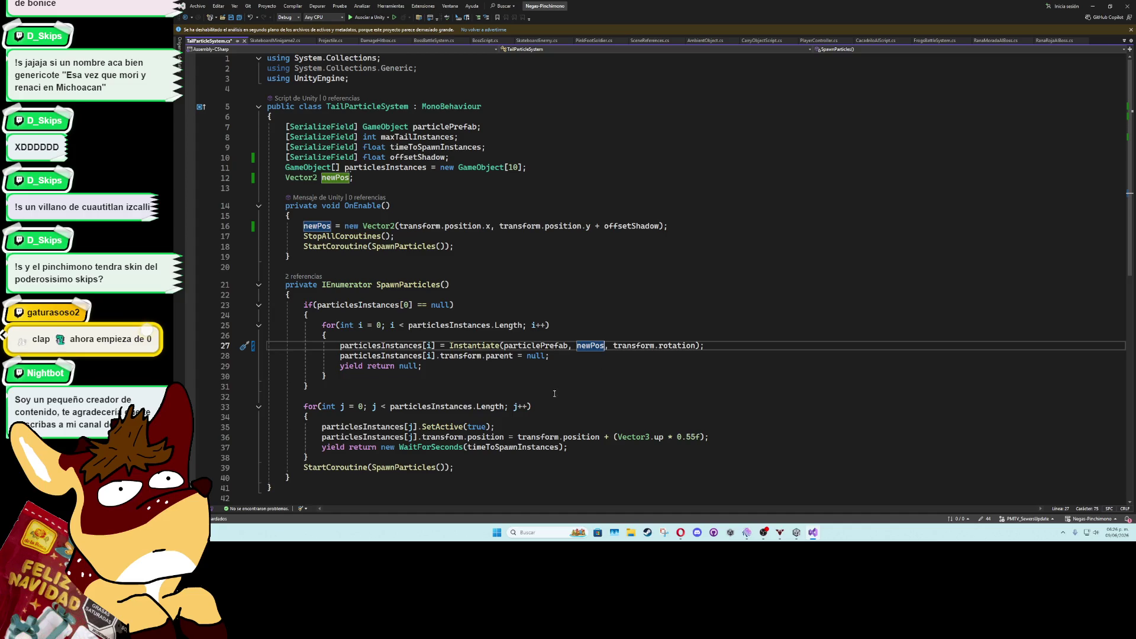
{"action": "left_click_drag", "start_coordinate": [601, 438], "coordinate": [517, 438]}
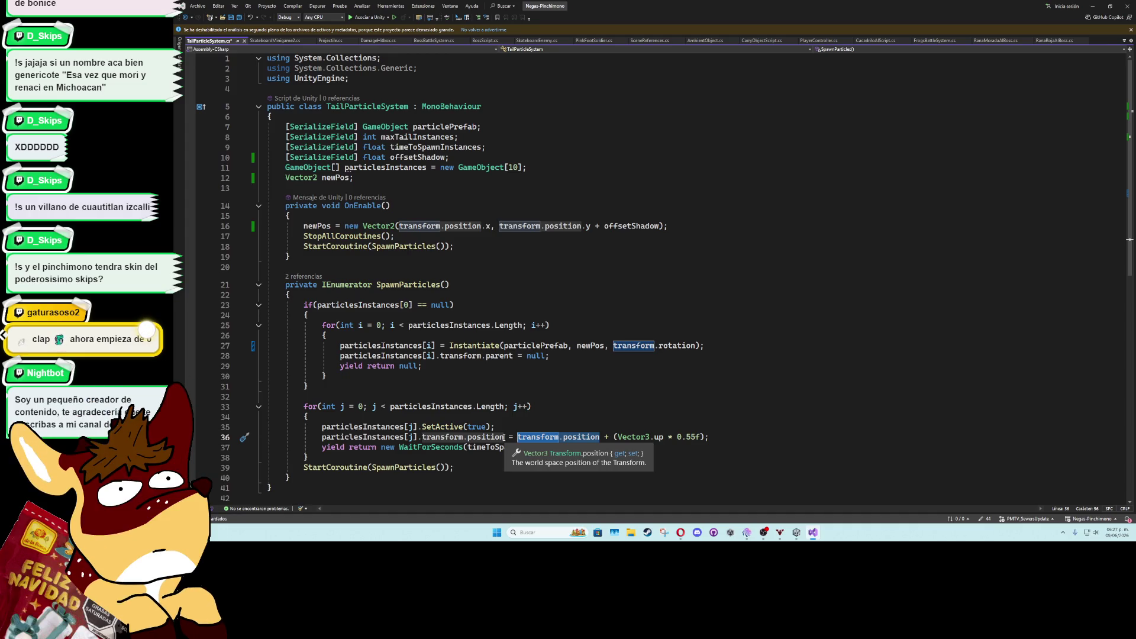
{"action": "type", "text": "newPos"}
{"action": "left_click", "coordinate": [421, 436]}
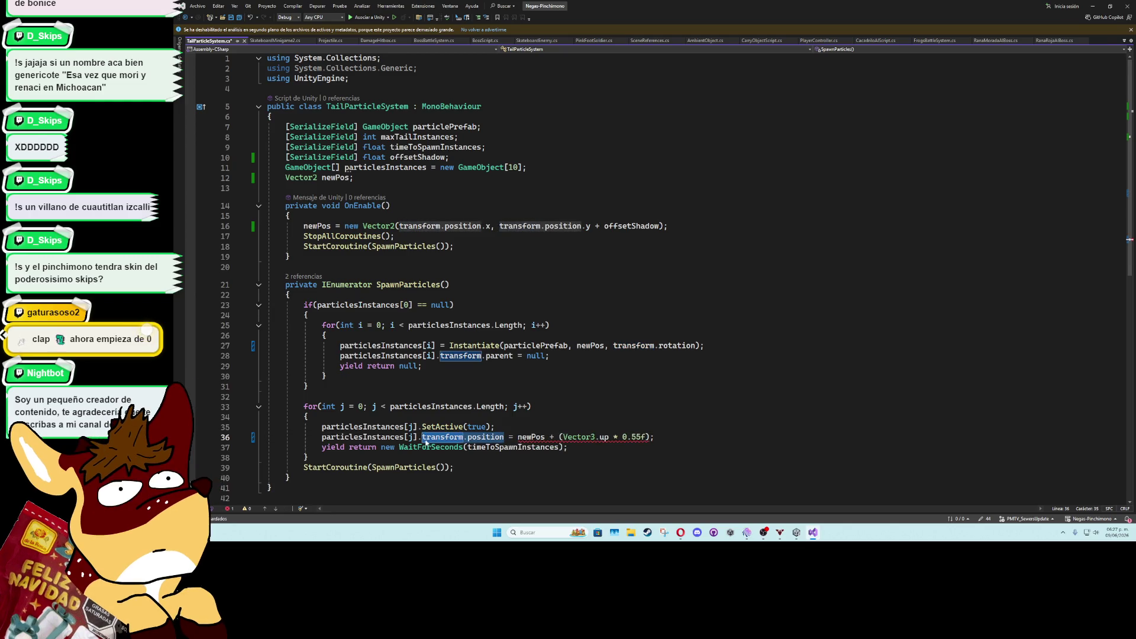
{"action": "key", "text": "ctrl+c"}
{"action": "double_click", "coordinate": [531, 437]}
{"action": "key", "text": "ctrl+v"}
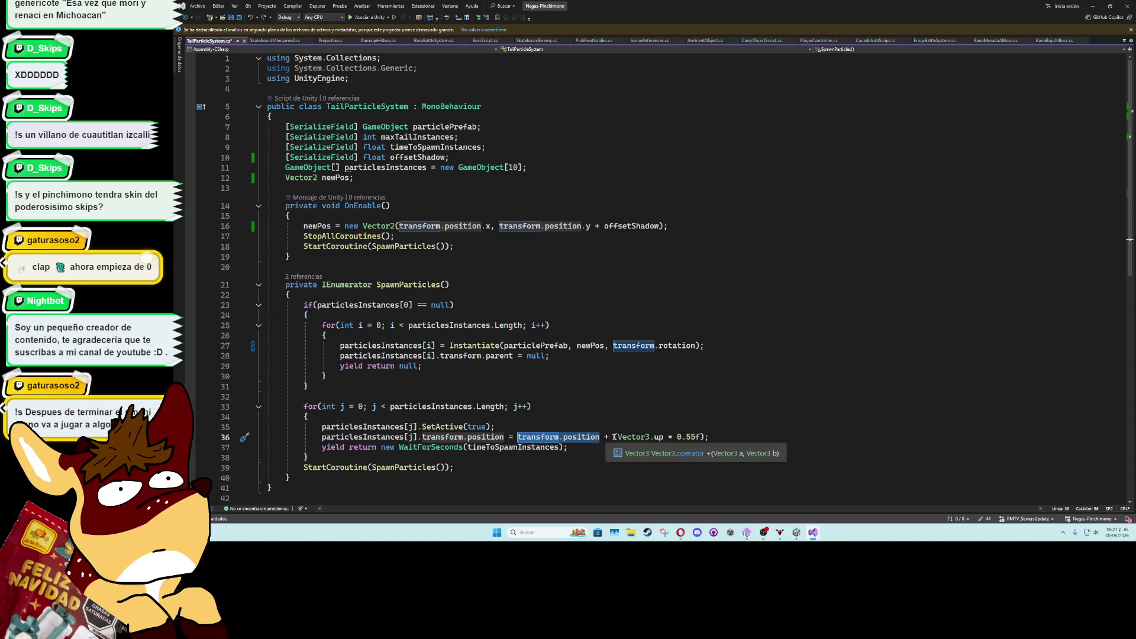
Review line 36's Vector3.up offset, then switch to another window
{"action": "key", "text": "Down"}
{"action": "key", "text": "End"}
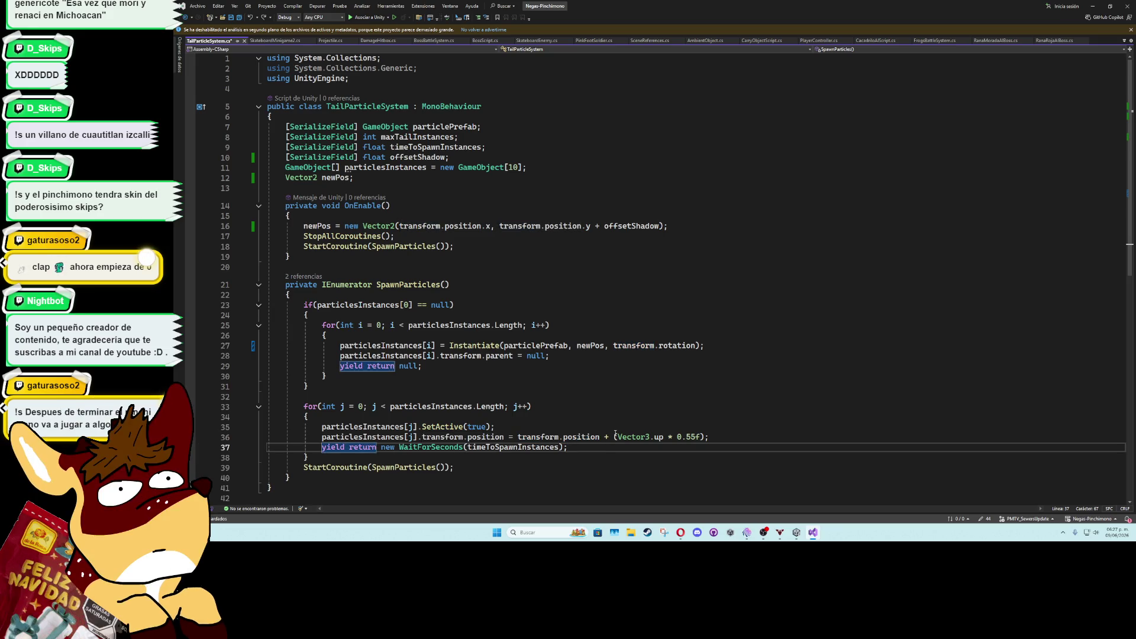
{"action": "left_click", "coordinate": [615, 435]}
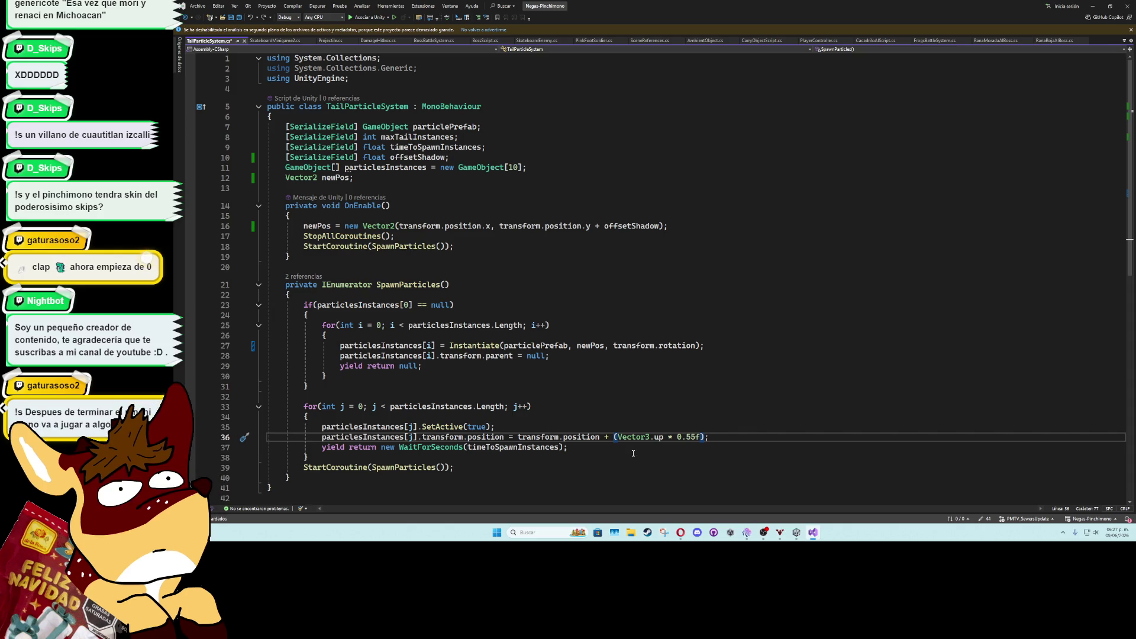
{"action": "left_click", "coordinate": [747, 533]}
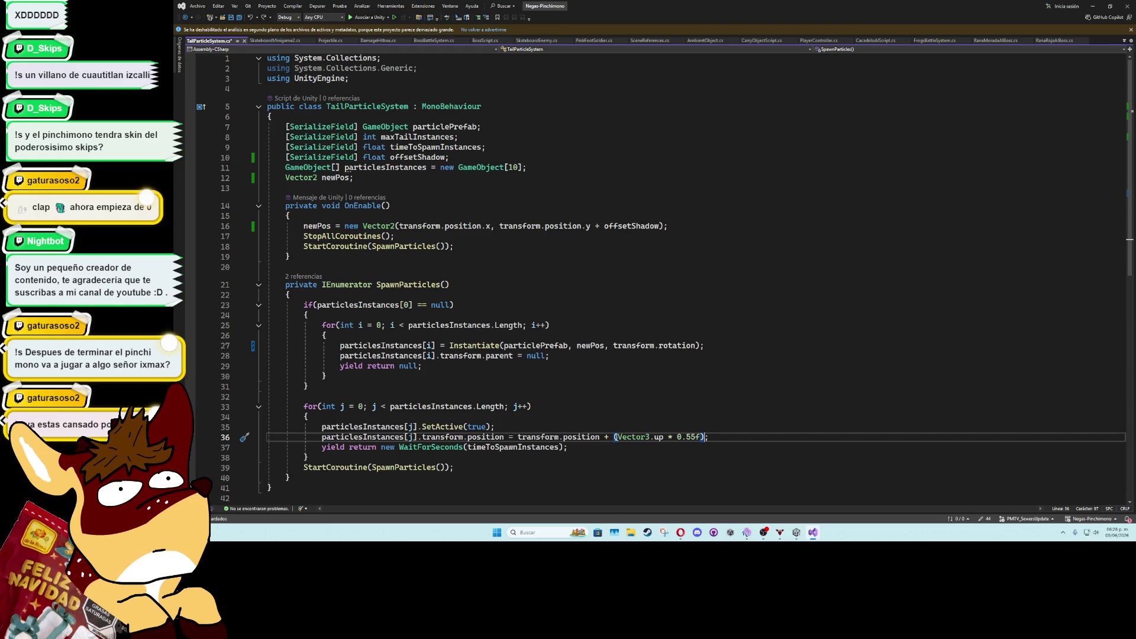
{"action": "left_click", "coordinate": [613, 437]}
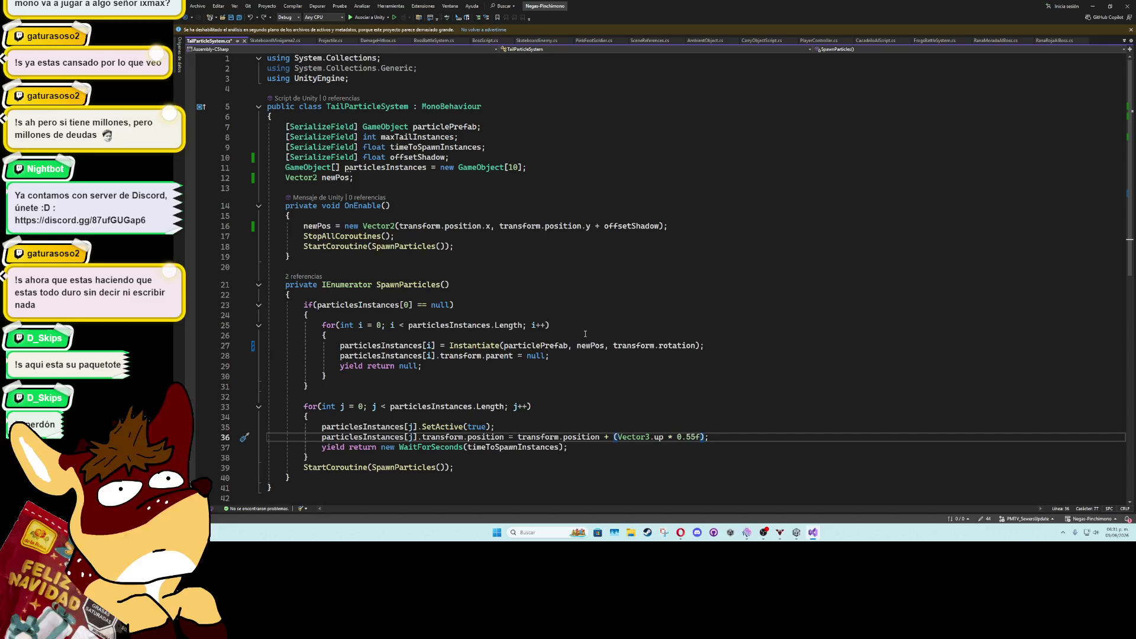
Save the script and scroll down to review the spawn loop's position update on line 36
{"action": "left_click", "coordinate": [552, 268]}
{"action": "key", "text": "ctrl+s"}
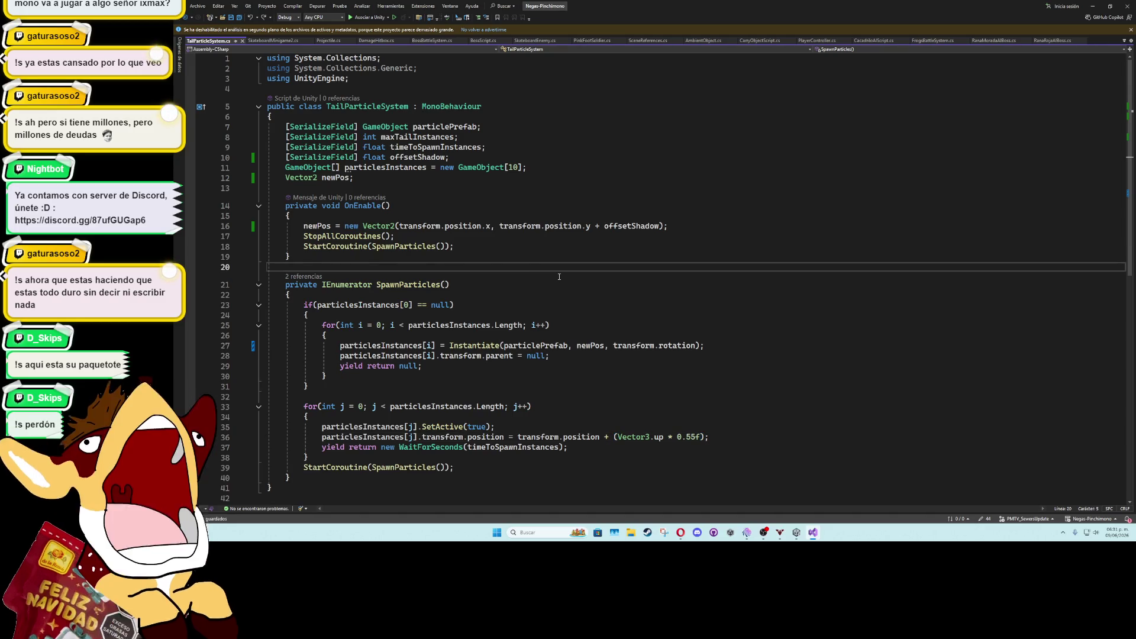
{"action": "scroll", "coordinate": [554, 272], "scroll_direction": "down", "scroll_amount": 2}
{"action": "left_click", "coordinate": [563, 386]}
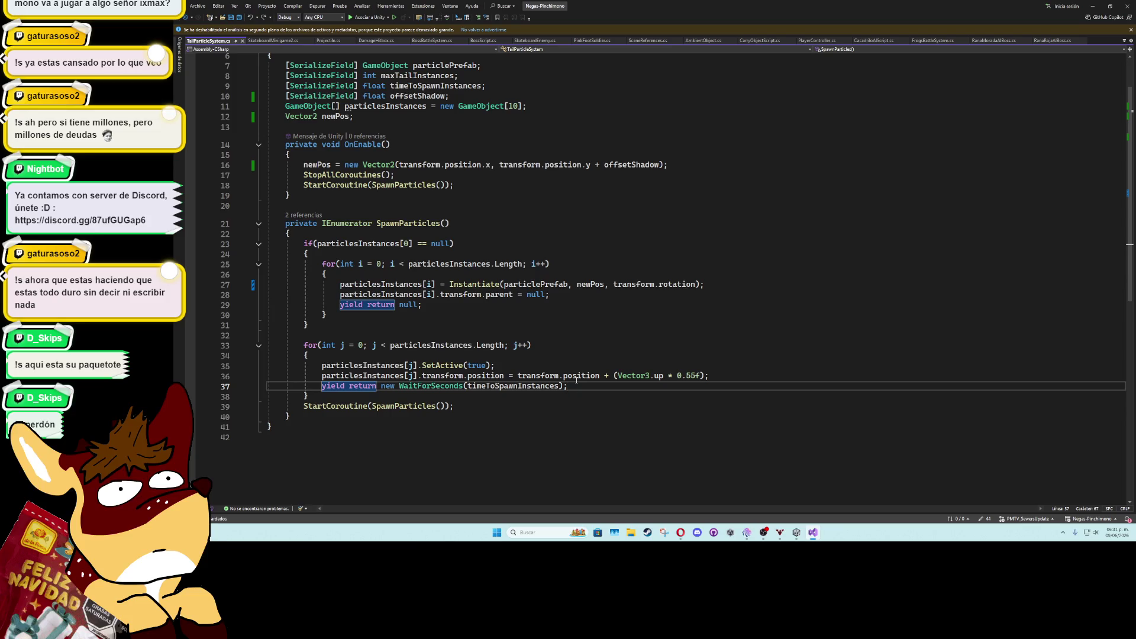
{"action": "left_click", "coordinate": [709, 377]}
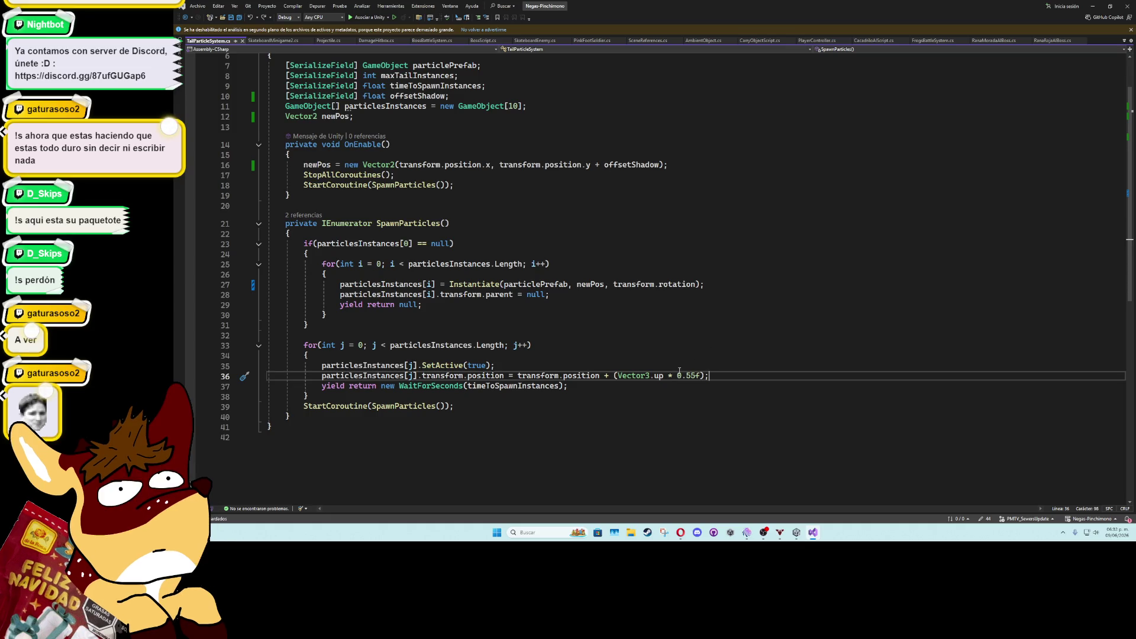
Make line 36's position expression a conditional on offsetShadow != 0
{"action": "left_click", "coordinate": [514, 368]}
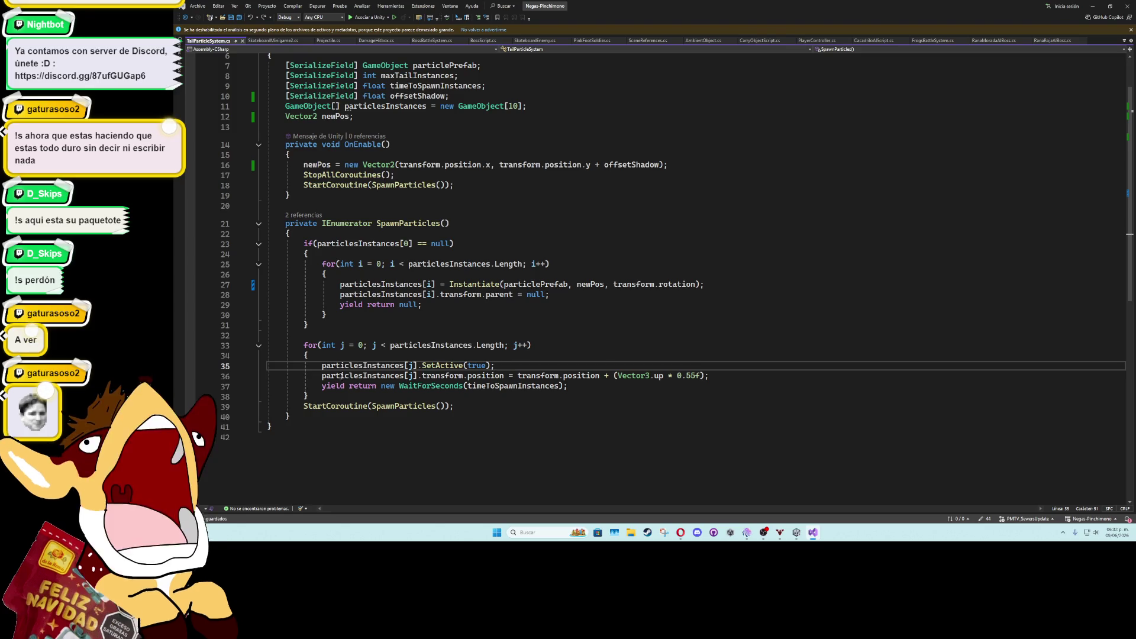
{"action": "left_click", "coordinate": [518, 375]}
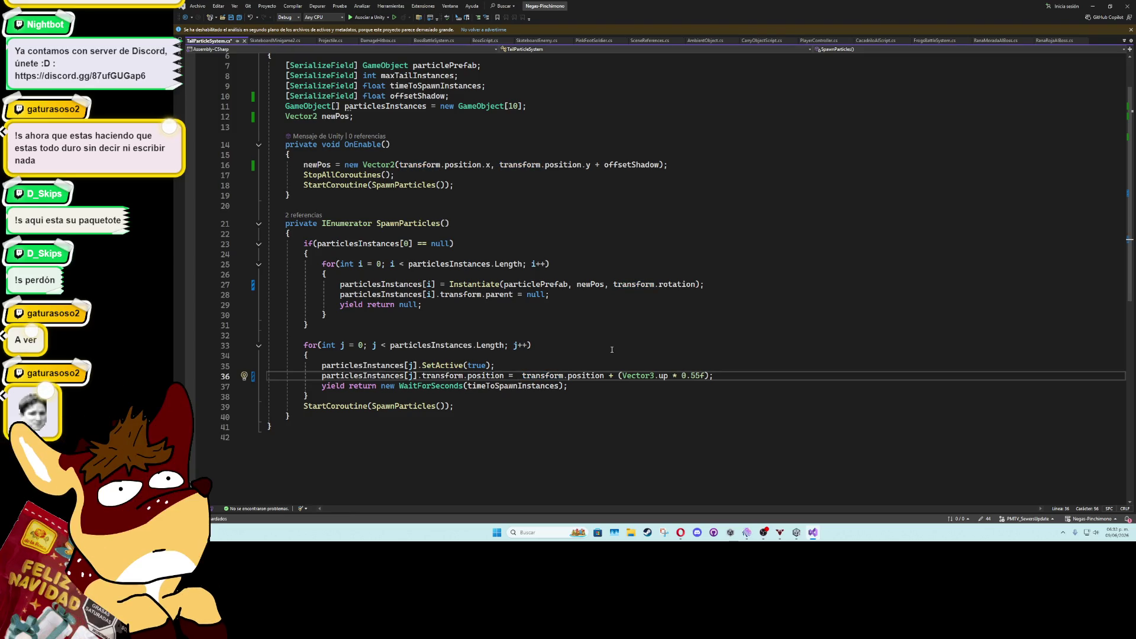
{"action": "type", "text": "offsetShadow "}
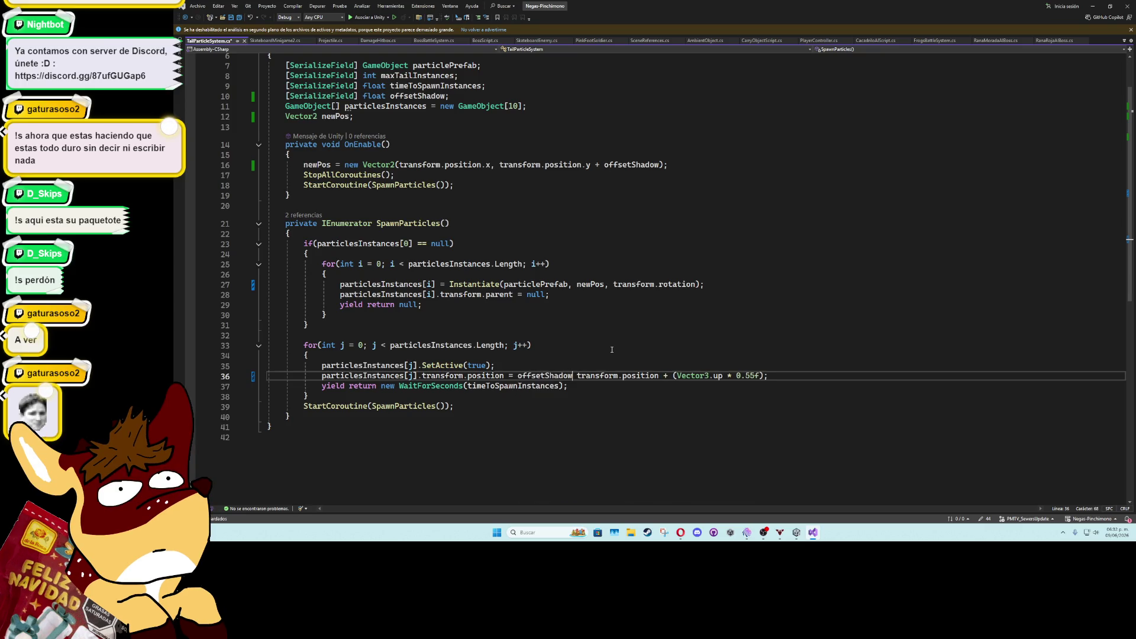
{"action": "type", "text": "!= 0 ? "}
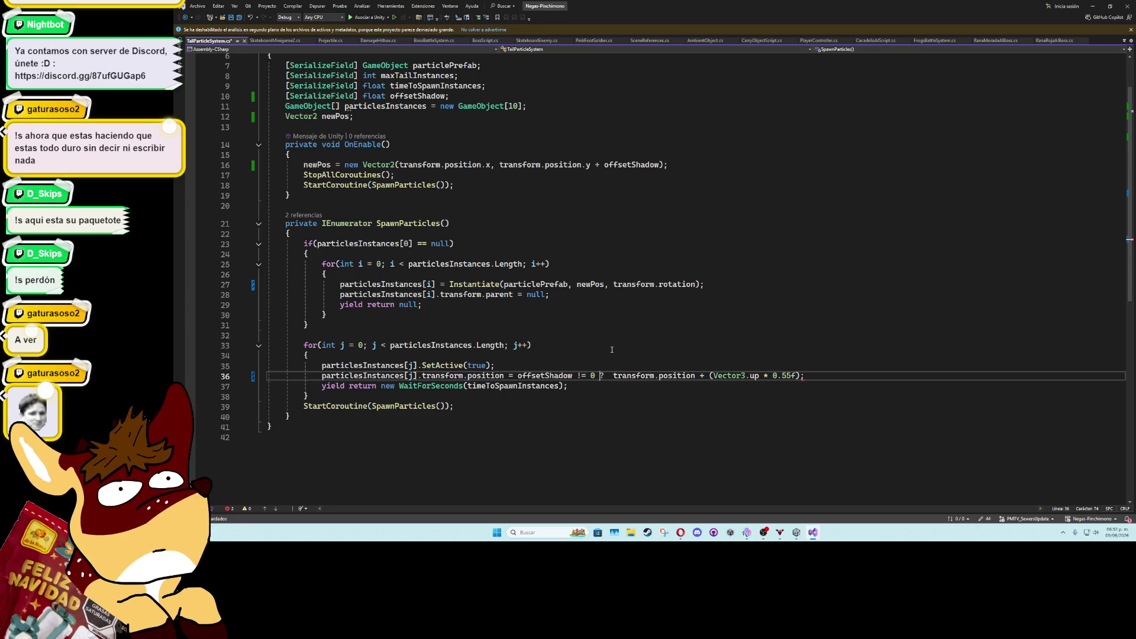
{"action": "type", "text": " :"}
{"action": "key", "text": "Left"}
{"action": "key", "text": "Left"}
{"action": "key", "text": "Left"}
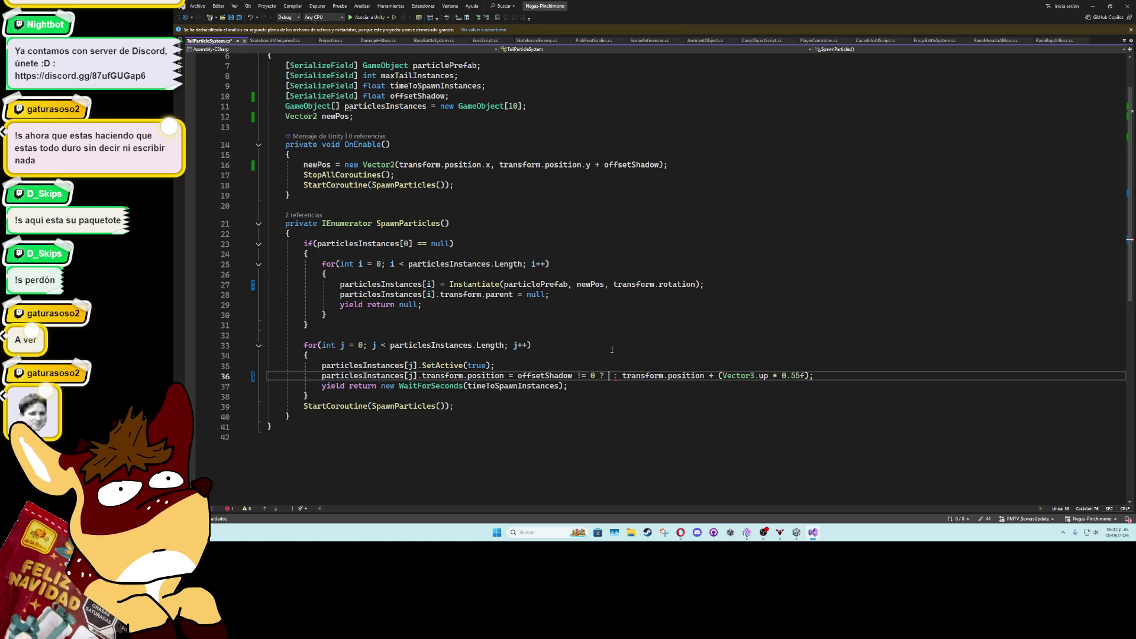
{"action": "key", "text": "ctrl+space"}
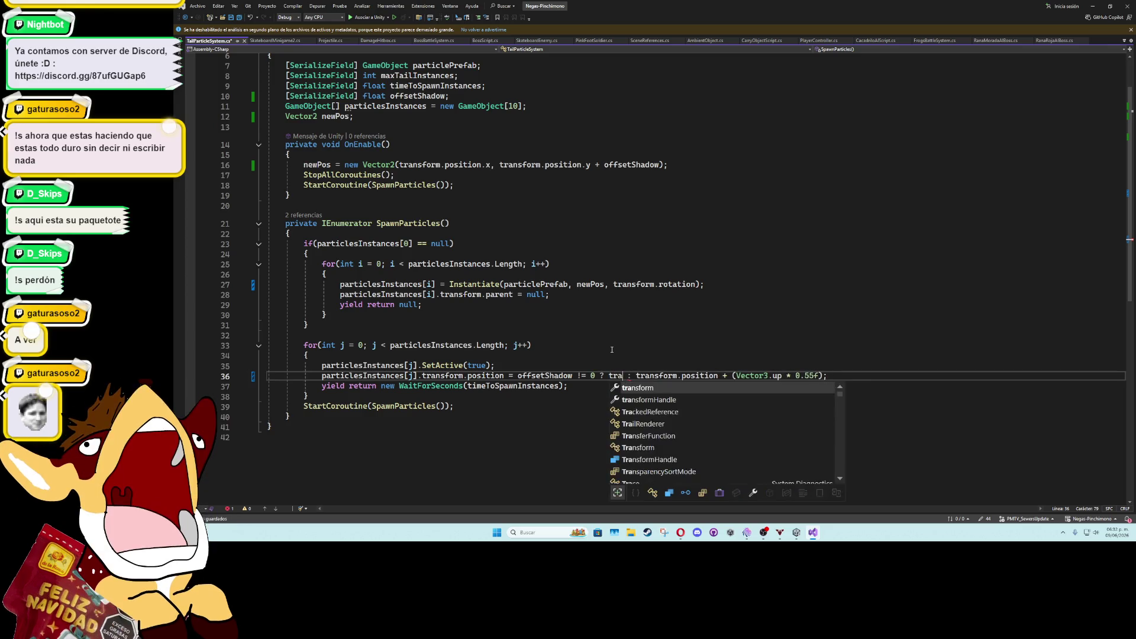
{"action": "type", "text": "new ve"}
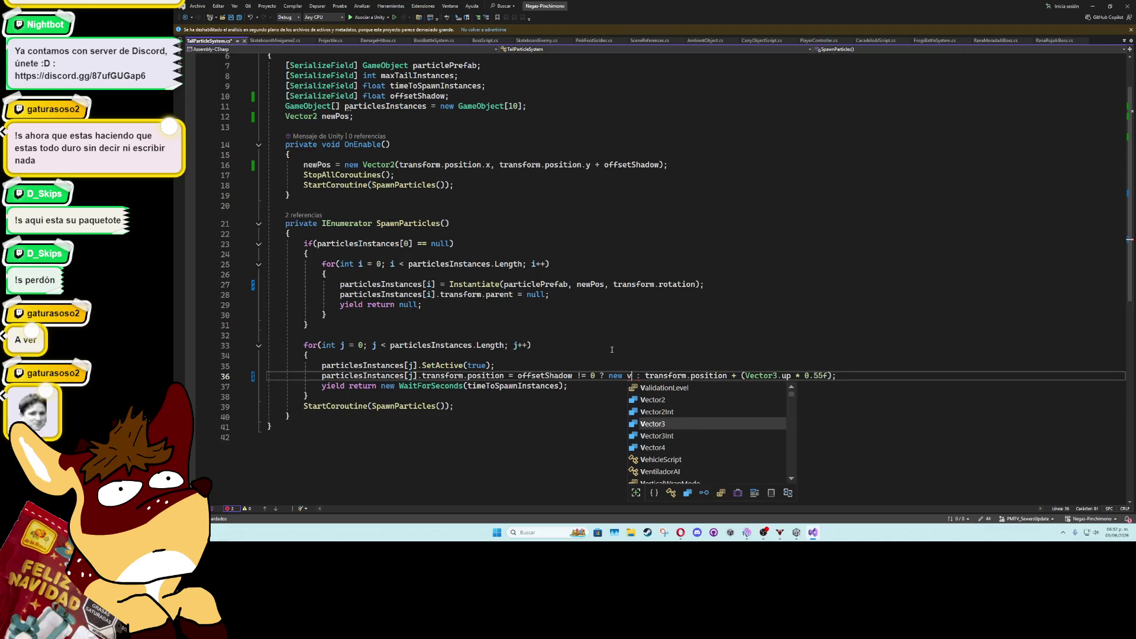
{"action": "key", "text": "BackSpace"}
{"action": "key", "text": "BackSpace"}
{"action": "key", "text": "BackSpace"}
{"action": "type", "text": "Pos"}
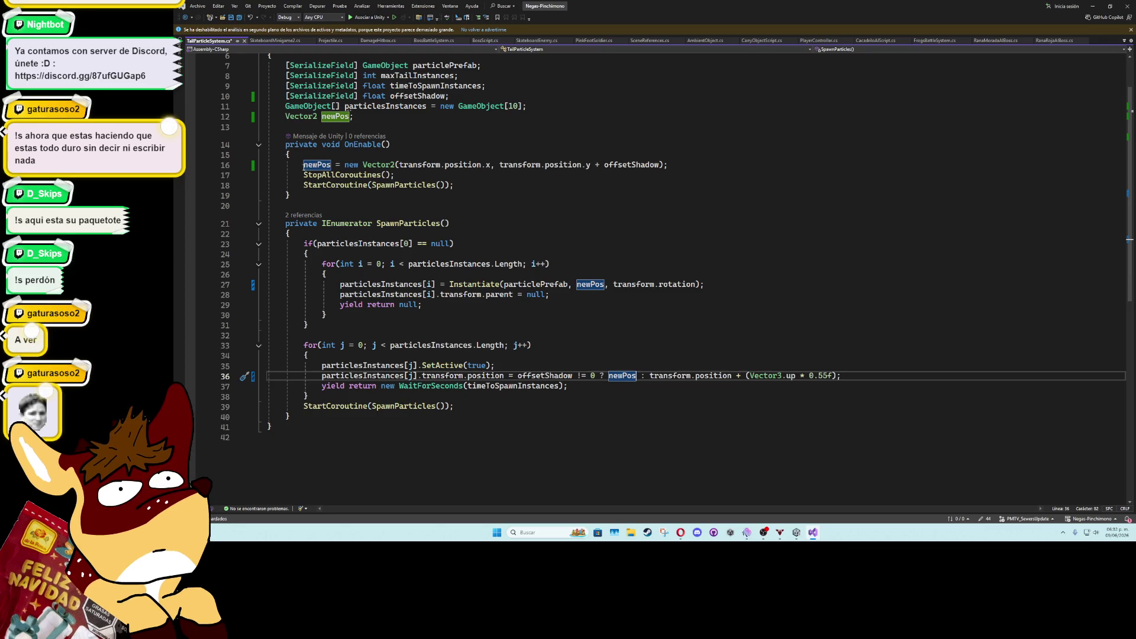
Copy the Vector2 offset expression from OnEnable into the conditional in place of newPos
{"action": "left_click", "coordinate": [362, 165]}
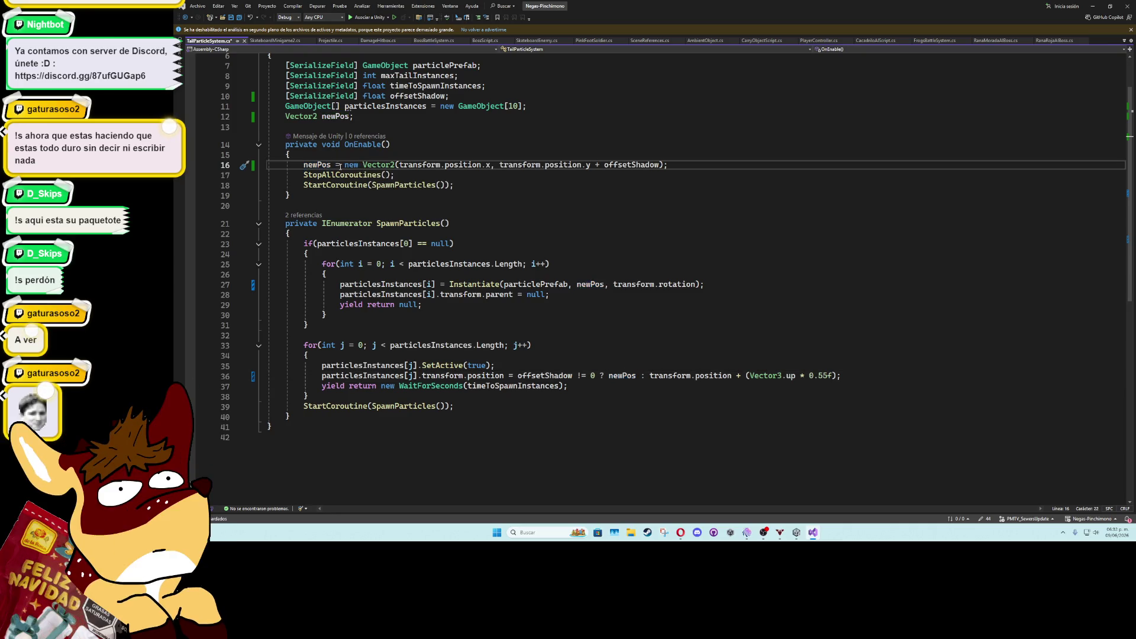
{"action": "key", "text": "shift+End"}
{"action": "key", "text": "ctrl+c"}
{"action": "left_click", "coordinate": [637, 376]}
{"action": "double_click", "coordinate": [623, 377]}
{"action": "key", "text": "ctrl+v"}
Delete the newPos field and inline the Vector2 expression into the Instantiate call
{"action": "left_click", "coordinate": [376, 119]}
{"action": "key", "text": "ctrl+x"}
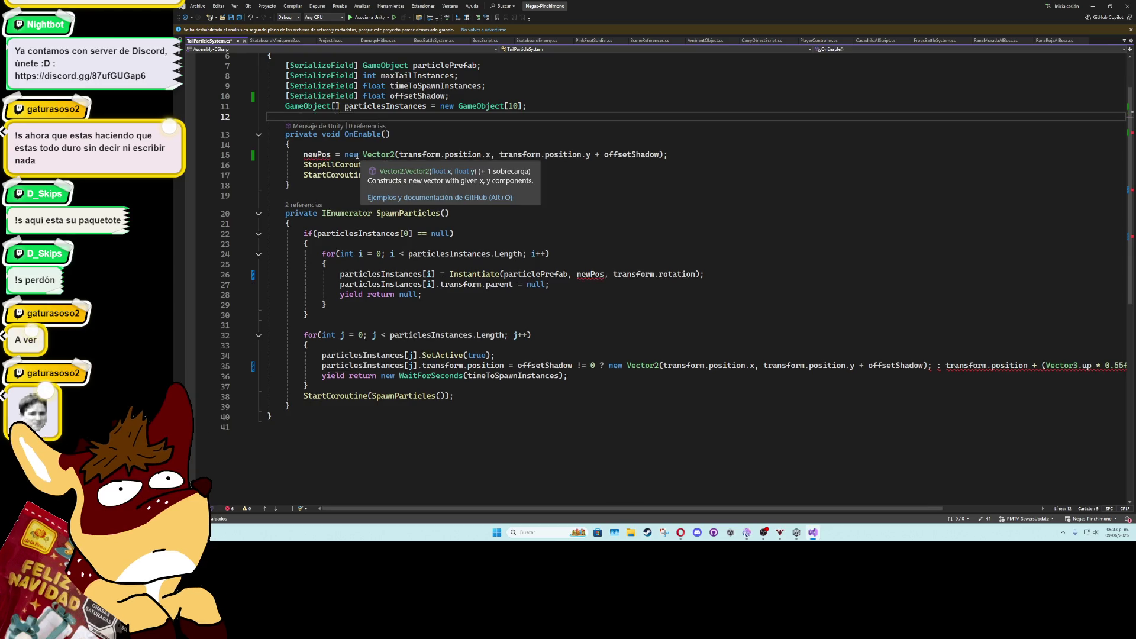
{"action": "left_click_drag", "start_coordinate": [345, 155], "coordinate": [689, 153]}
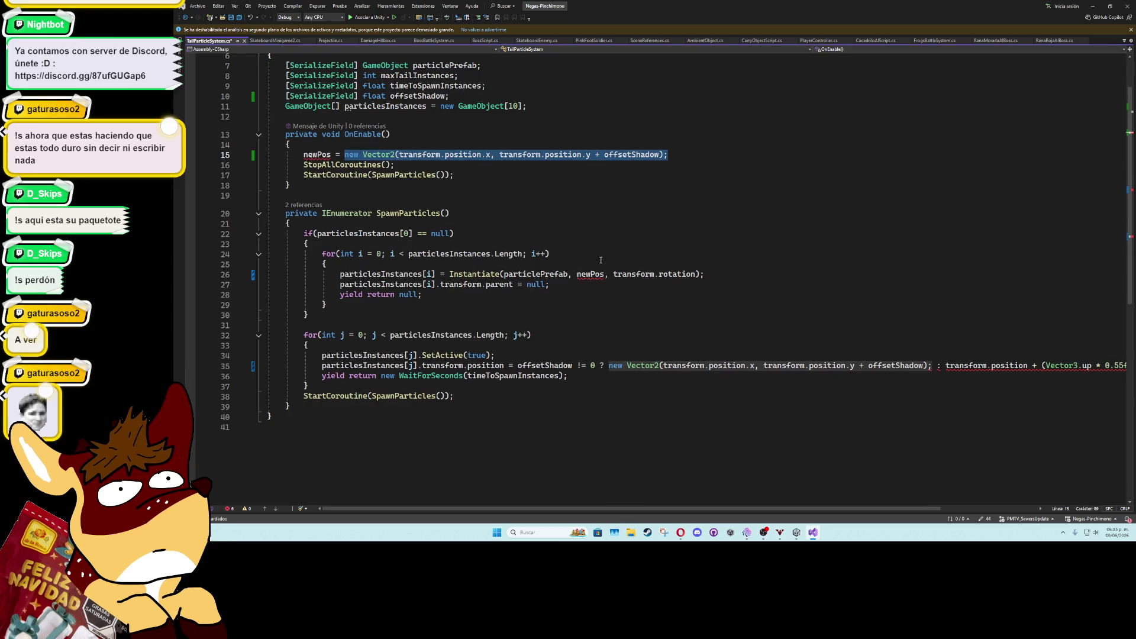
{"action": "key", "text": "ctrl+x"}
{"action": "double_click", "coordinate": [590, 274]}
{"action": "key", "text": "ctrl+v"}
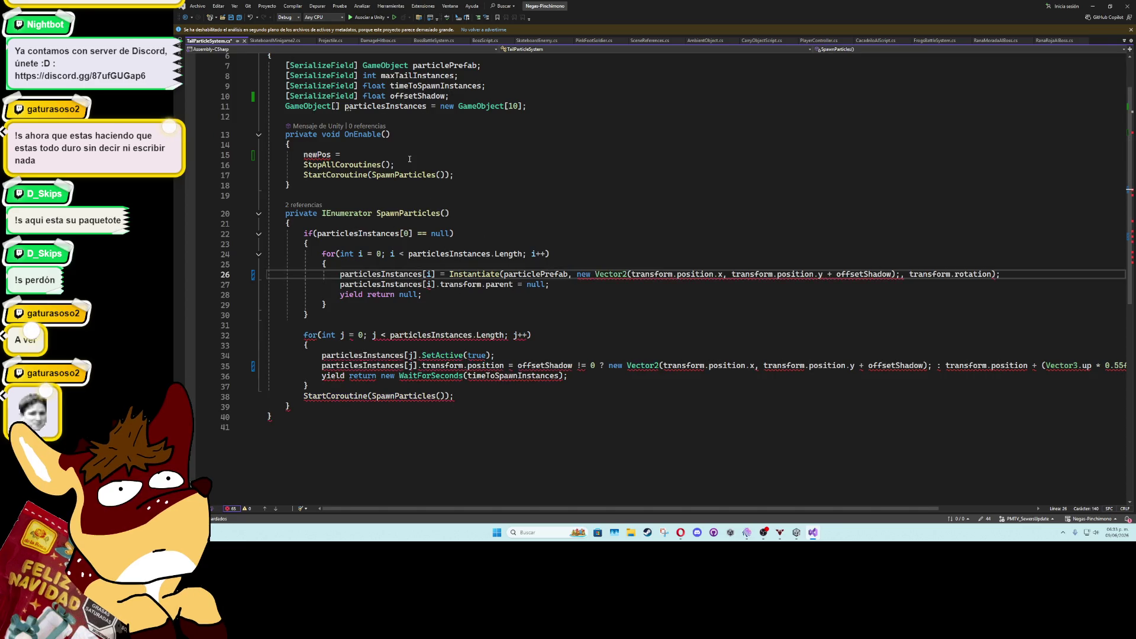
{"action": "left_click", "coordinate": [410, 155]}
{"action": "key", "text": "ctrl+x"}
Remove the stray semicolons, save the script, and switch to Unity to recompile
{"action": "left_click", "coordinate": [900, 264]}
{"action": "key", "text": "BackSpace"}
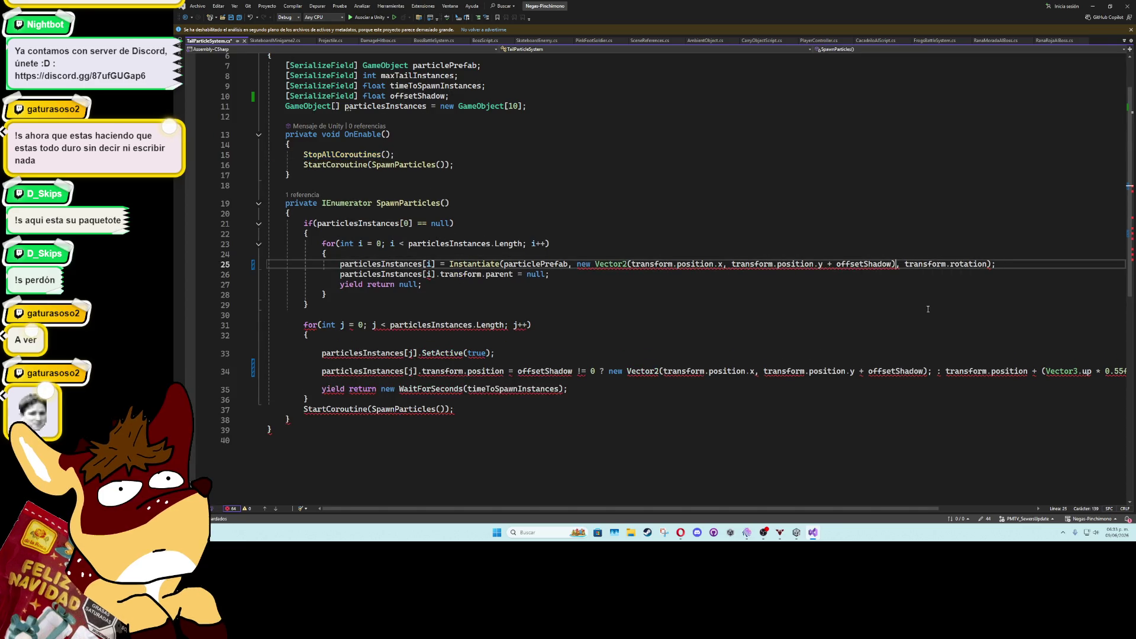
{"action": "left_click", "coordinate": [932, 355]}
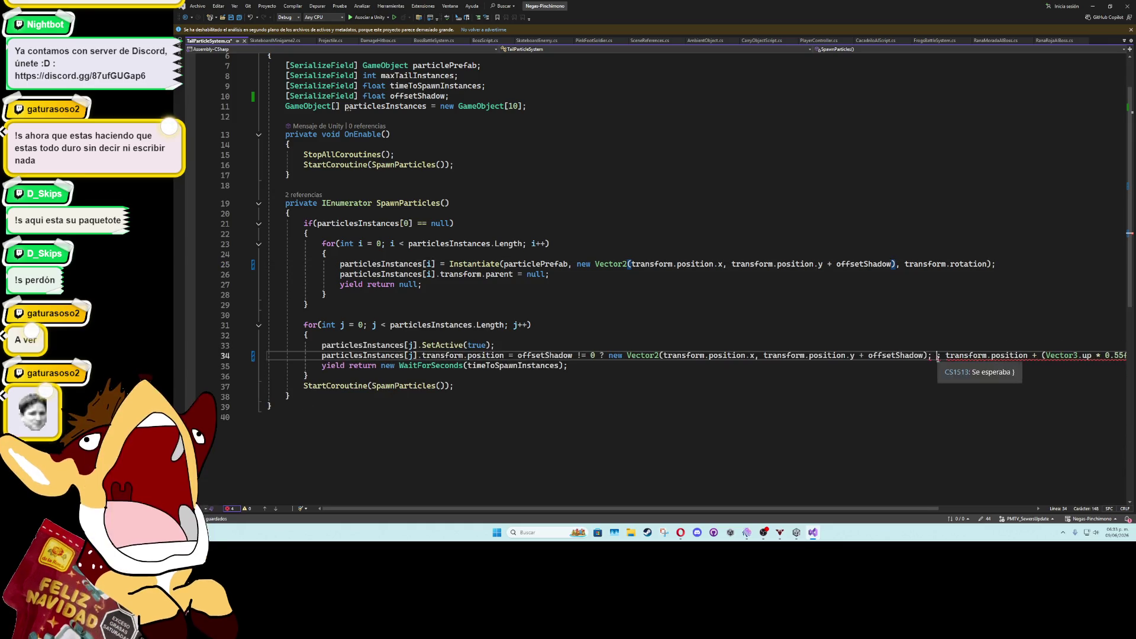
{"action": "key", "text": "BackSpace"}
{"action": "left_click", "coordinate": [915, 336]}
{"action": "key", "text": "ctrl+s"}
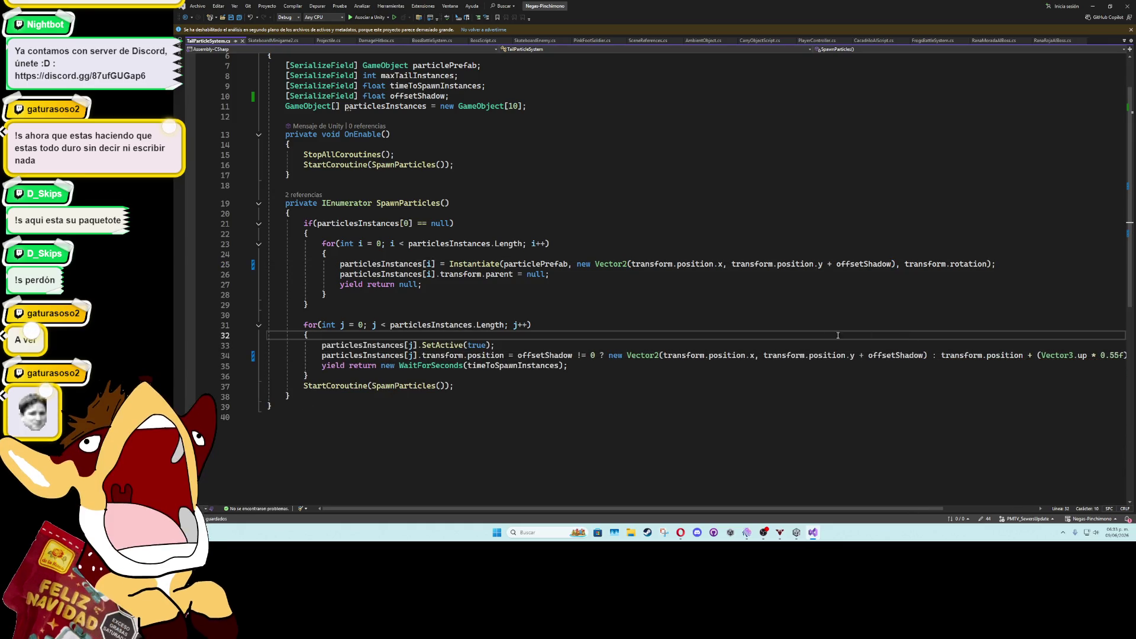
{"action": "key", "text": "alt+Tab"}
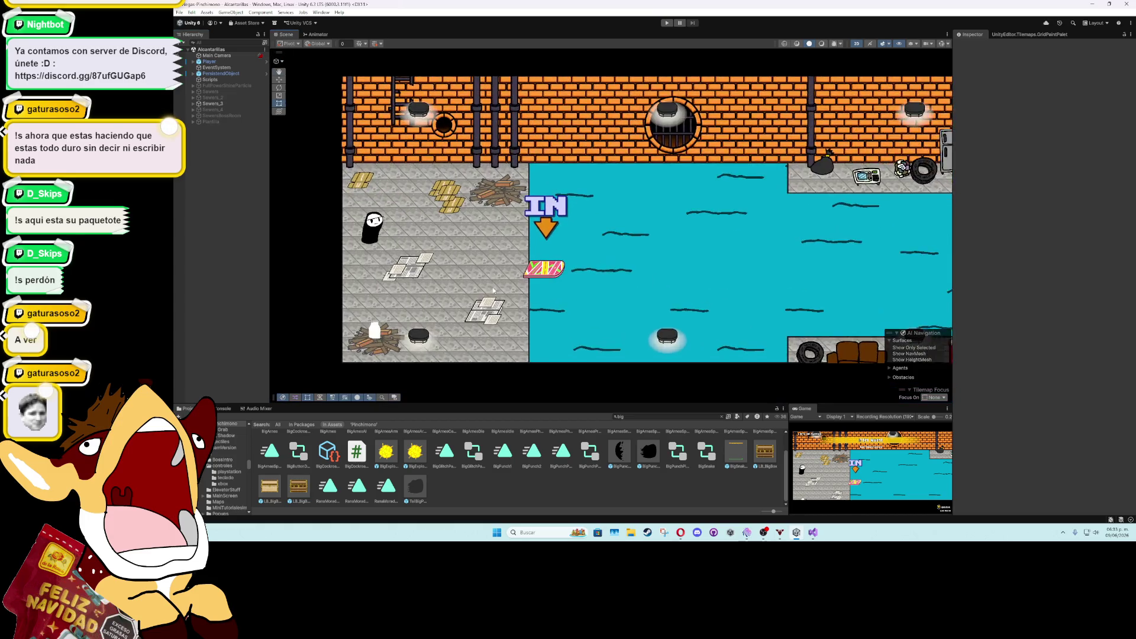
Select the BigPunch prefab, drag Offset Shadow to -0.21, and test-run the game
{"action": "left_click", "coordinate": [643, 450]}
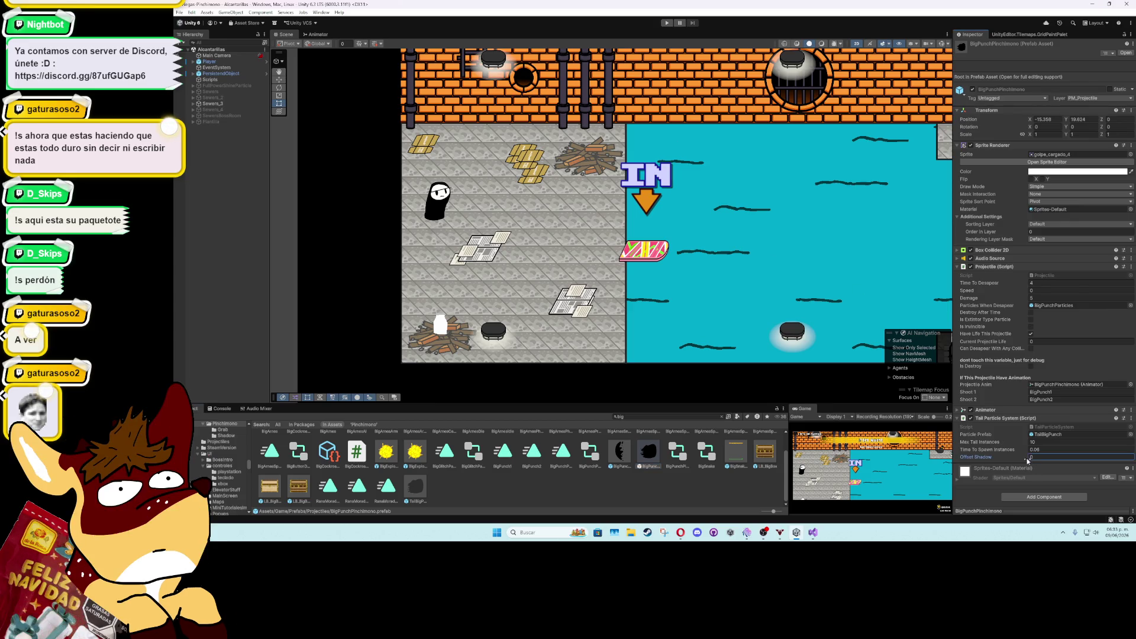
{"action": "left_click_drag", "start_coordinate": [1026, 461], "coordinate": [1025, 461]}
{"action": "left_click", "coordinate": [667, 23]}
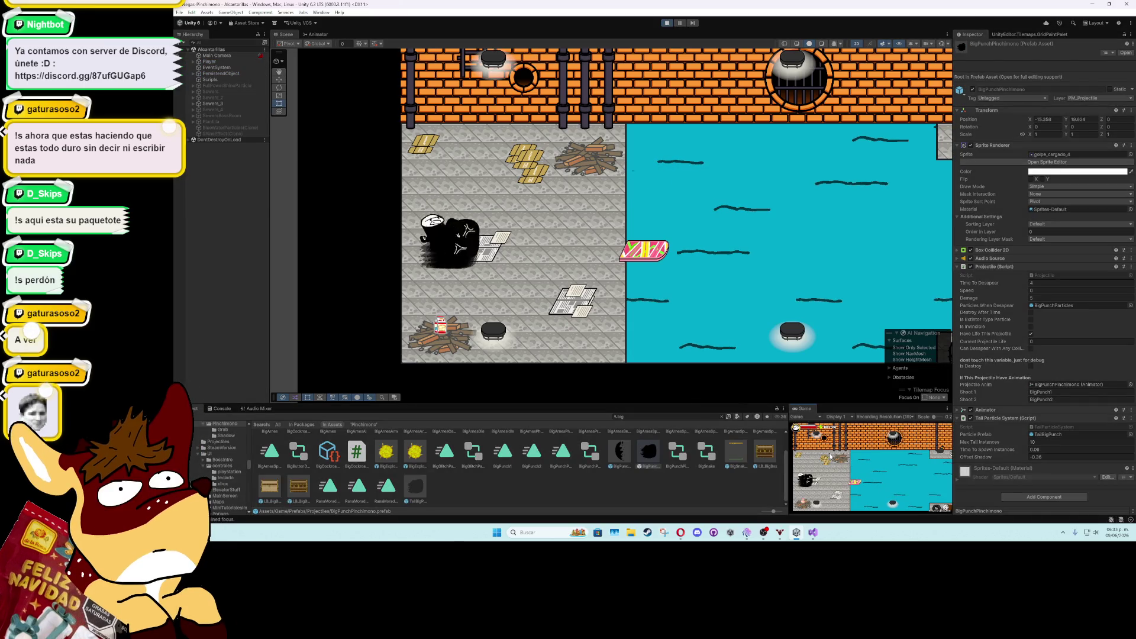
{"action": "key", "text": "ctrl+p"}
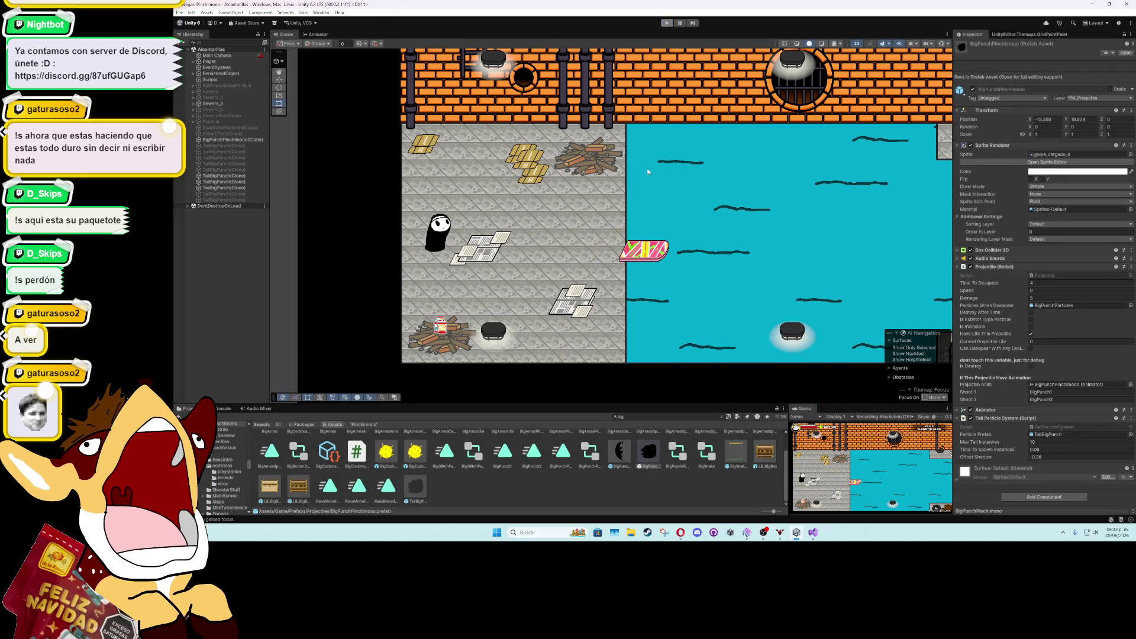
Change Offset Shadow to -0.15 and play-test the shadow trail again
{"action": "left_click", "coordinate": [1039, 457]}
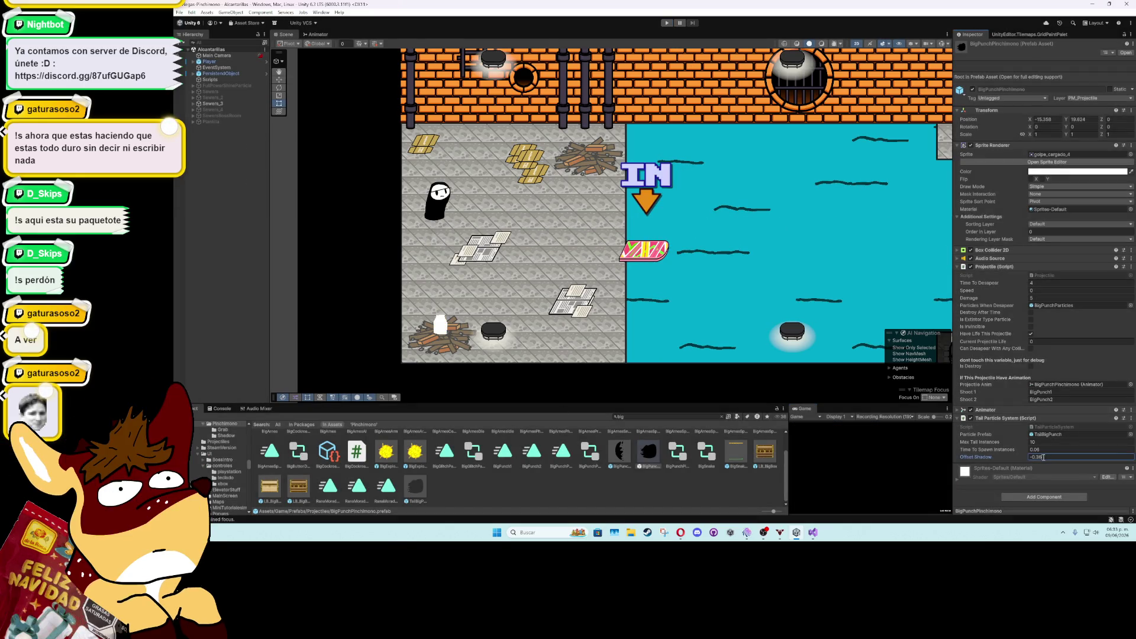
{"action": "type", "text": "5"}
{"action": "key", "text": "Return"}
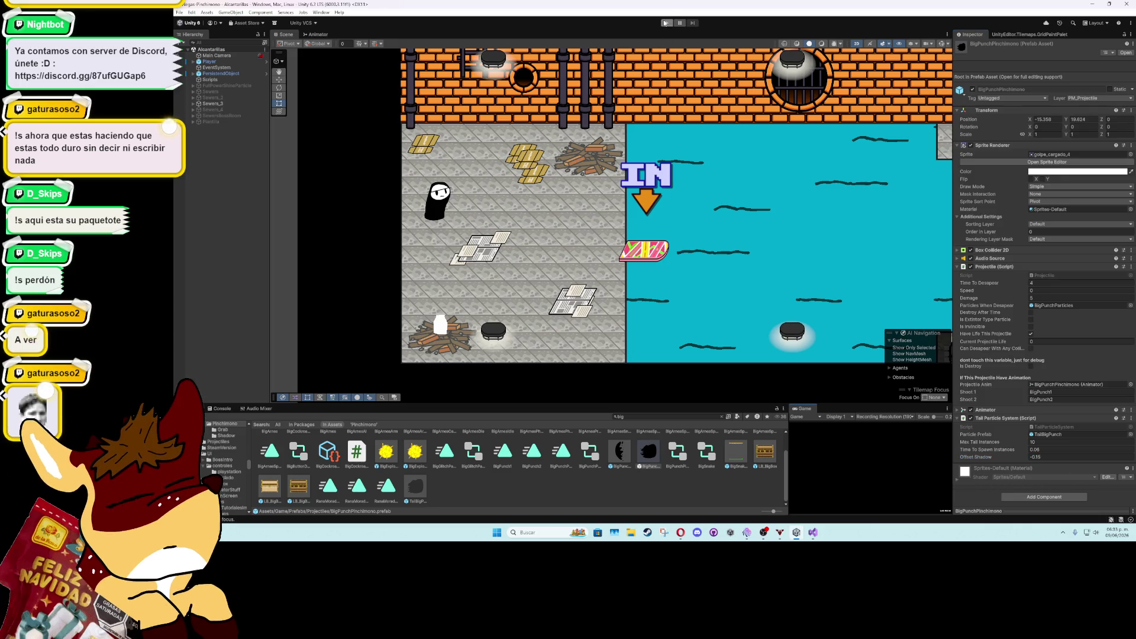
{"action": "key", "text": "ctrl+p"}
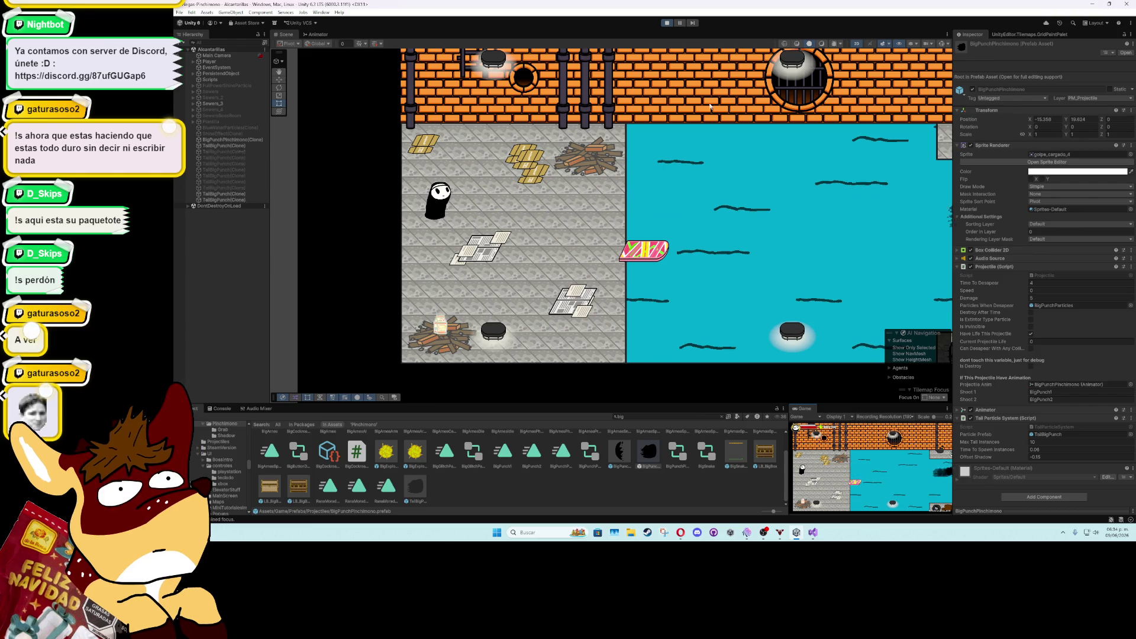
{"action": "key", "text": "ctrl+p"}
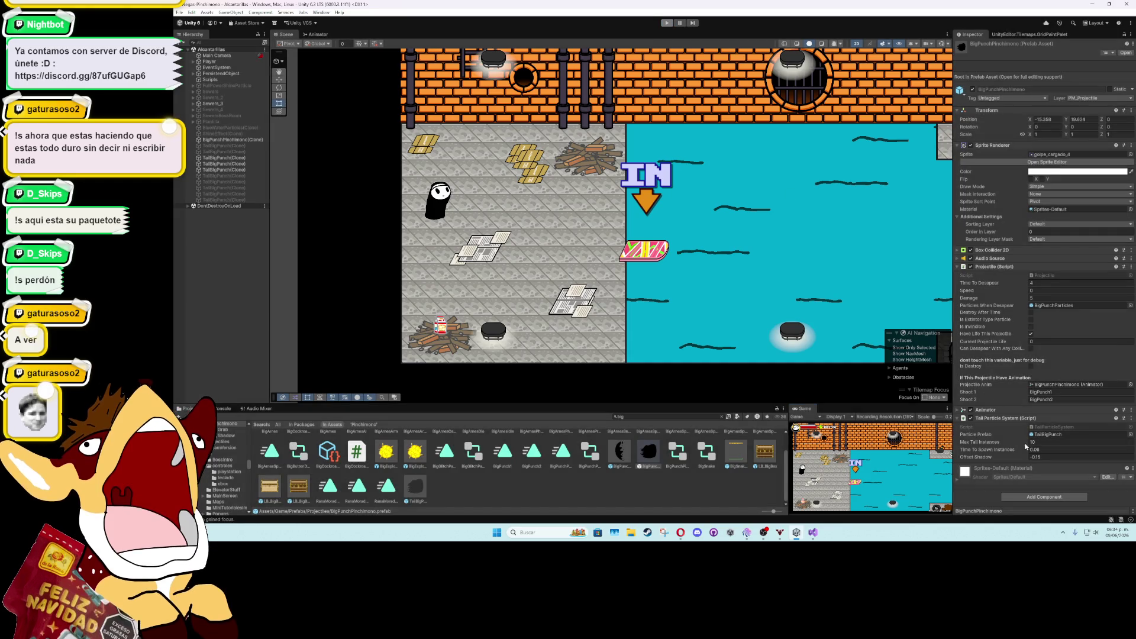
During a test run, try Offset Shadow values of -0.07 and then 0.2
{"action": "left_click", "coordinate": [1043, 456]}
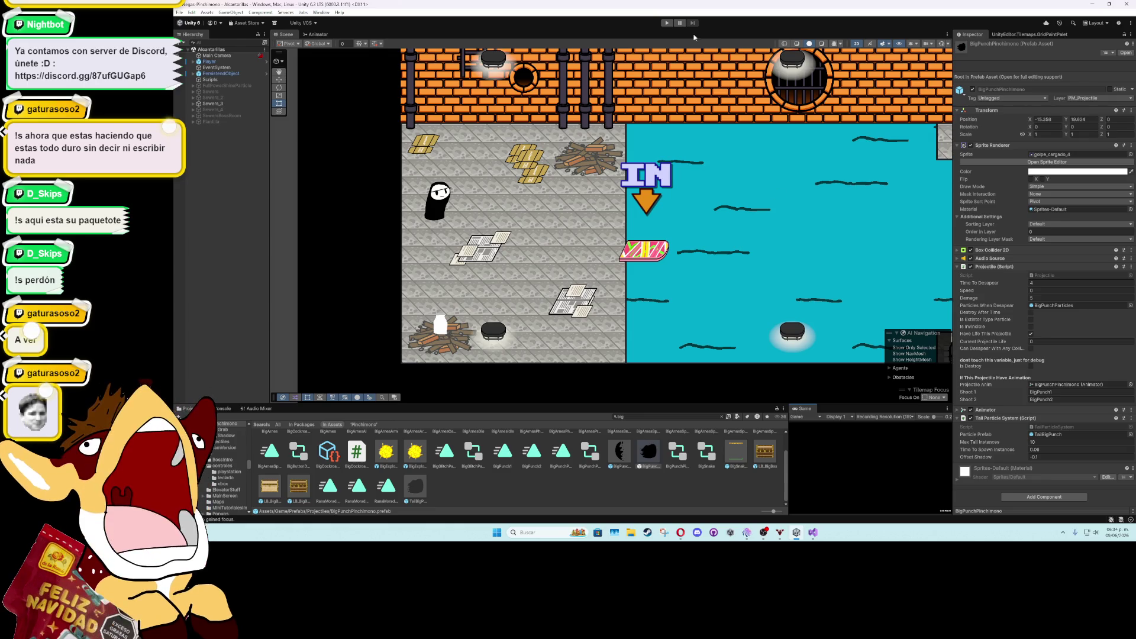
{"action": "left_click", "coordinate": [672, 26]}
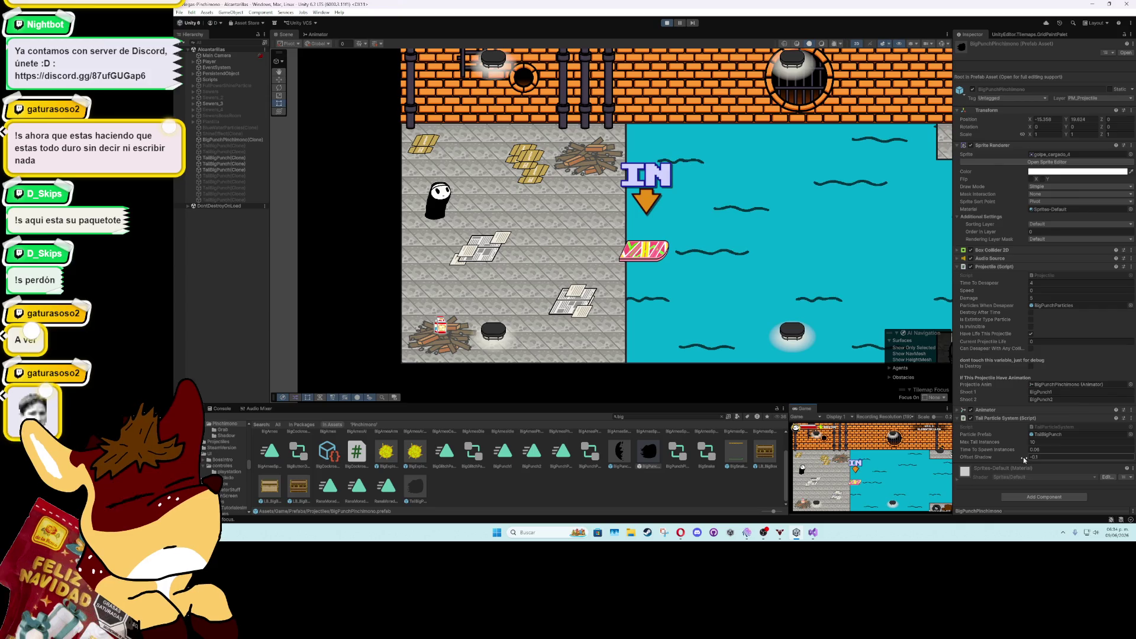
{"action": "left_click_drag", "start_coordinate": [1024, 457], "coordinate": [1025, 457]}
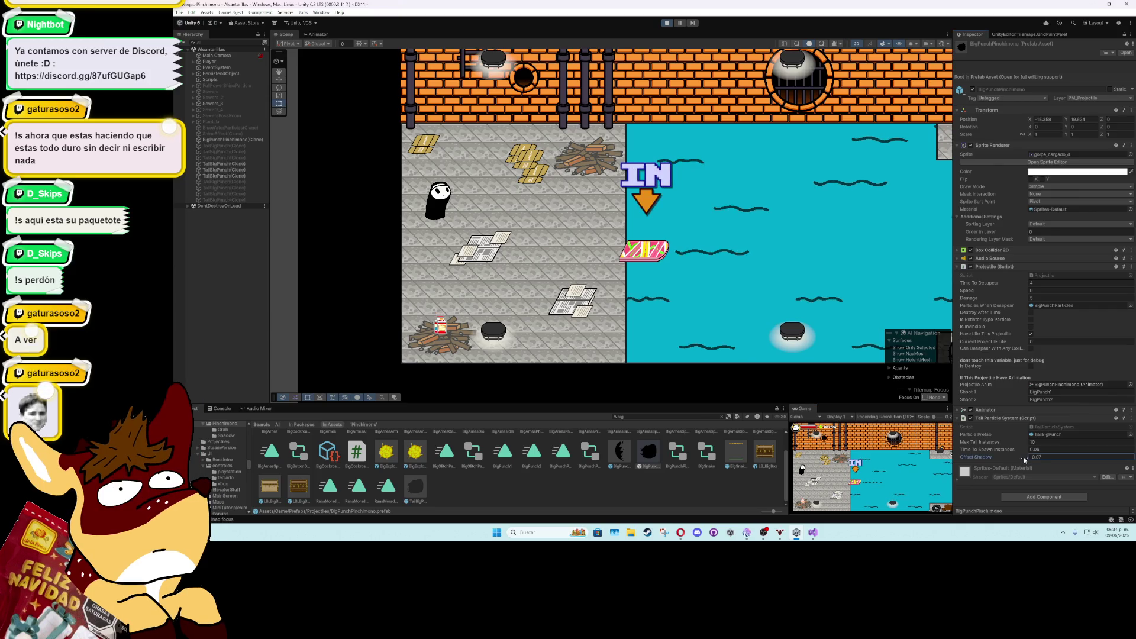
{"action": "left_click", "coordinate": [904, 468]}
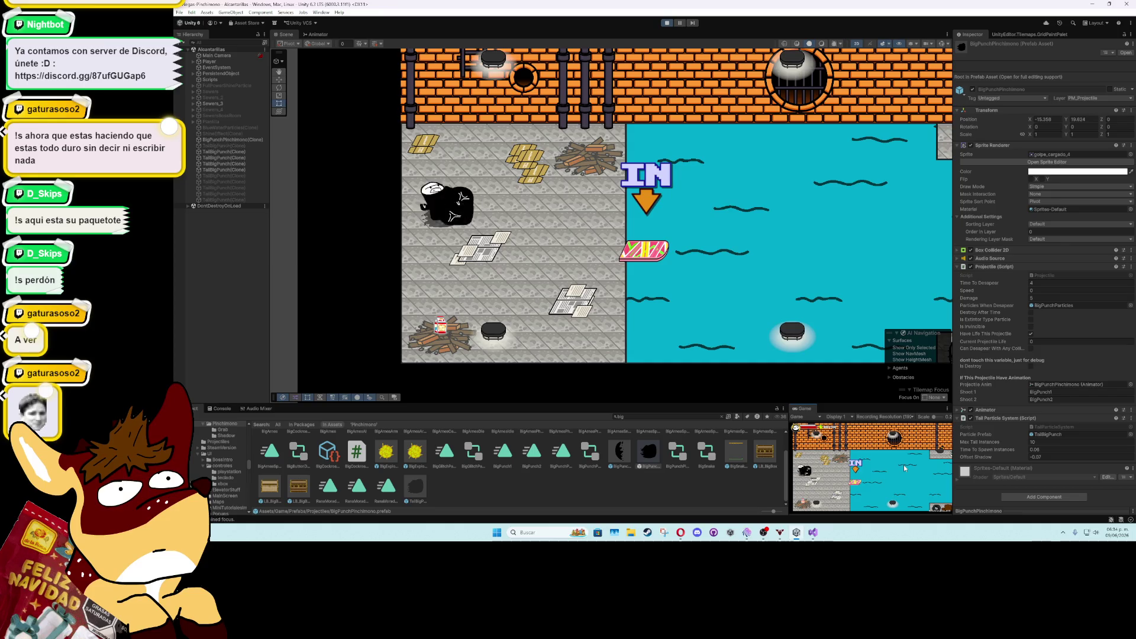
{"action": "double_click", "coordinate": [1042, 457]}
{"action": "type", "text": "0.2"}
{"action": "left_click", "coordinate": [931, 472]}
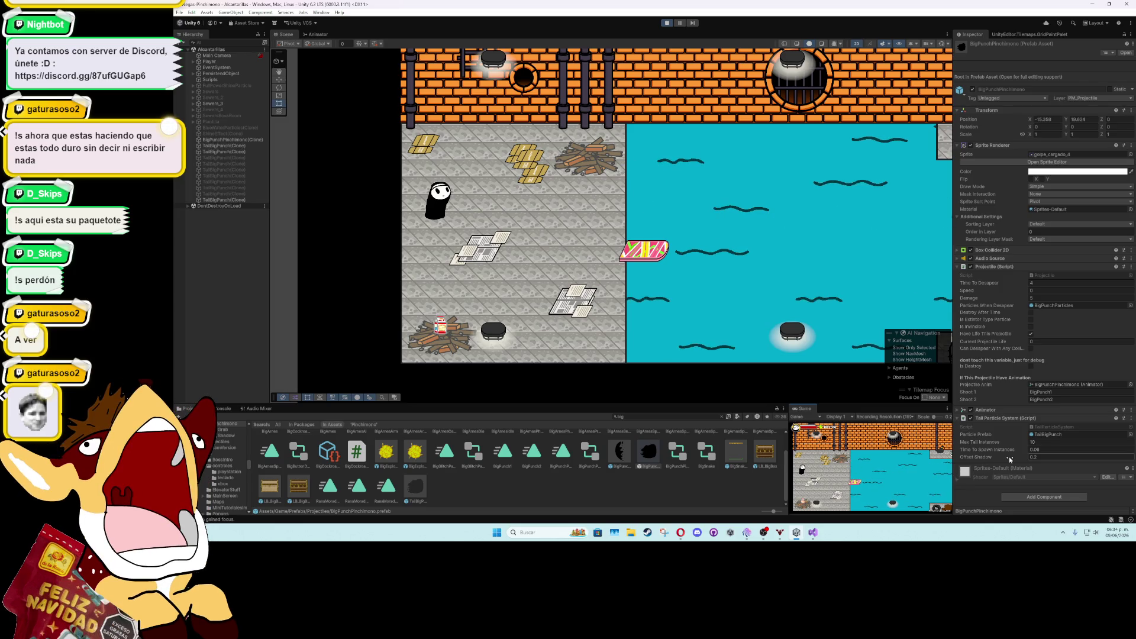
Raise Offset Shadow to 0.77, stop, settle on 0.7, and test-run the punch trail
{"action": "left_click_drag", "start_coordinate": [1010, 459], "coordinate": [1033, 459]}
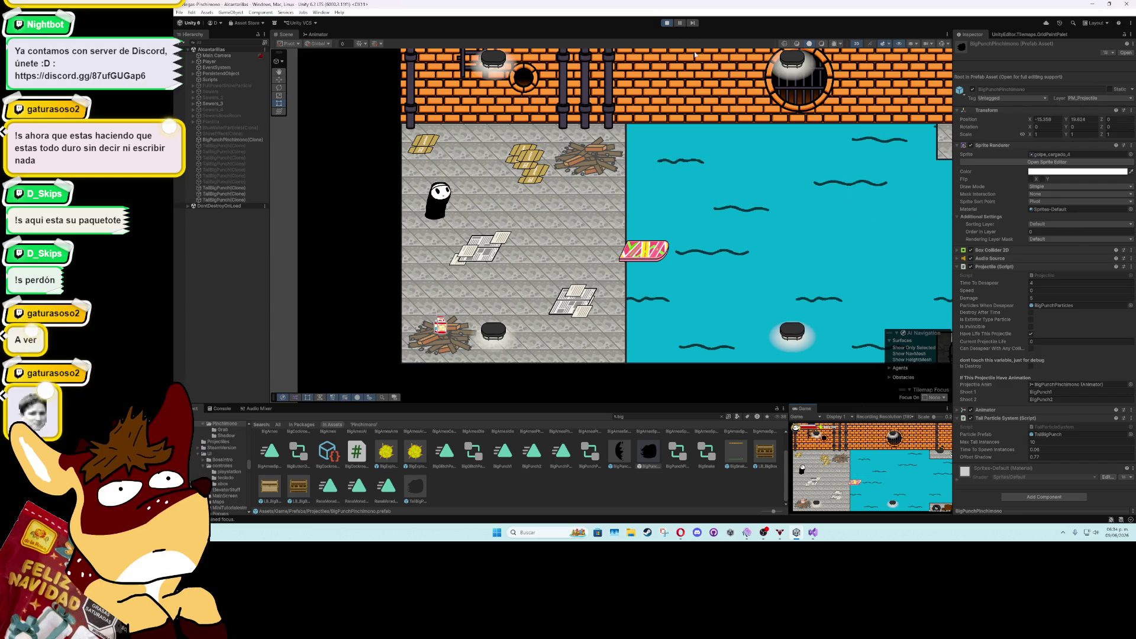
{"action": "left_click", "coordinate": [667, 22]}
{"action": "left_click", "coordinate": [1042, 457]}
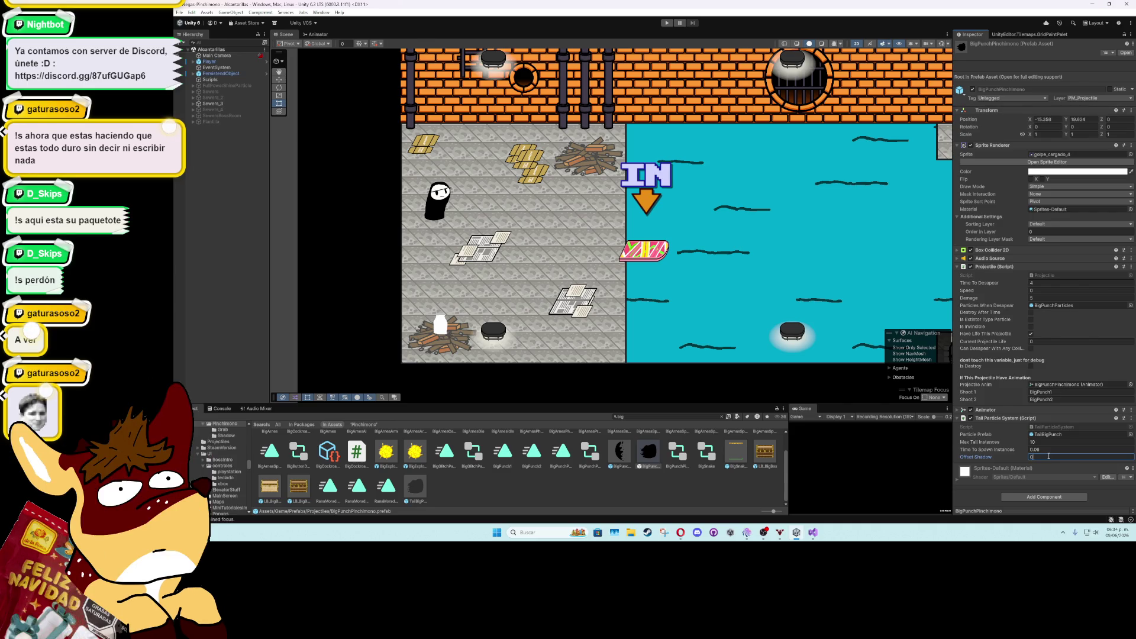
{"action": "key", "text": "Return"}
{"action": "left_click", "coordinate": [667, 23]}
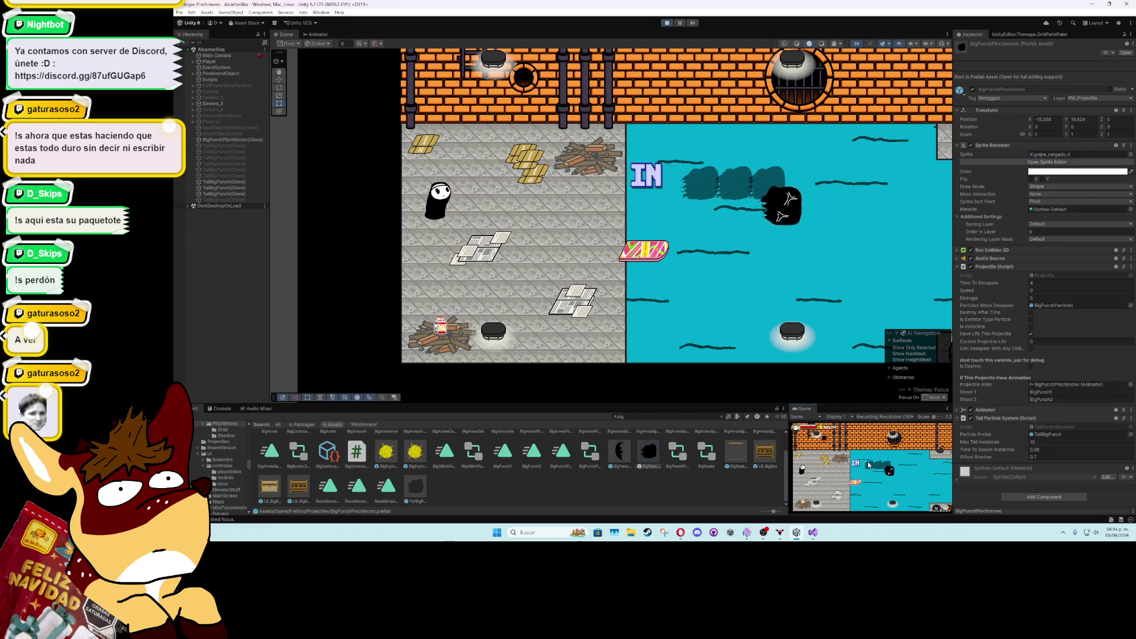
{"action": "key", "text": "ctrl+p"}
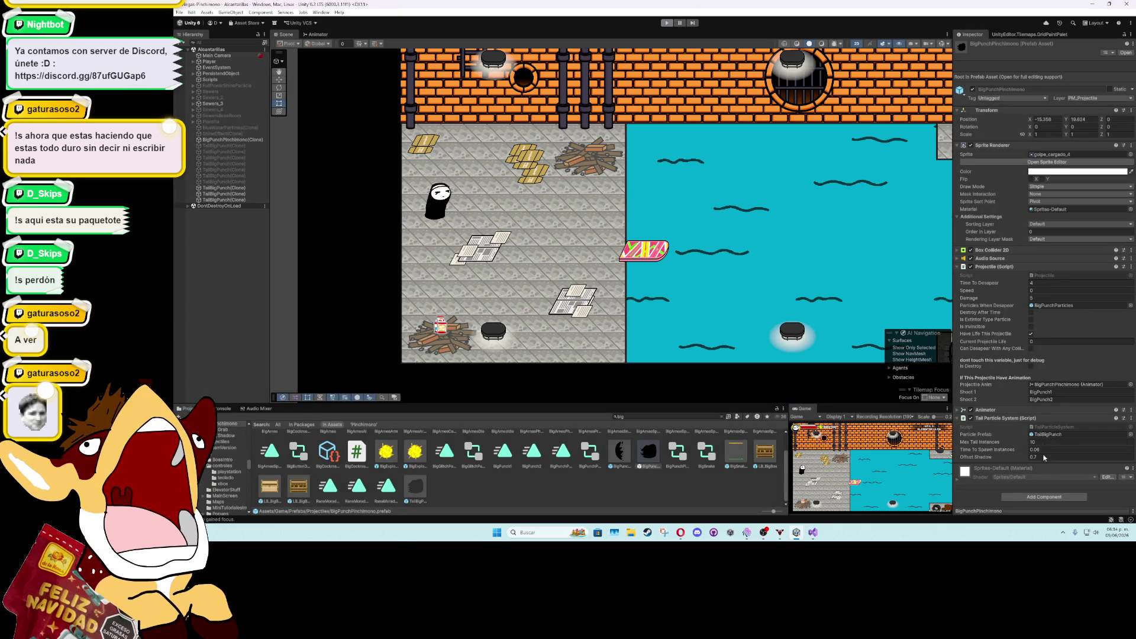
{"action": "left_click", "coordinate": [1031, 456]}
Set Offset Shadow to -0.07, run the game, and fire two big punches
{"action": "type", "text": "-"}
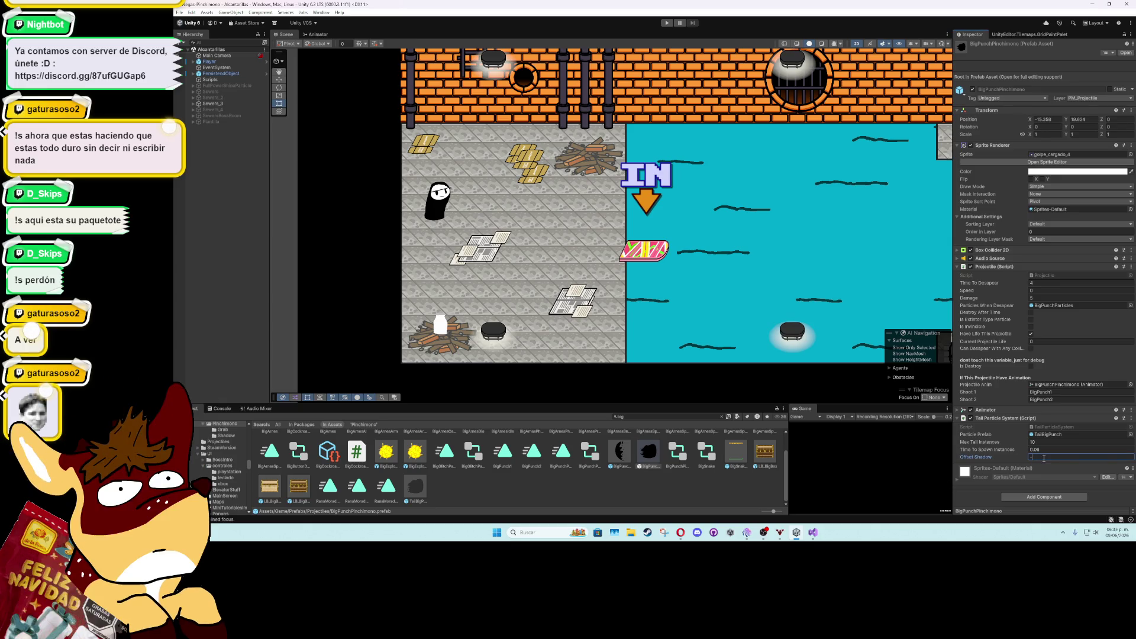
{"action": "type", "text": "0.07"}
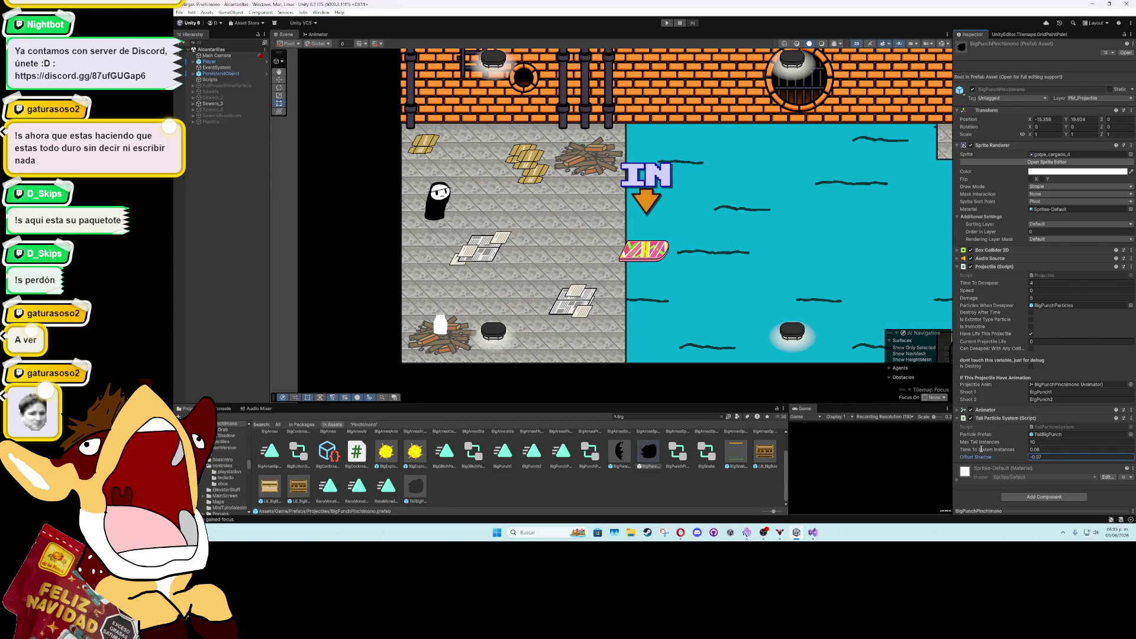
{"action": "key", "text": "Return"}
{"action": "left_click", "coordinate": [667, 23]}
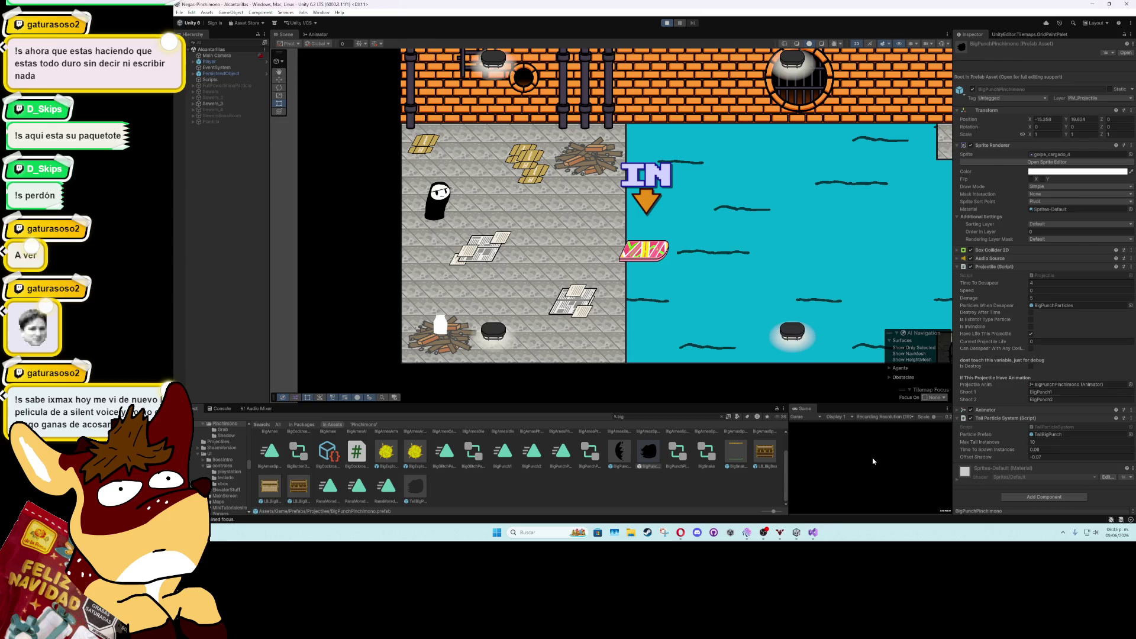
{"action": "key", "text": "x"}
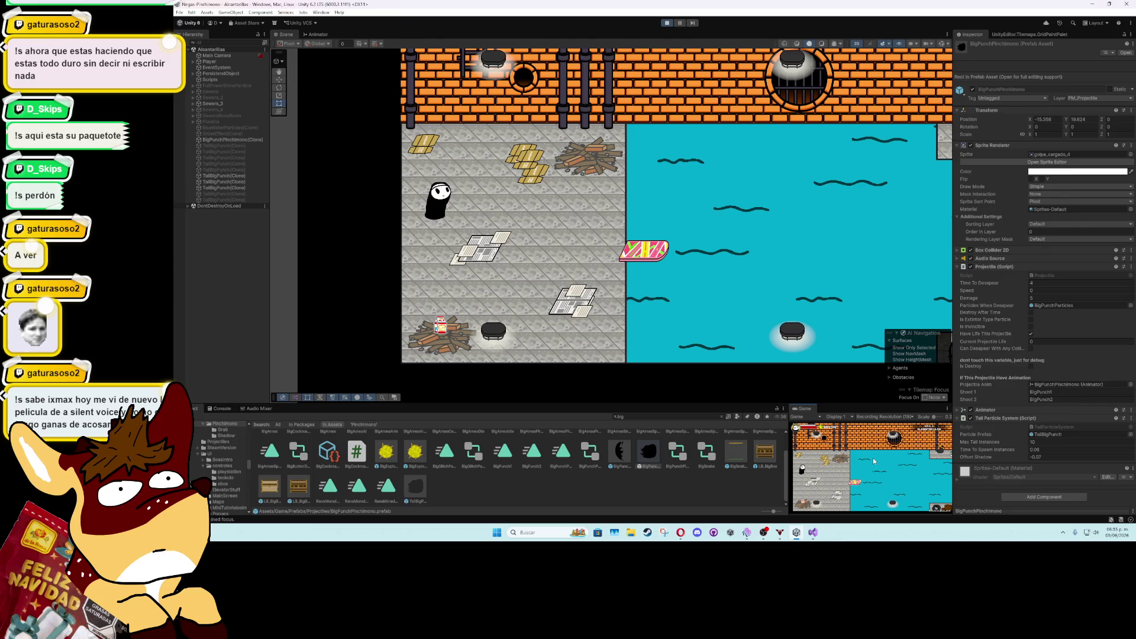
{"action": "key", "text": "x"}
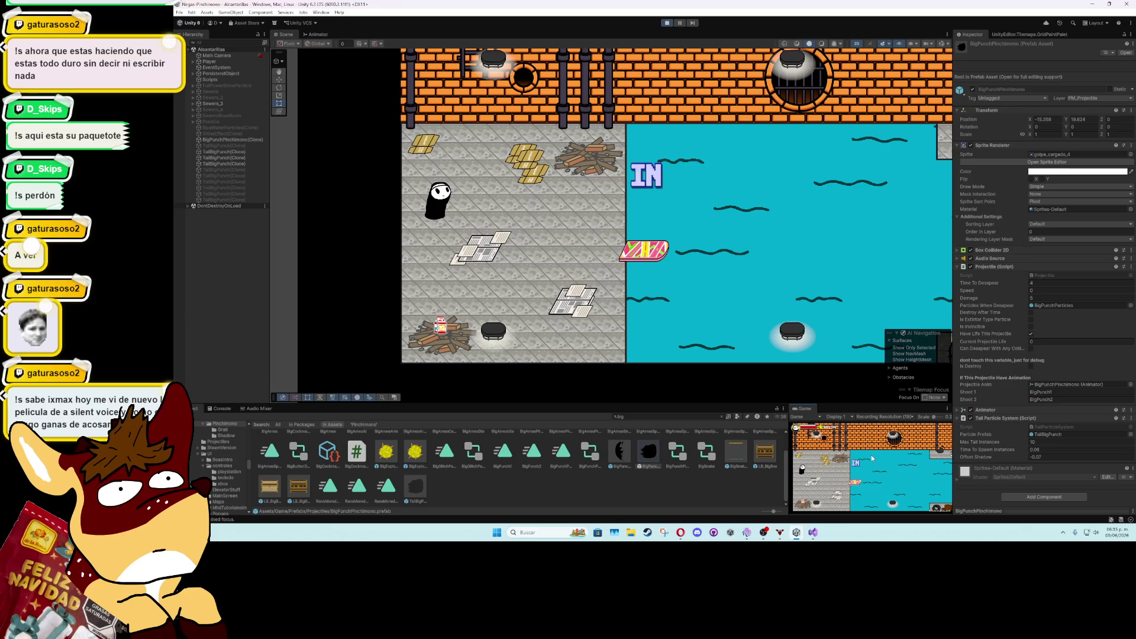
Change Offset Shadow to -0.03, replay, and fire two more big punches
{"action": "left_click", "coordinate": [1032, 456]}
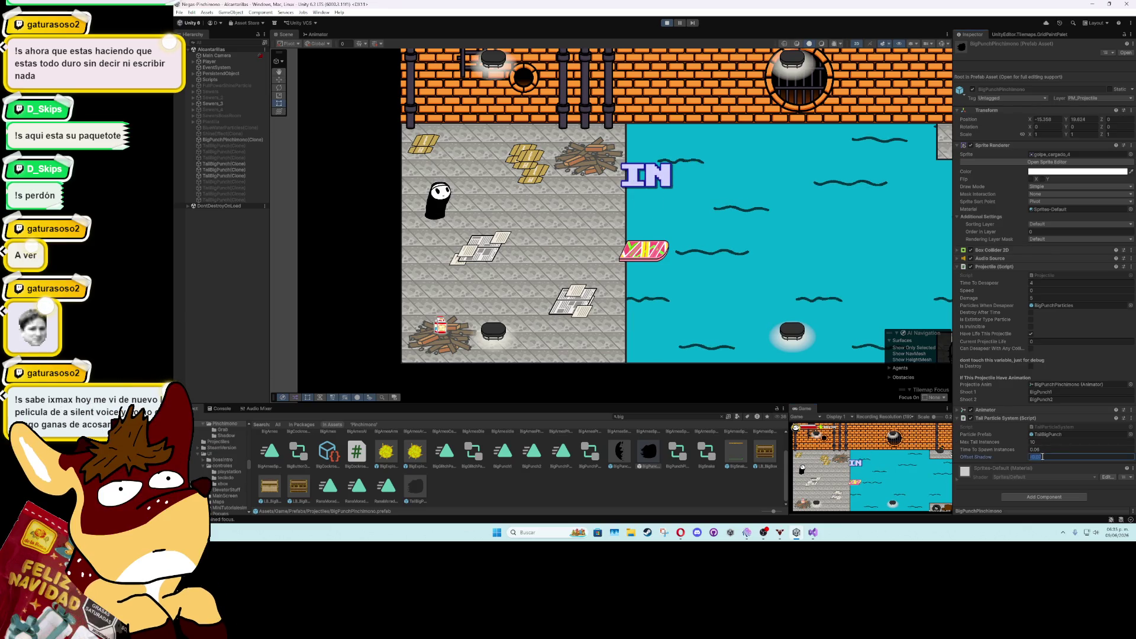
{"action": "key", "text": "BackSpace"}
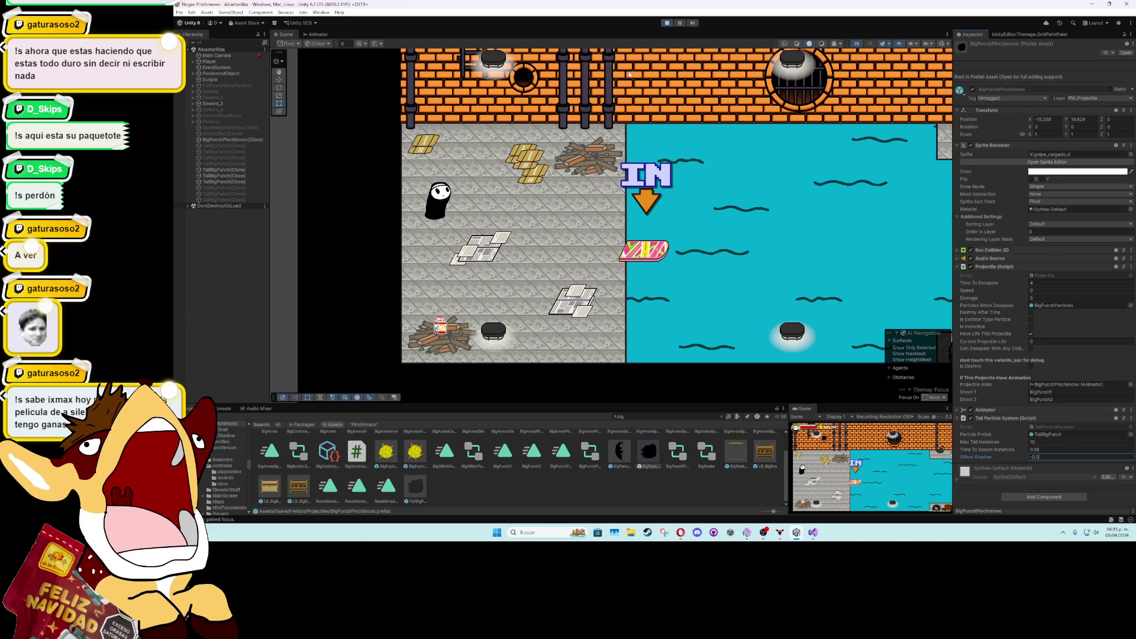
{"action": "type", "text": "3"}
{"action": "left_click", "coordinate": [667, 23]}
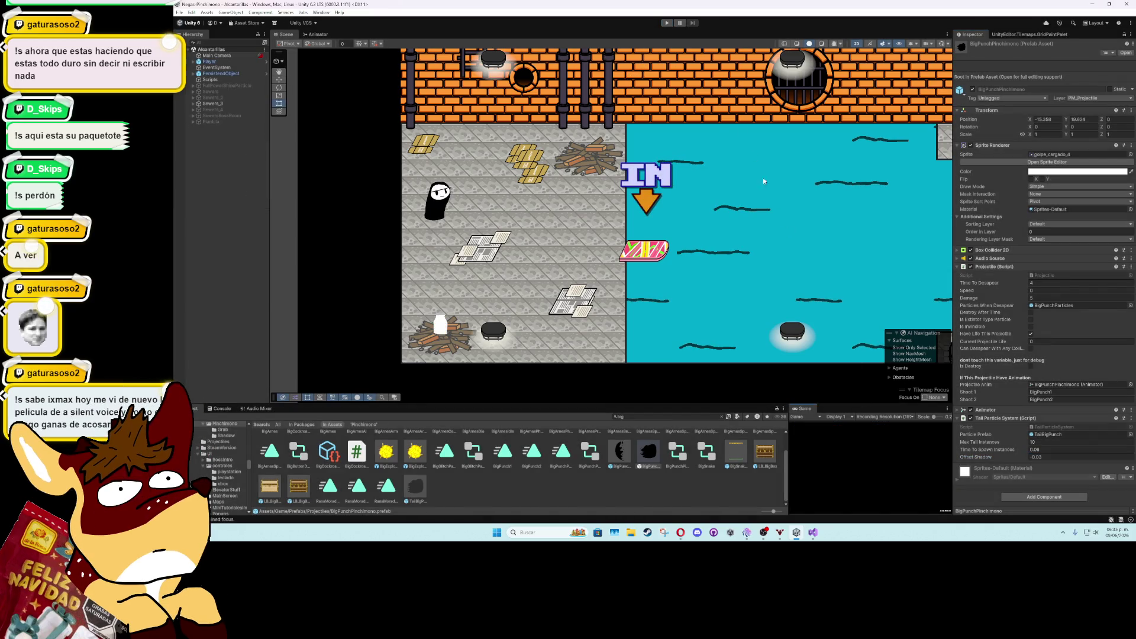
{"action": "left_click", "coordinate": [668, 24]}
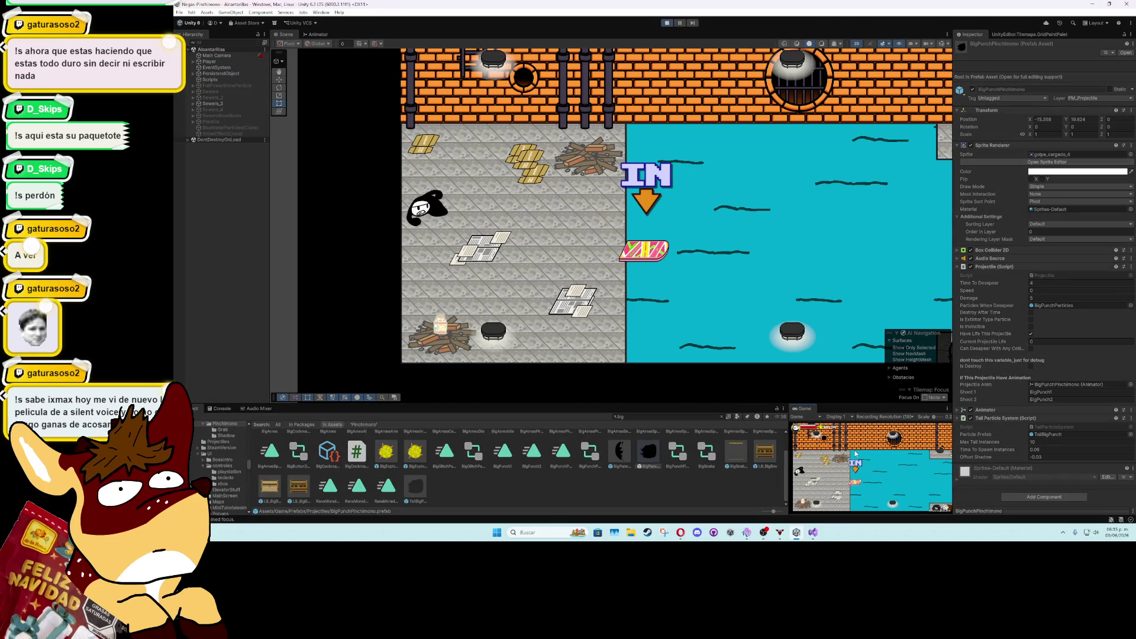
{"action": "left_click", "coordinate": [855, 454]}
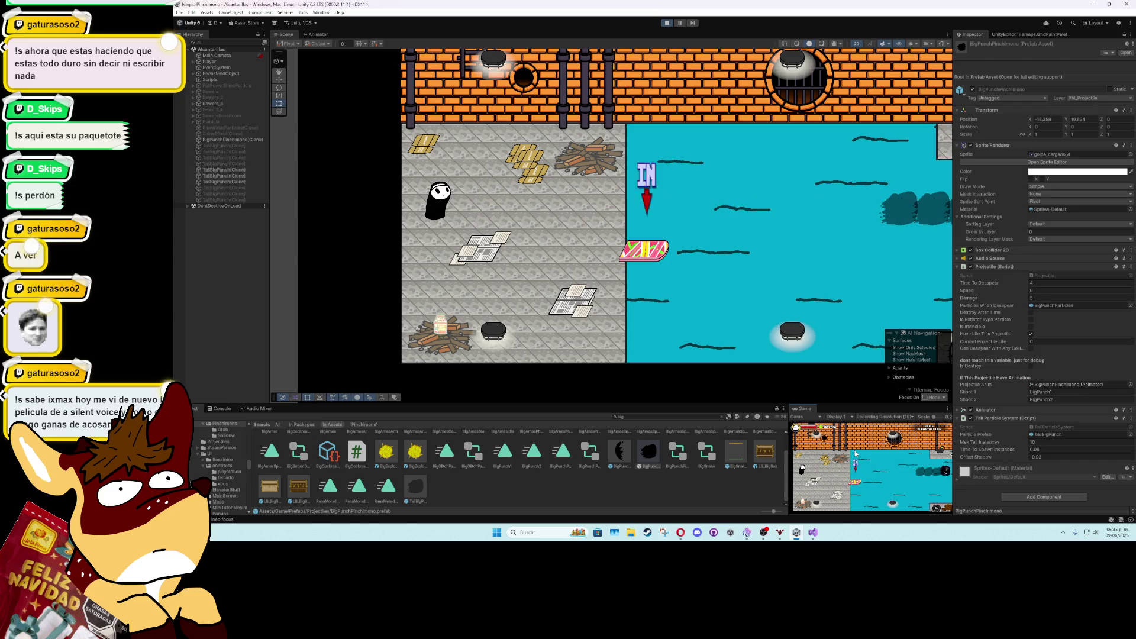
{"action": "left_click", "coordinate": [855, 453]}
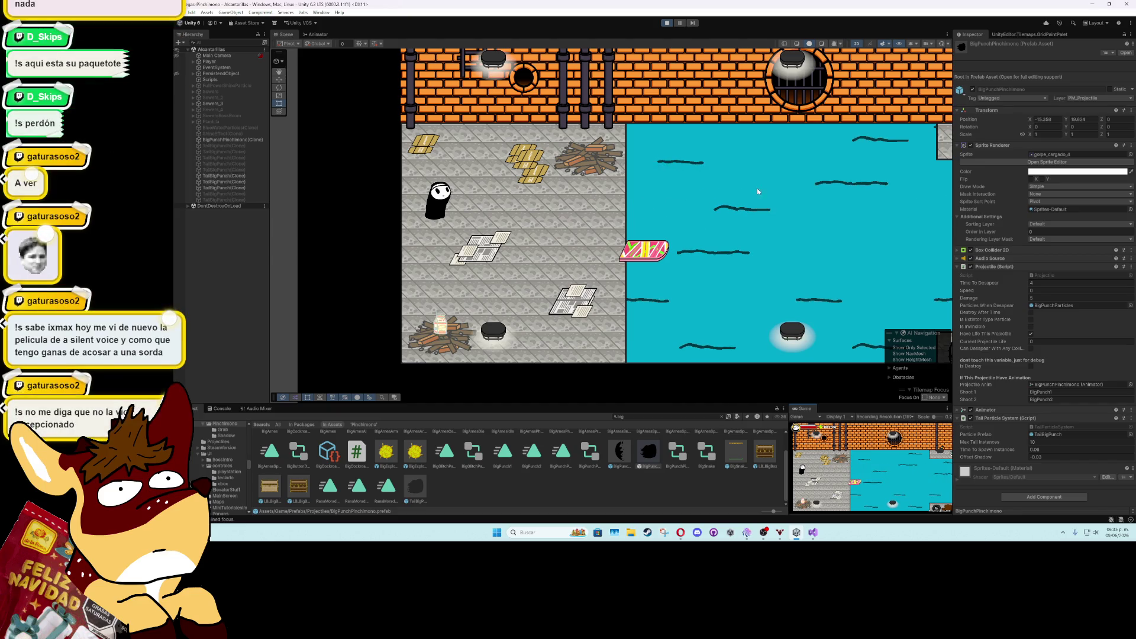
{"action": "left_click", "coordinate": [666, 23]}
Set a smaller Offset Shadow, replay, fire two punches, and pause with one mid-flight
{"action": "left_click", "coordinate": [1057, 457]}
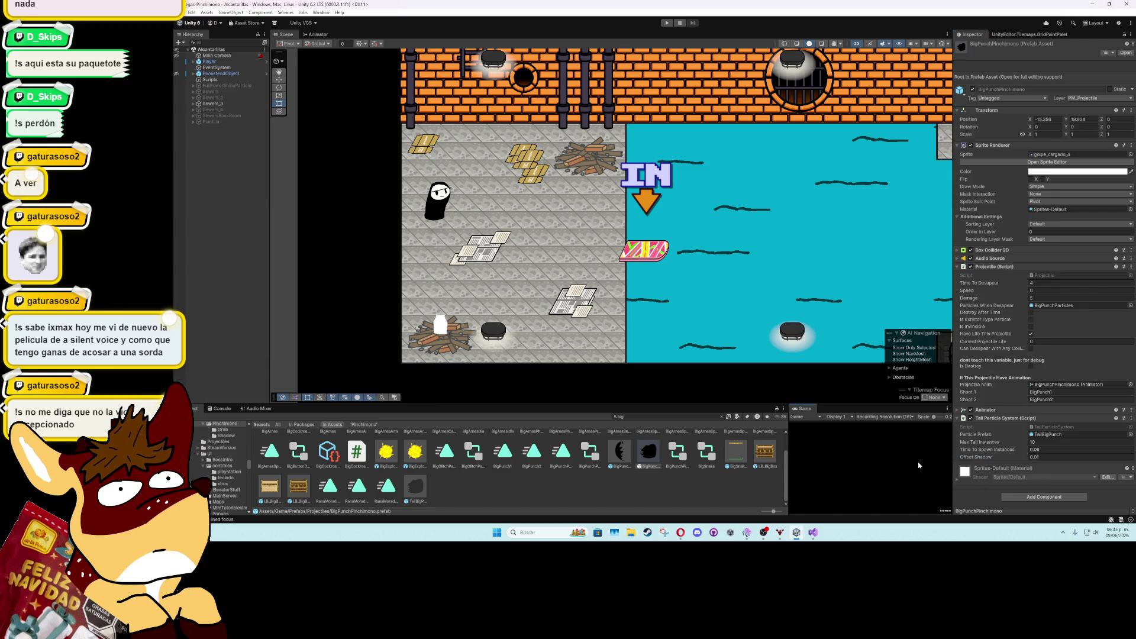
{"action": "key", "text": "ctrl+p"}
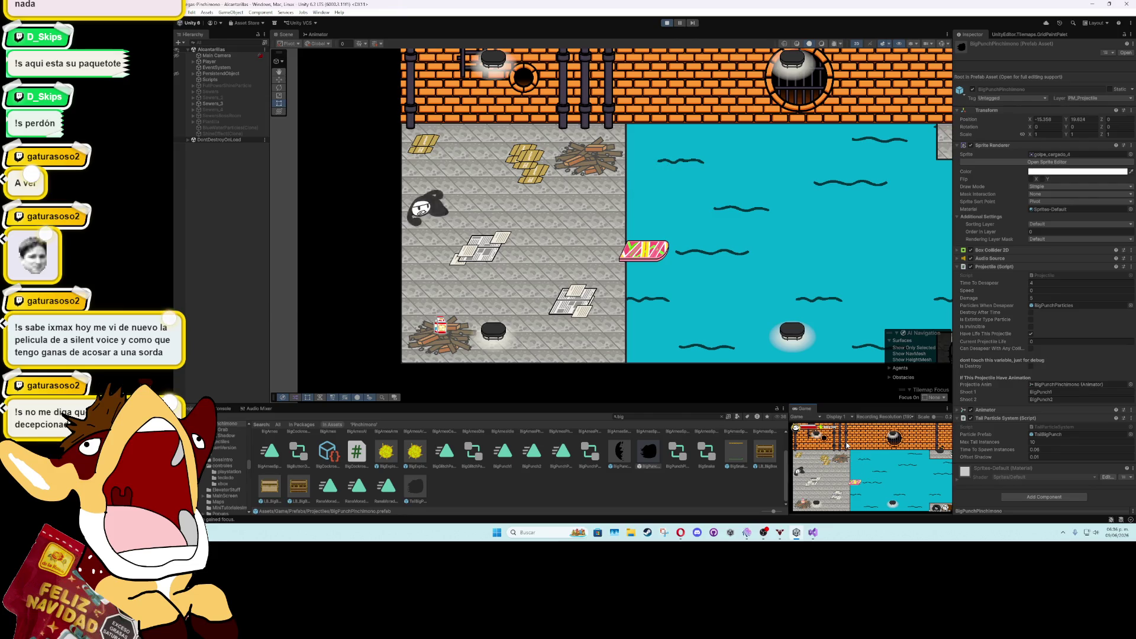
{"action": "key", "text": "x"}
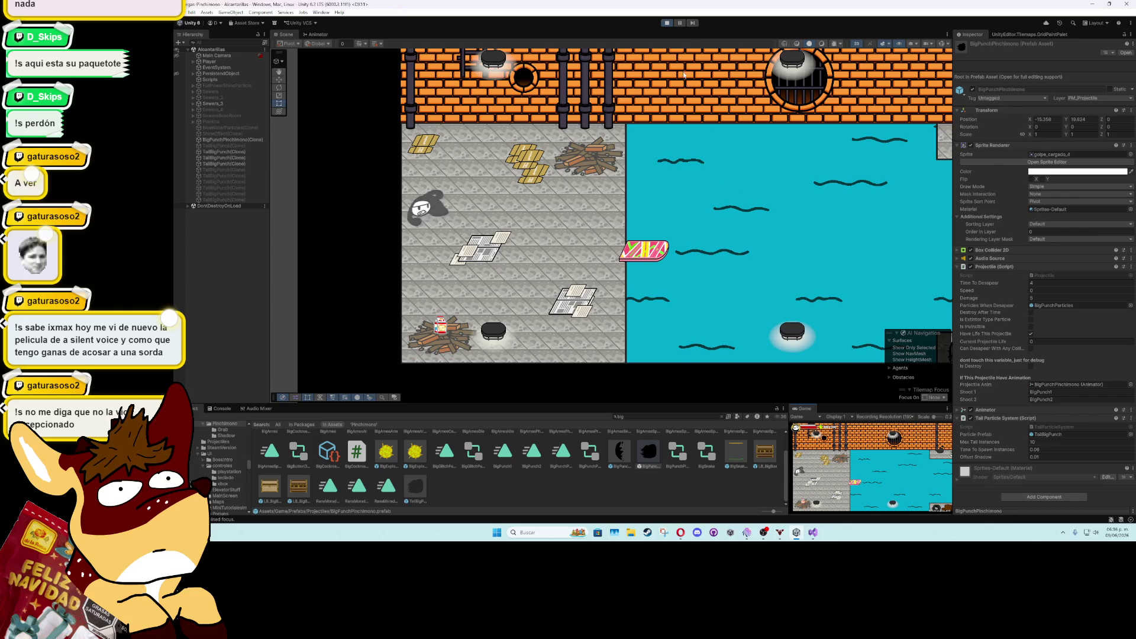
{"action": "key", "text": "x"}
{"action": "left_click", "coordinate": [680, 26]}
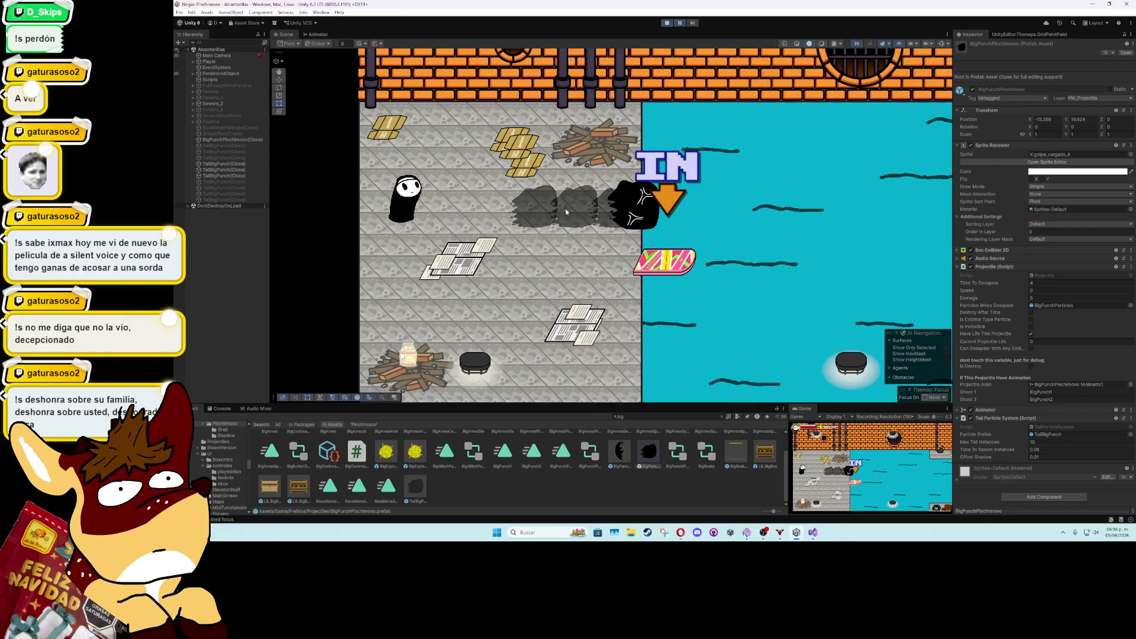
Zoom in on the punch trail, stop the game, and lower Offset Shadow to 0.005
{"action": "scroll", "coordinate": [566, 208], "scroll_direction": "up", "scroll_amount": 8}
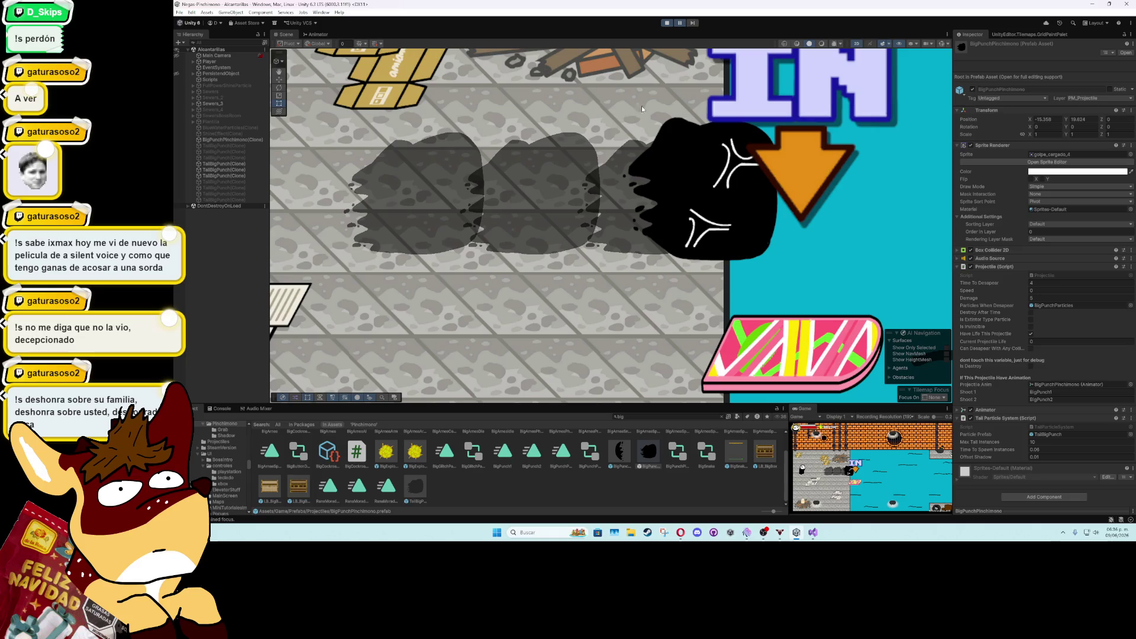
{"action": "left_click", "coordinate": [667, 23]}
{"action": "left_click", "coordinate": [1050, 456]}
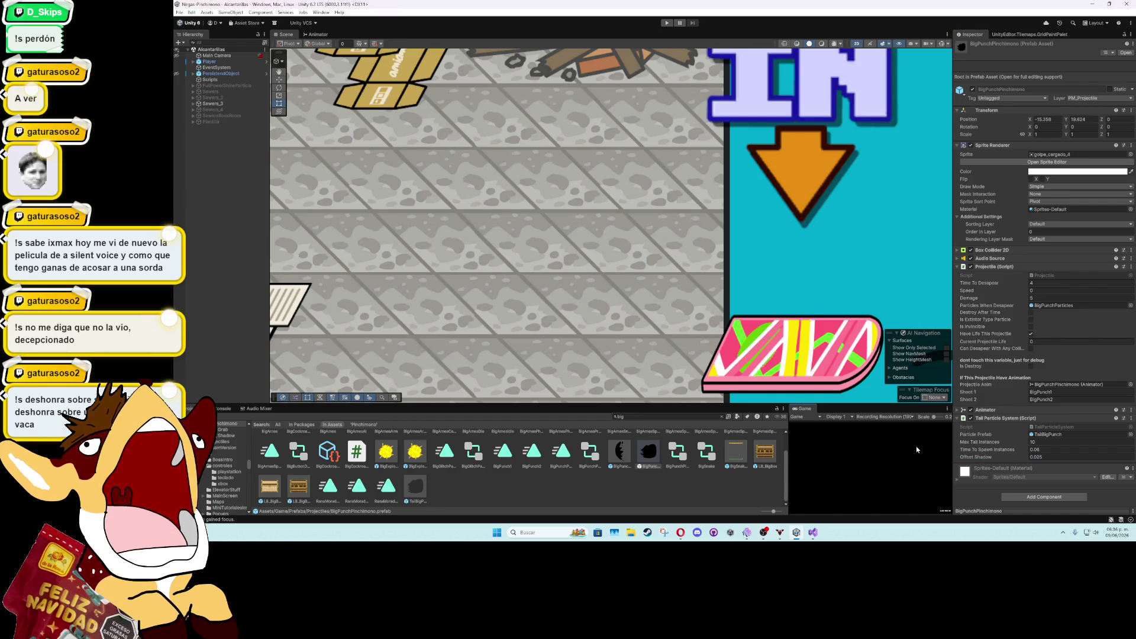
{"action": "scroll", "coordinate": [635, 207], "scroll_direction": "down", "scroll_amount": 5}
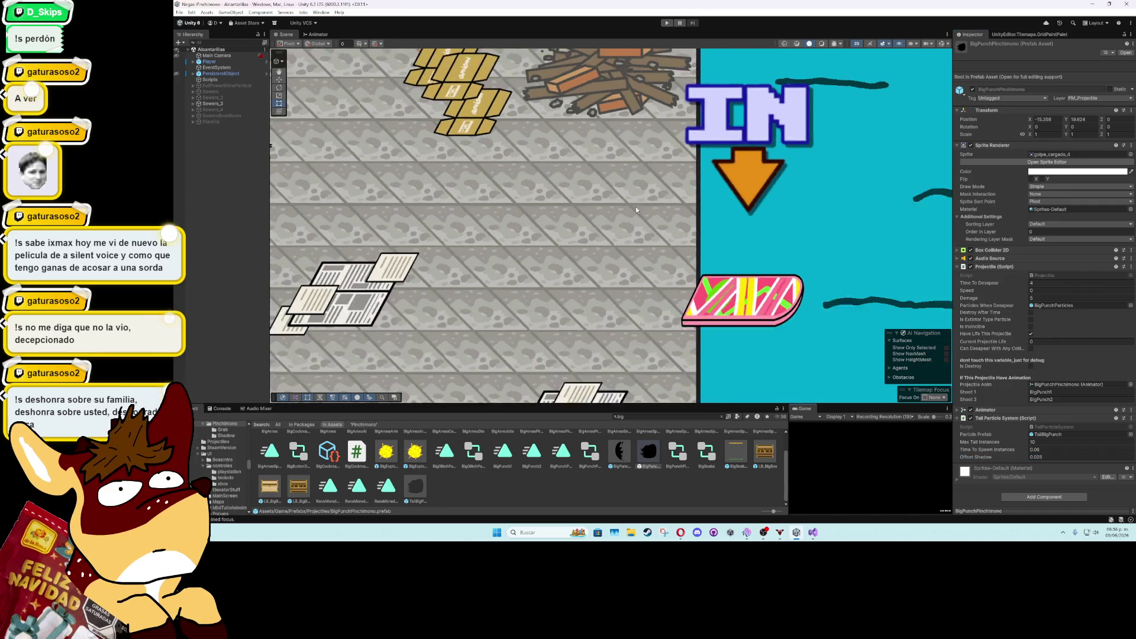
Playtest again, firing charged punches toward the water and the IN sign, then stop
{"action": "left_click", "coordinate": [669, 23]}
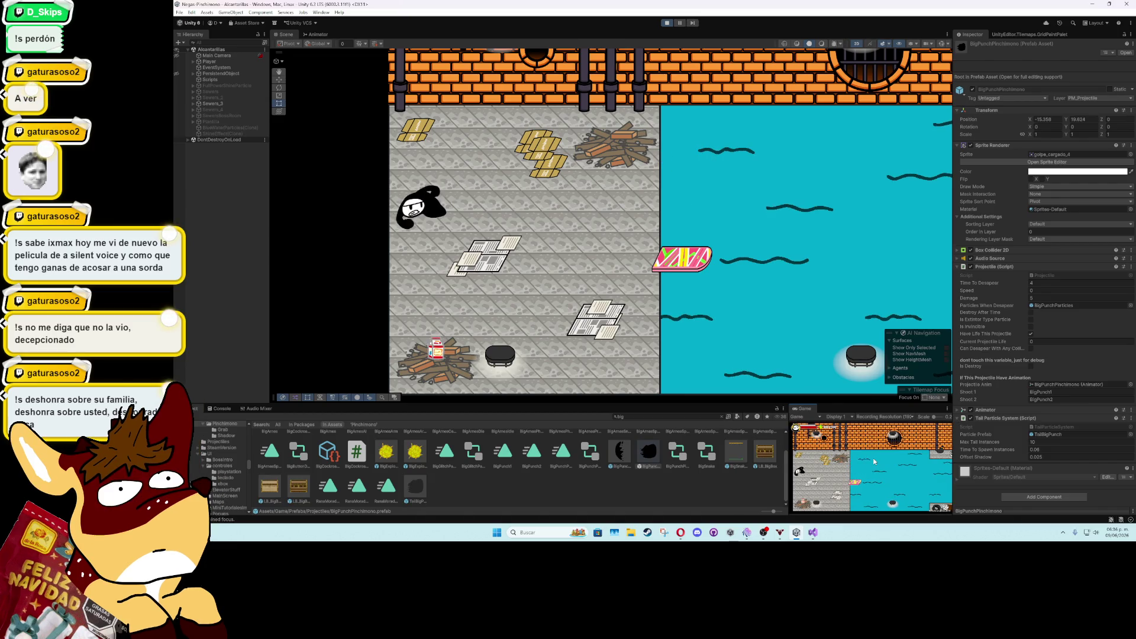
{"action": "left_click", "coordinate": [874, 462]}
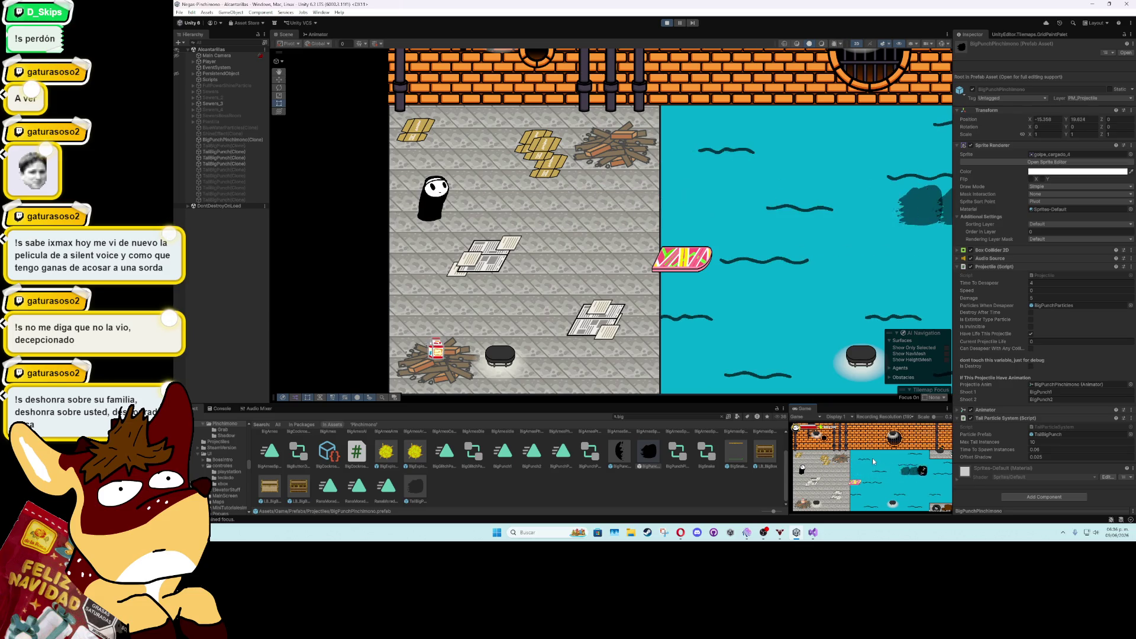
{"action": "left_click", "coordinate": [872, 458]}
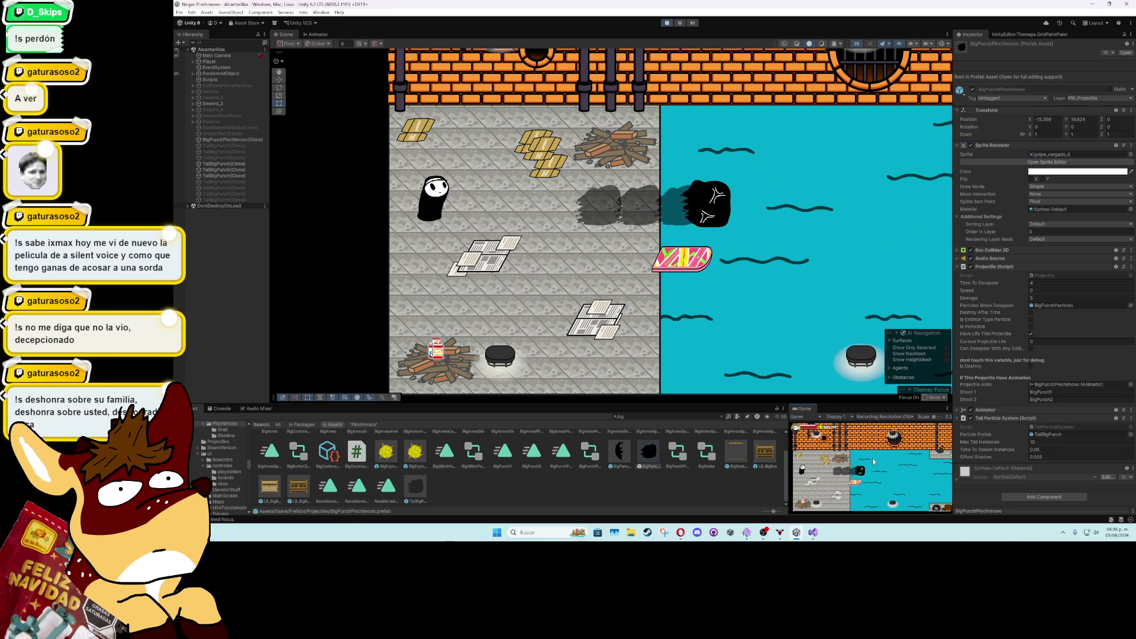
{"action": "left_click", "coordinate": [667, 23]}
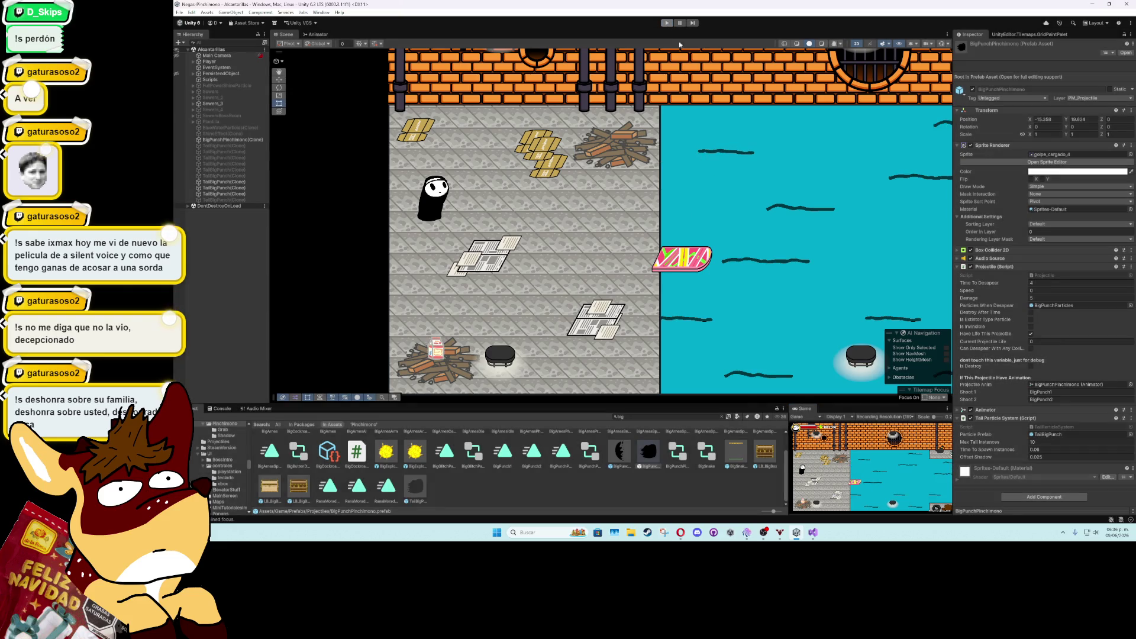
Set Offset Shadow to 0.04, playtest two charged punches, then exit Play mode and deselect
{"action": "left_click", "coordinate": [1043, 457]}
{"action": "type", "text": "0.04"}
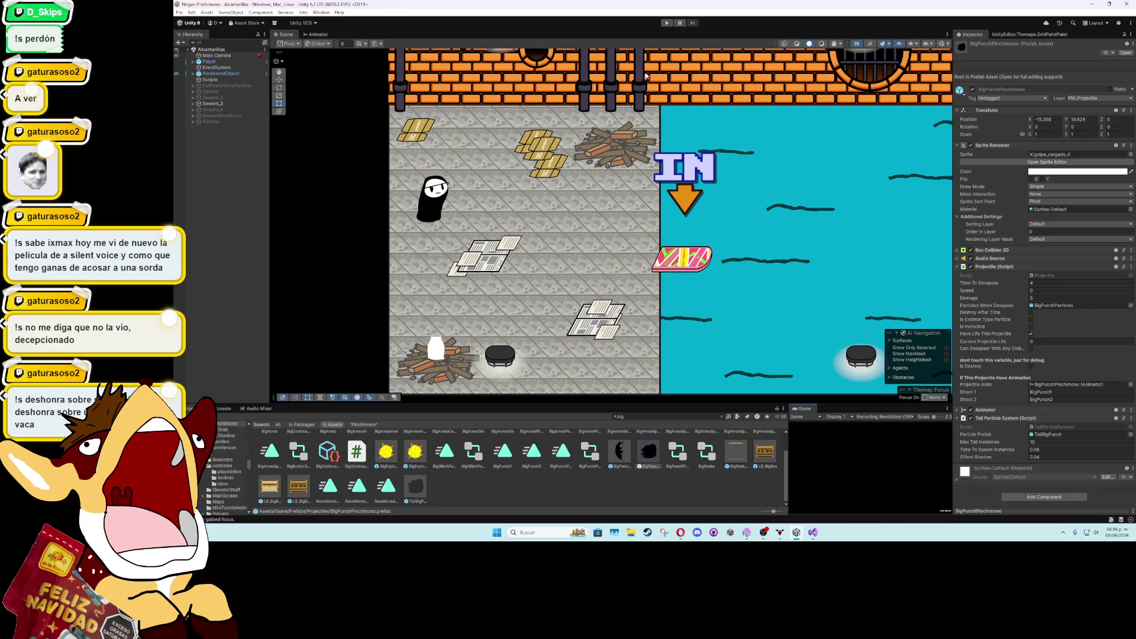
{"action": "left_click", "coordinate": [668, 23]}
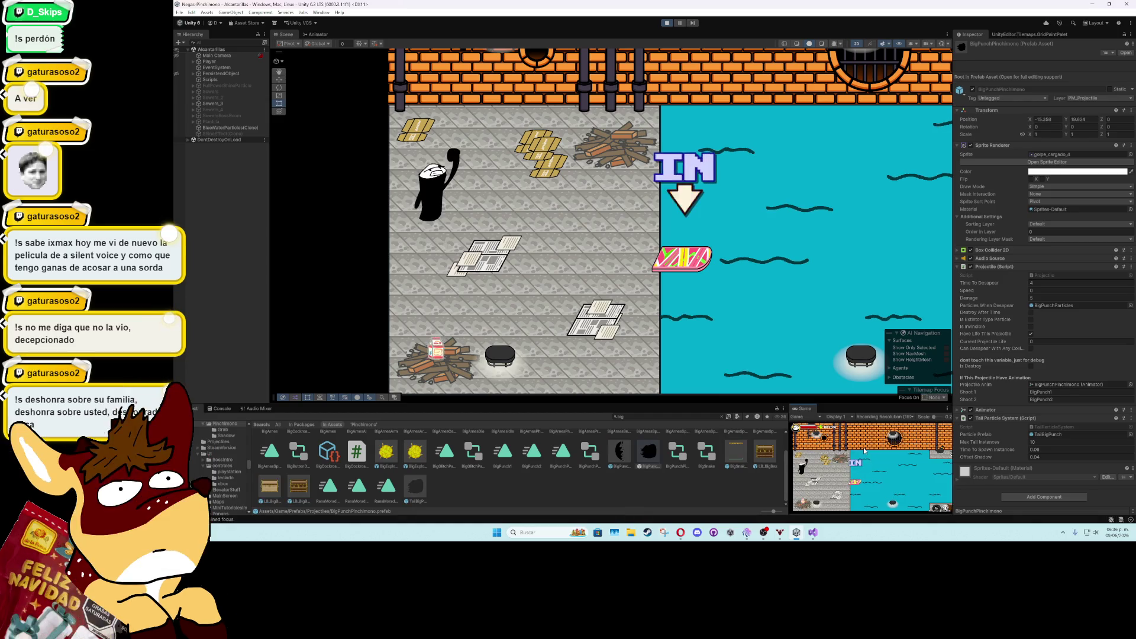
{"action": "left_click", "coordinate": [864, 450]}
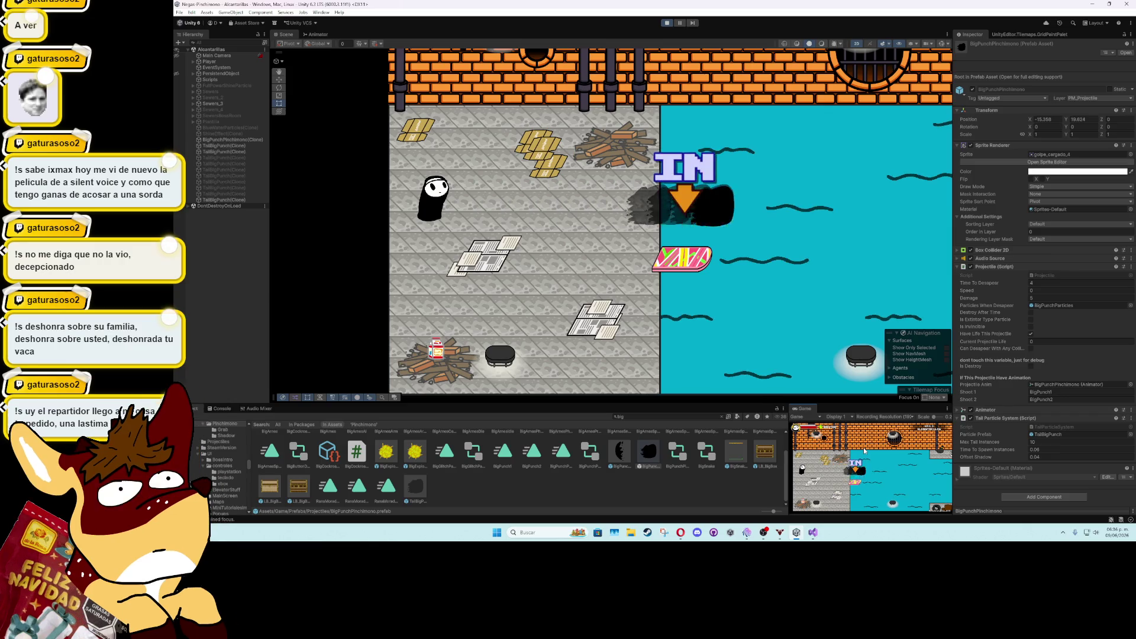
{"action": "left_click", "coordinate": [865, 451]}
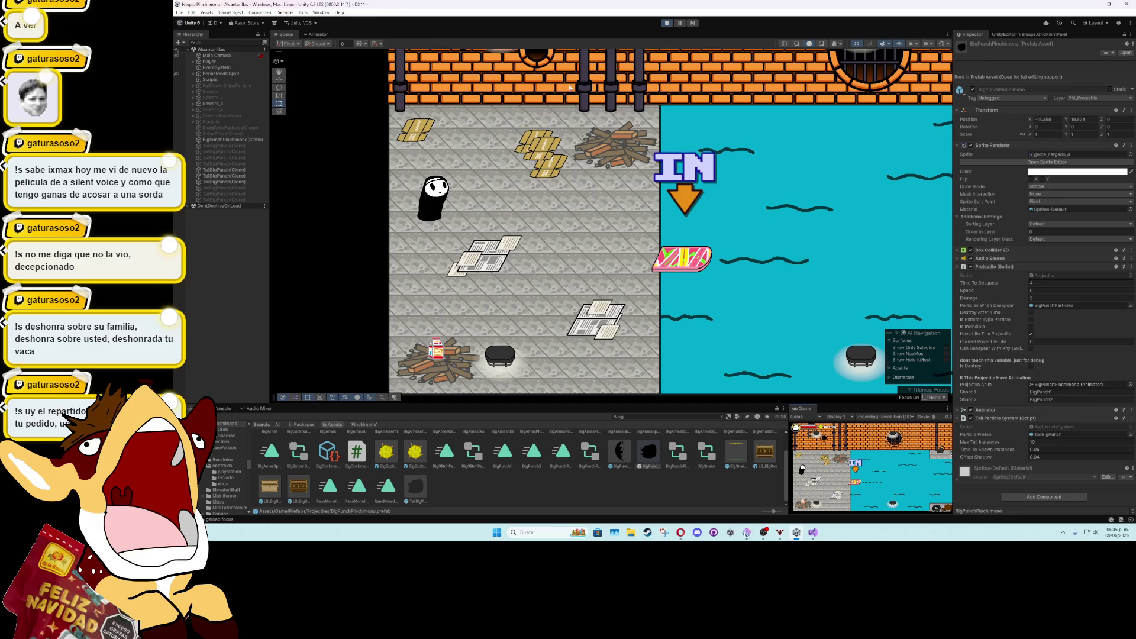
{"action": "key", "text": "ctrl+p"}
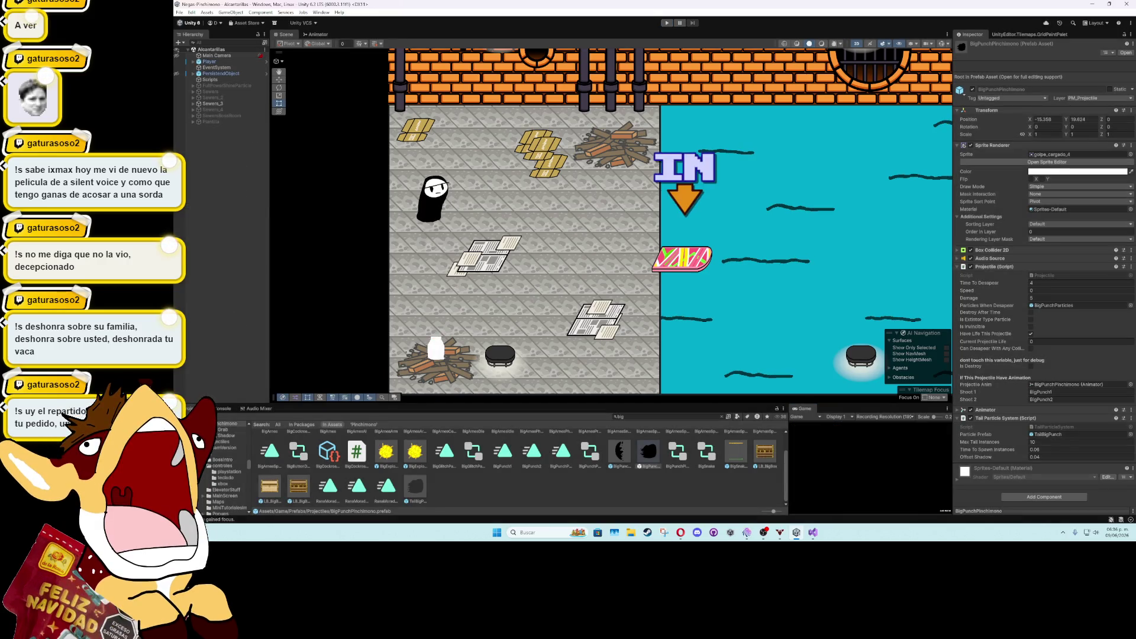
{"action": "left_click", "coordinate": [221, 313]}
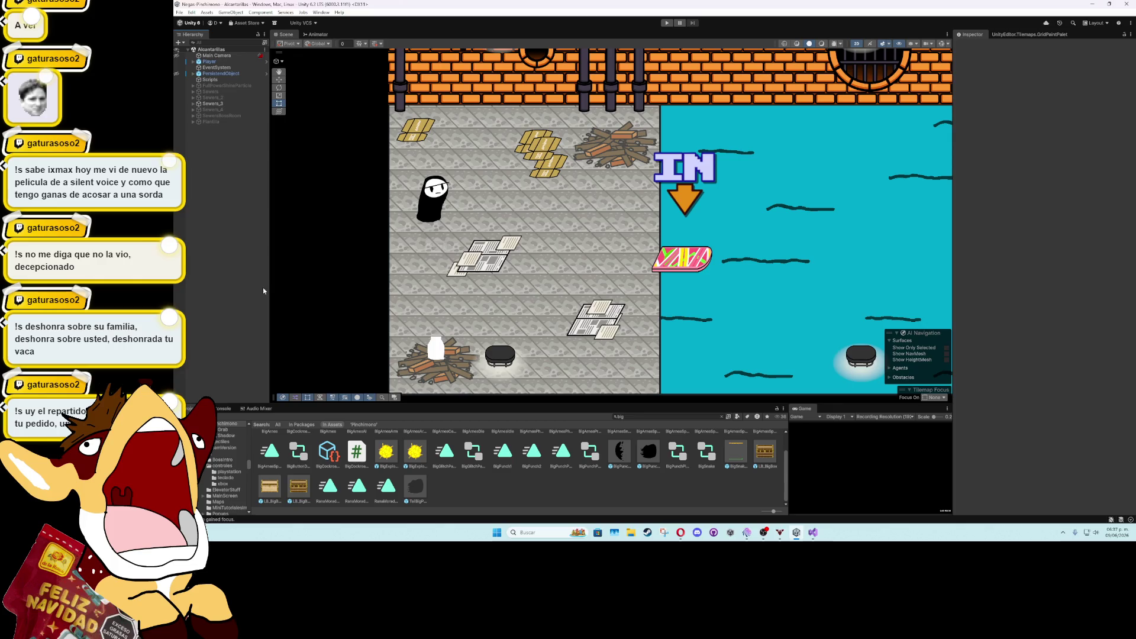
Zoom out over the sewer level, then switch to the Google Docs planning notes
{"action": "scroll", "coordinate": [541, 301], "scroll_direction": "down", "scroll_amount": 1}
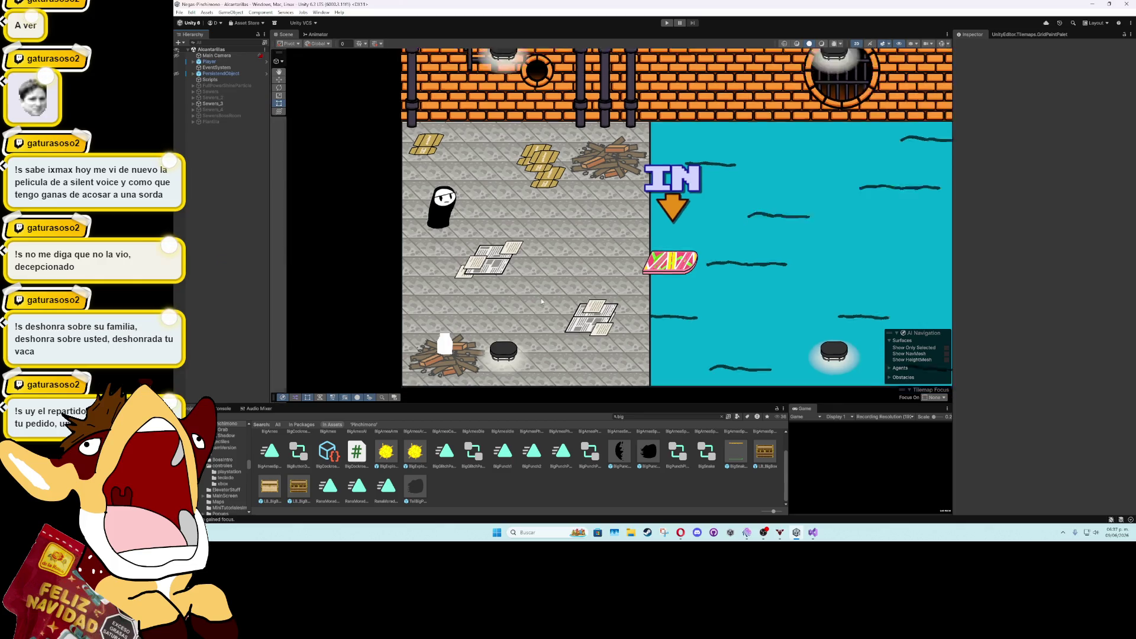
{"action": "scroll", "coordinate": [542, 301], "scroll_direction": "down", "scroll_amount": 3}
{"action": "scroll", "coordinate": [581, 302], "scroll_direction": "up", "scroll_amount": 2}
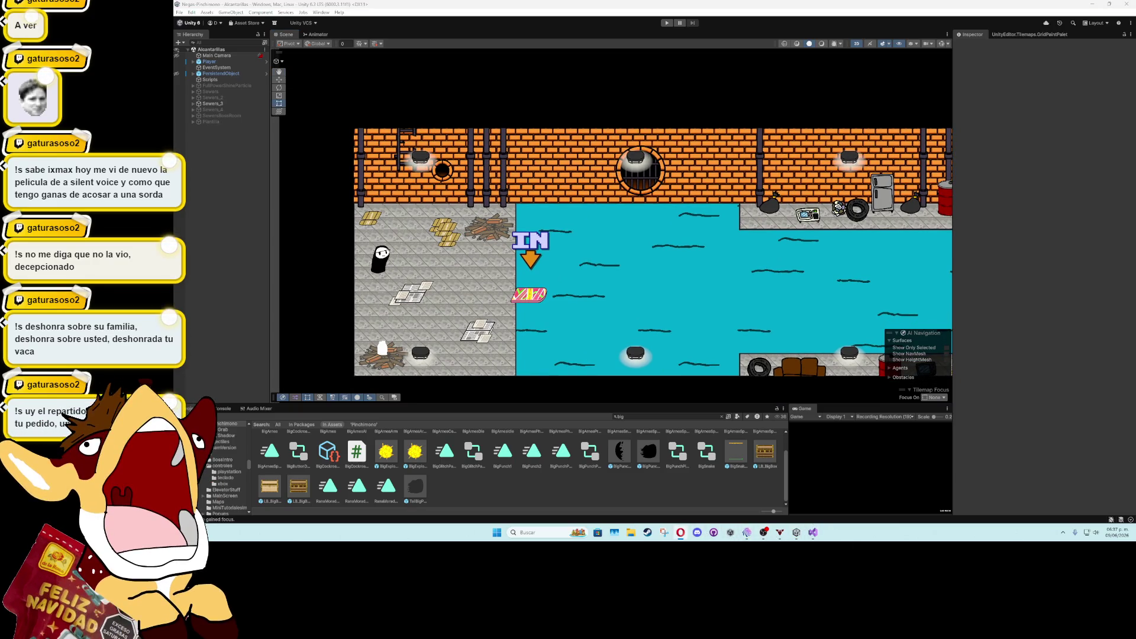
{"action": "key", "text": "alt+Tab"}
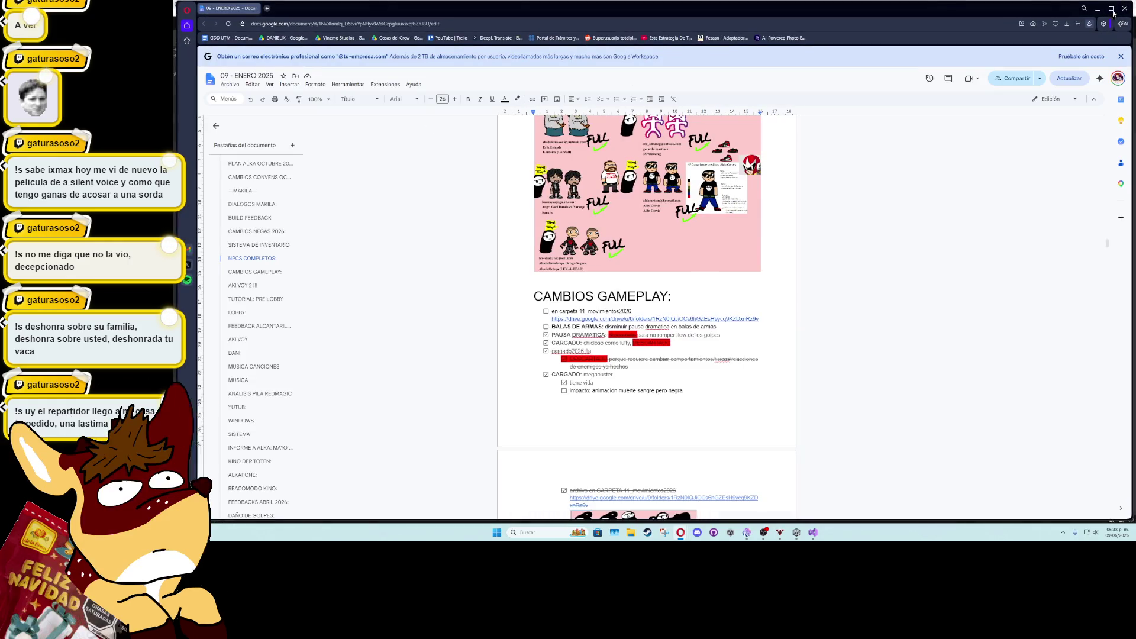
Review the CAMBIOS GAMEPLAY checklist in '09 - ENERO 2025', then minimize the browser
{"action": "scroll", "coordinate": [675, 333], "scroll_direction": "down", "scroll_amount": 5}
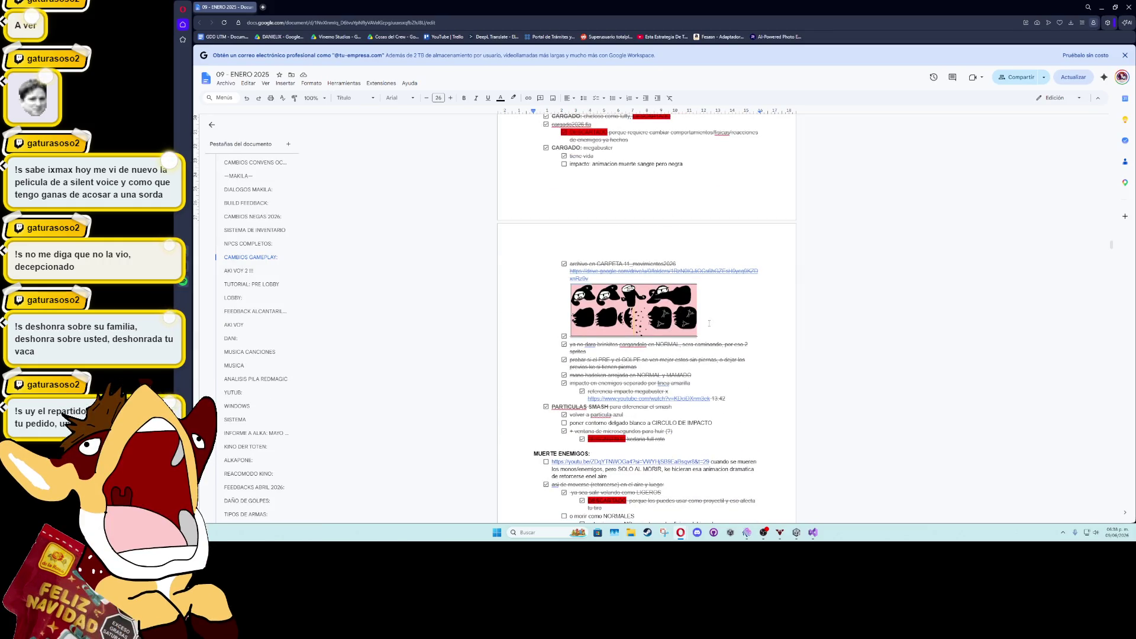
{"action": "scroll", "coordinate": [709, 331], "scroll_direction": "up", "scroll_amount": 3}
{"action": "scroll", "coordinate": [706, 343], "scroll_direction": "up", "scroll_amount": 3}
{"action": "scroll", "coordinate": [706, 343], "scroll_direction": "down", "scroll_amount": 6}
{"action": "left_click", "coordinate": [1102, 7]}
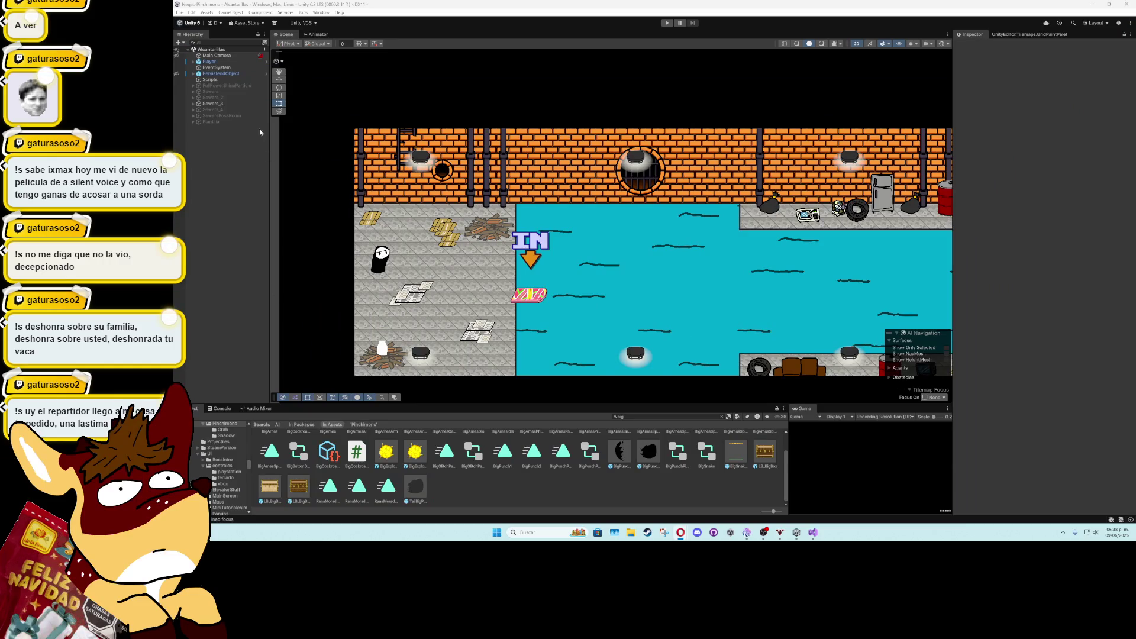
Select the Player in the level and open its prefab for editing
{"action": "left_click", "coordinate": [209, 62]}
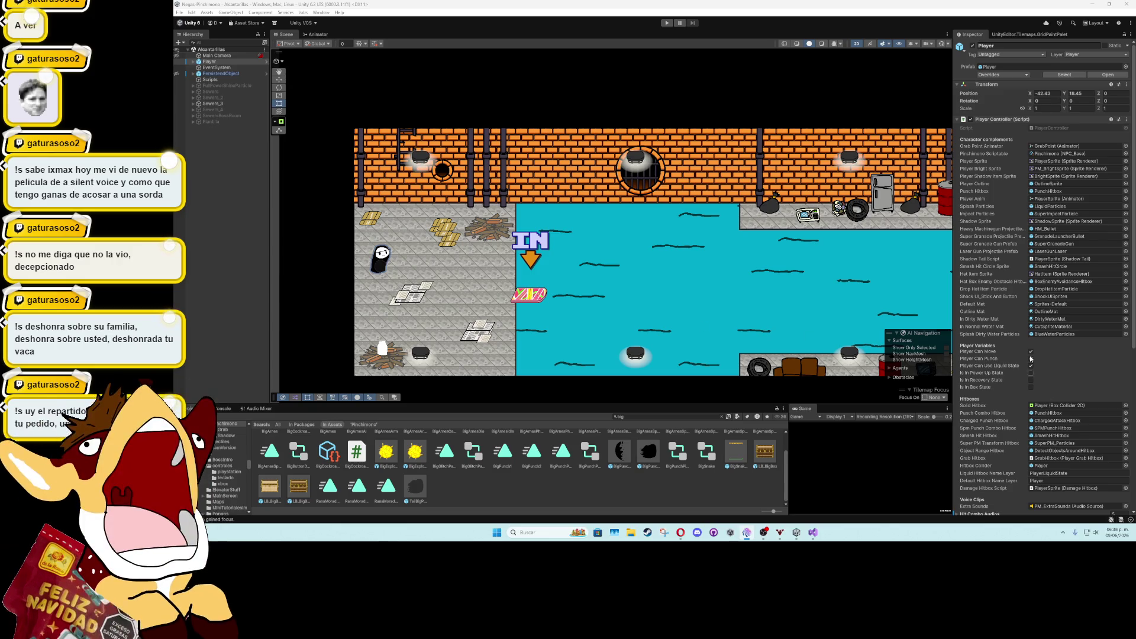
{"action": "left_click", "coordinate": [1061, 74]}
{"action": "left_click", "coordinate": [1122, 53]}
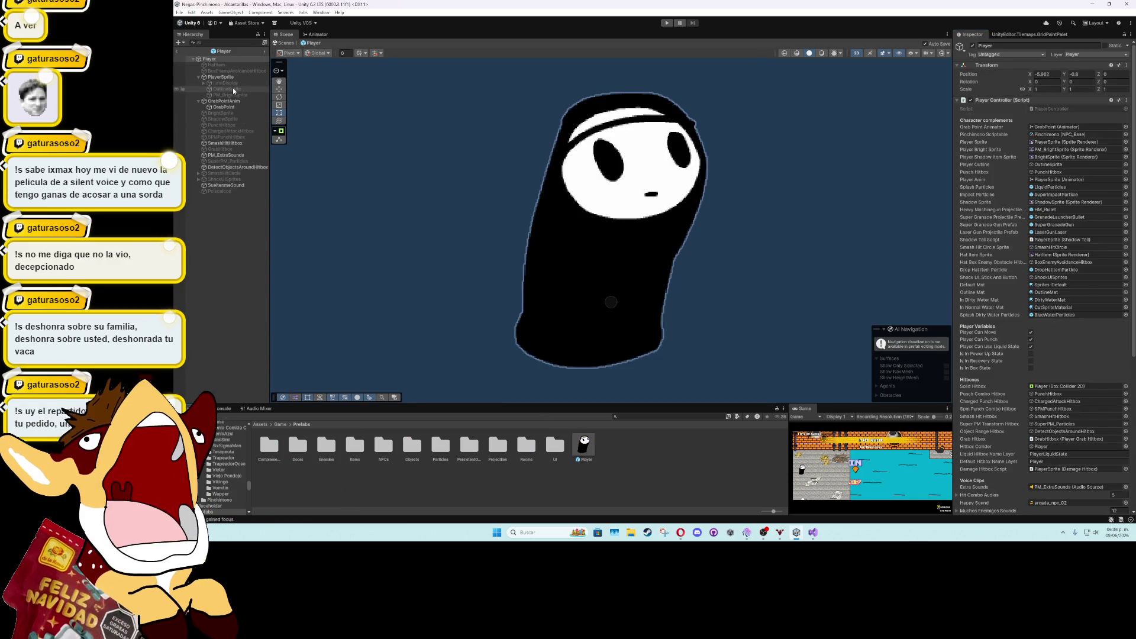
Step through the Player's children down to SmashHitCircle and make it active
{"action": "left_click", "coordinate": [230, 78]}
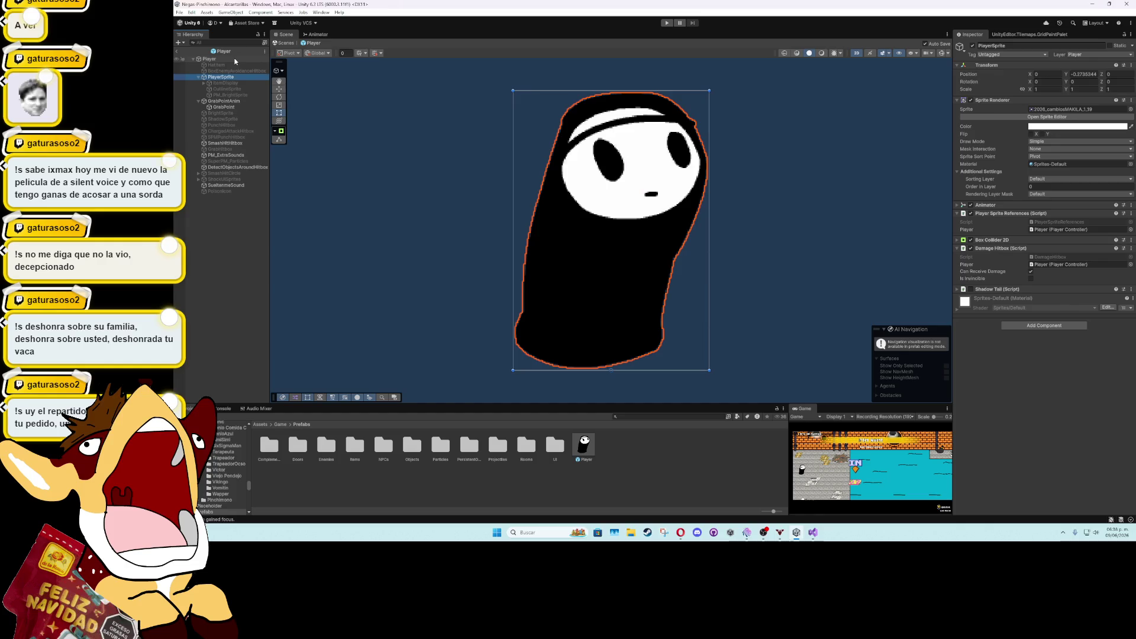
{"action": "left_click", "coordinate": [231, 131]}
{"action": "left_click", "coordinate": [232, 137]}
{"action": "left_click", "coordinate": [234, 149]}
{"action": "left_click", "coordinate": [235, 161]}
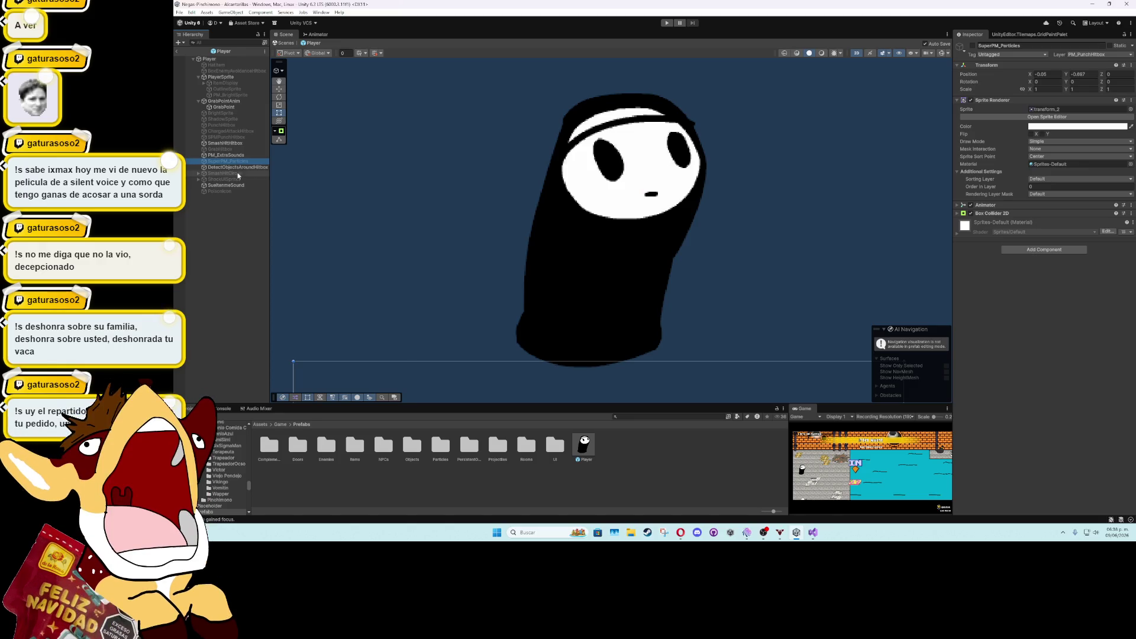
{"action": "left_click", "coordinate": [244, 173]}
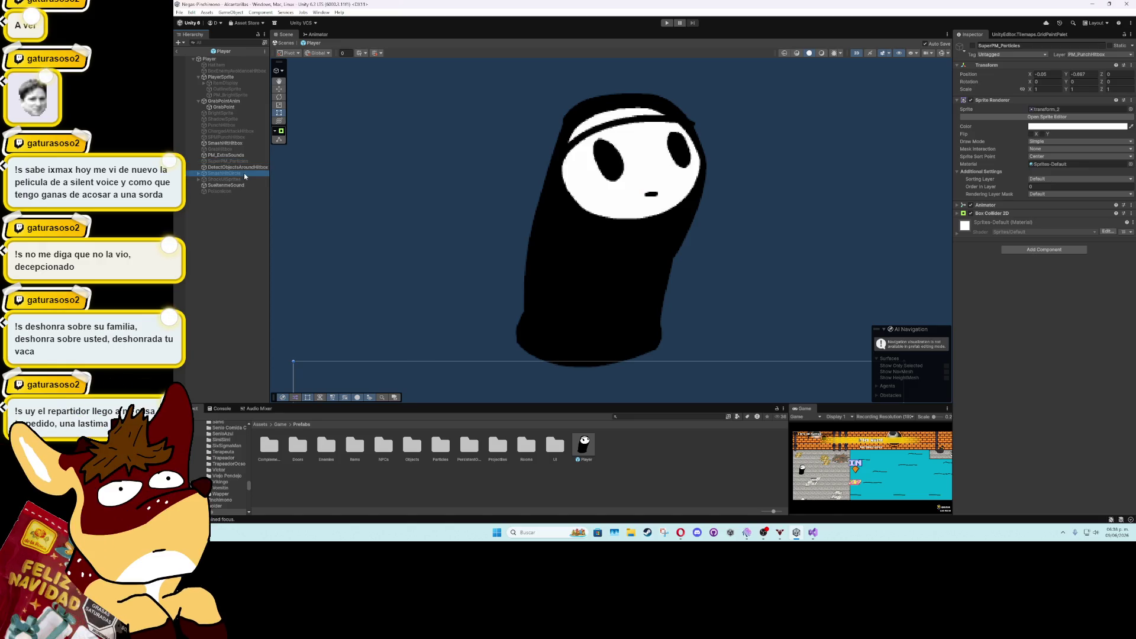
{"action": "left_click", "coordinate": [972, 46]}
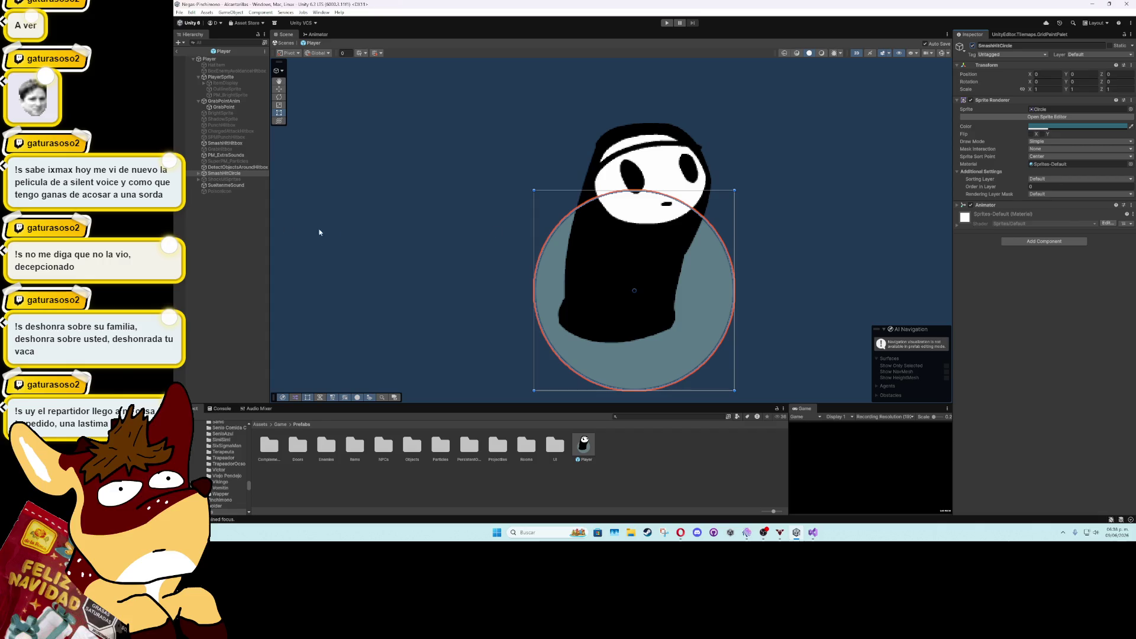
Check SmashHitCircle's Color child, then toggle its Sprite Renderer off and back on
{"action": "left_click", "coordinate": [198, 173]}
{"action": "left_click", "coordinate": [211, 179]}
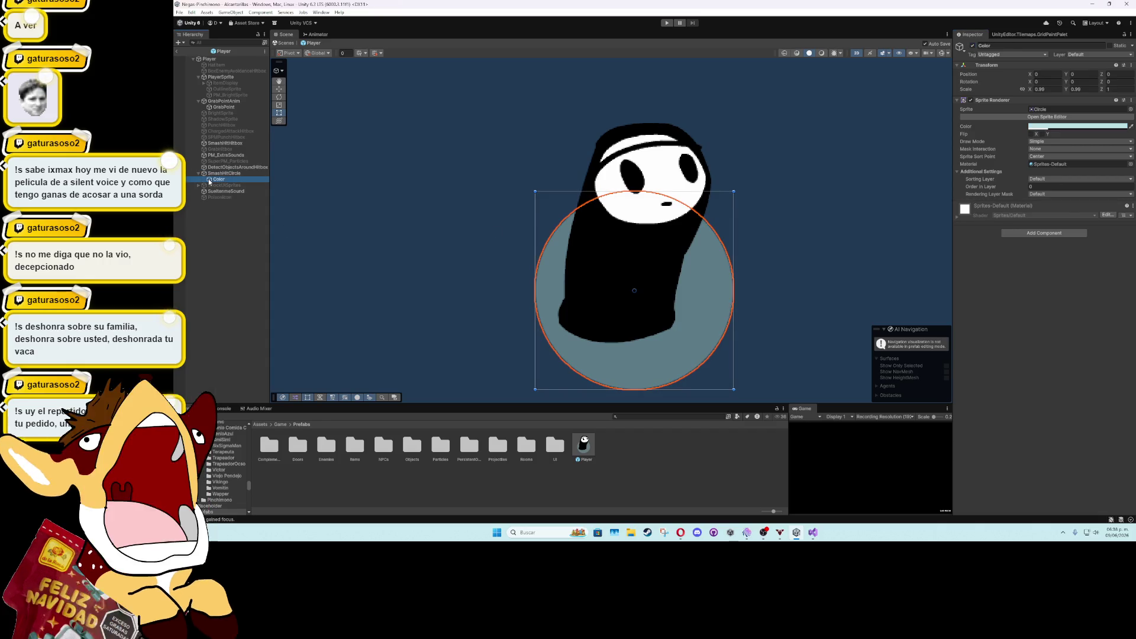
{"action": "left_click", "coordinate": [213, 176]}
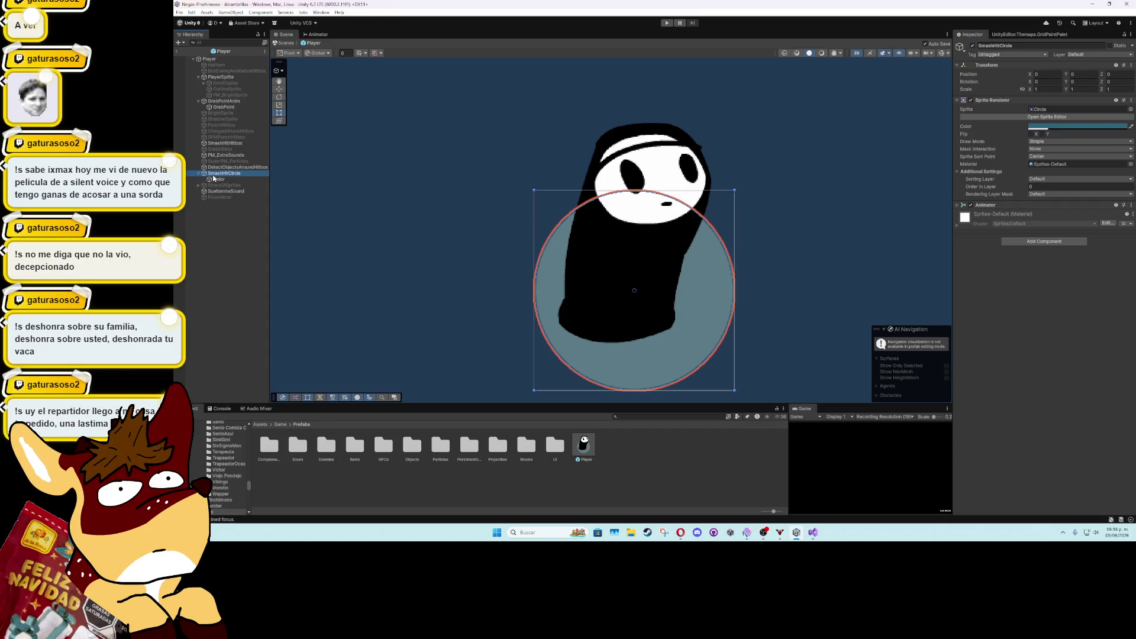
{"action": "left_click", "coordinate": [971, 100]}
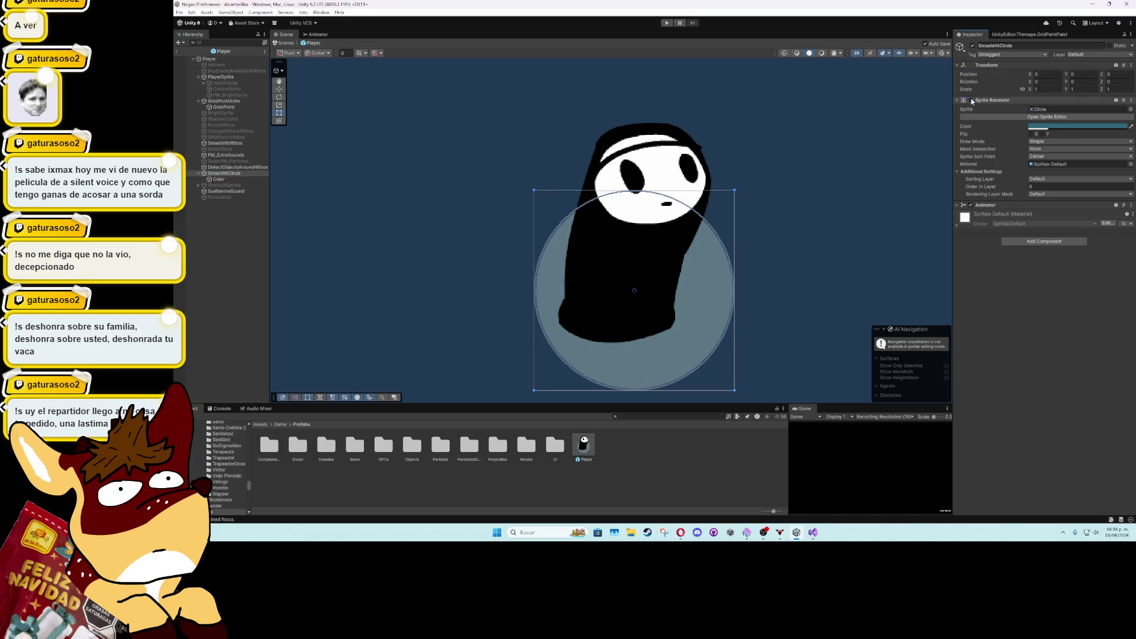
{"action": "left_click", "coordinate": [971, 100]}
{"action": "left_click", "coordinate": [971, 100]}
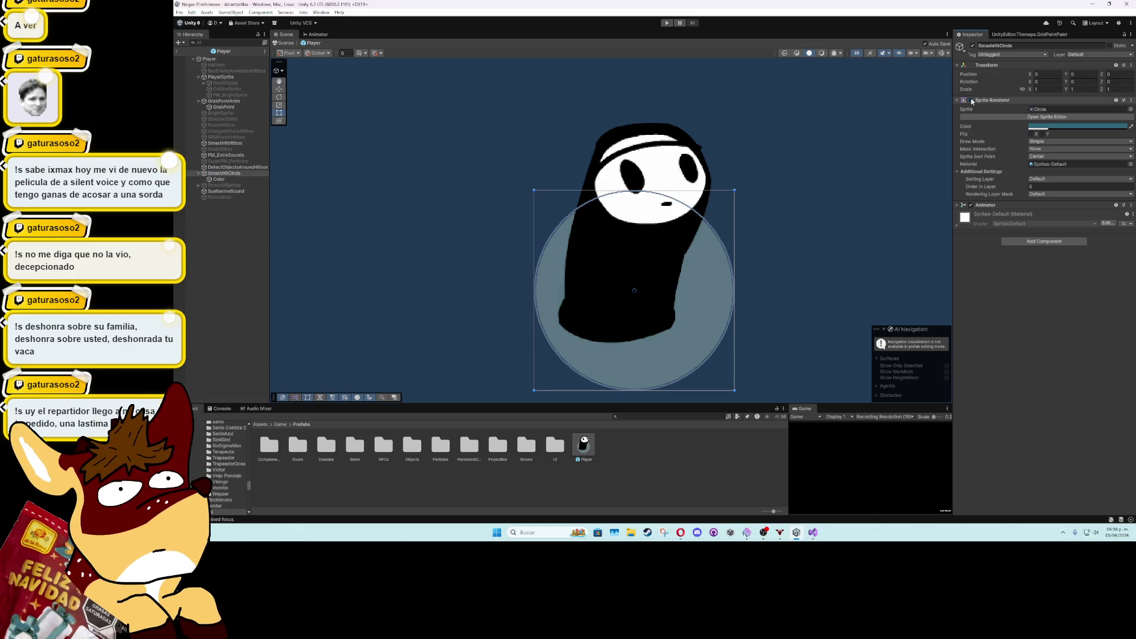
{"action": "left_click", "coordinate": [971, 100]}
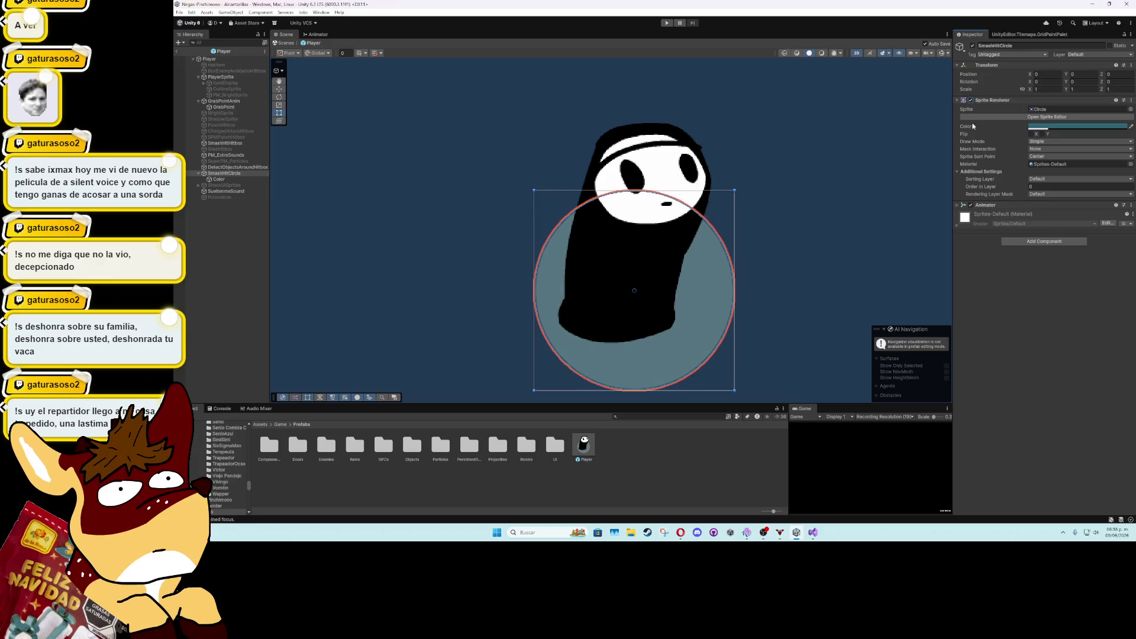
{"action": "left_click", "coordinate": [235, 173]}
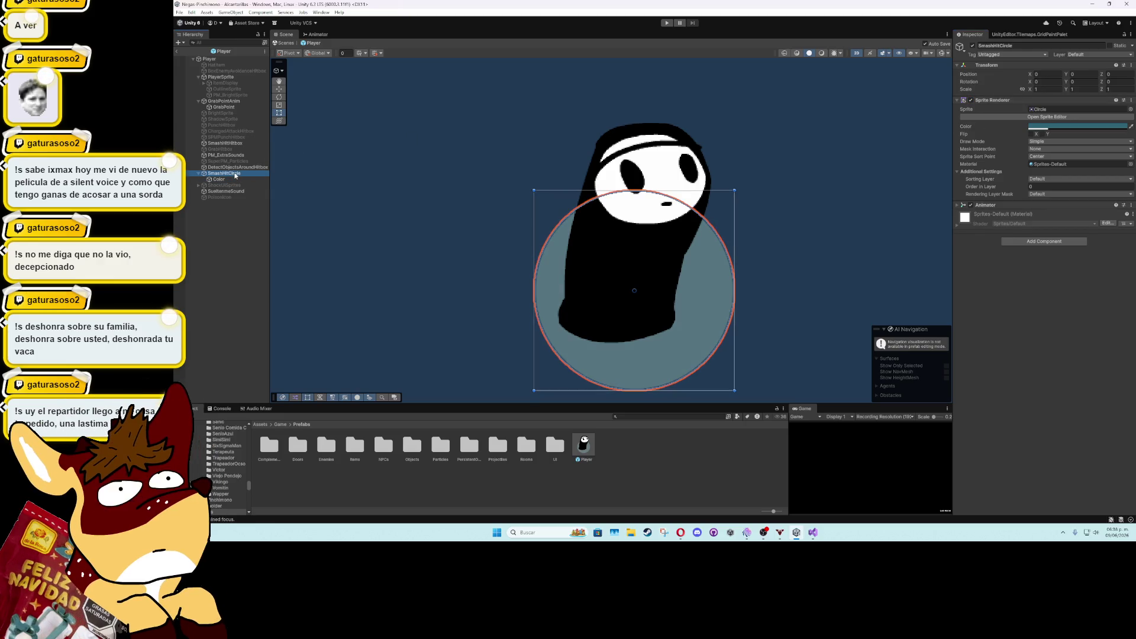
{"action": "scroll", "coordinate": [745, 225], "scroll_direction": "up", "scroll_amount": 1}
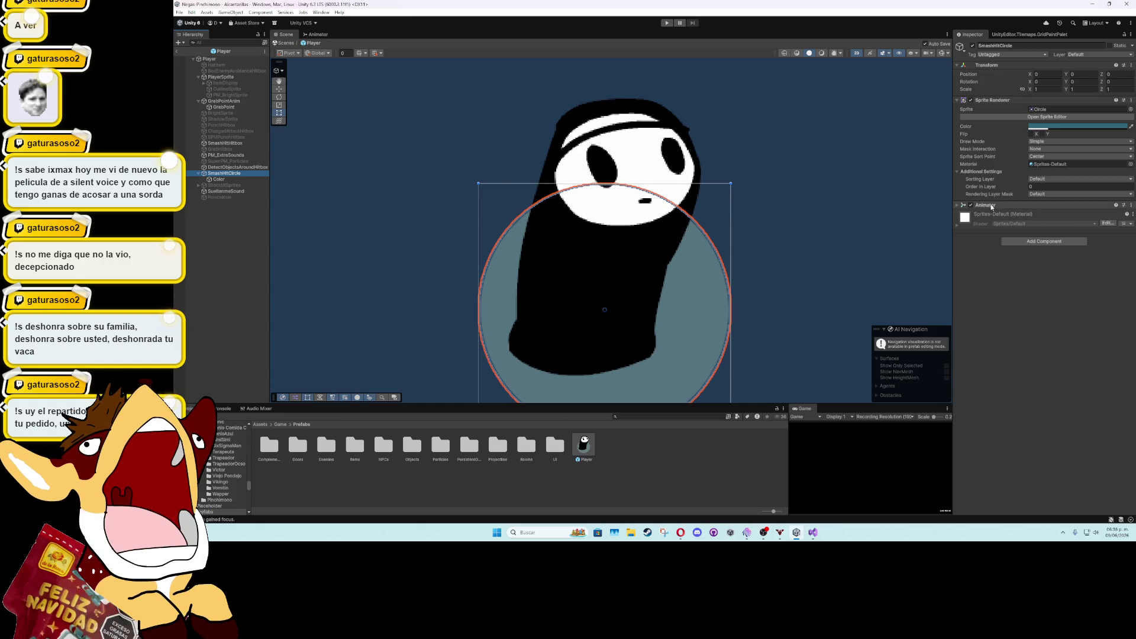
{"action": "left_click", "coordinate": [321, 12]}
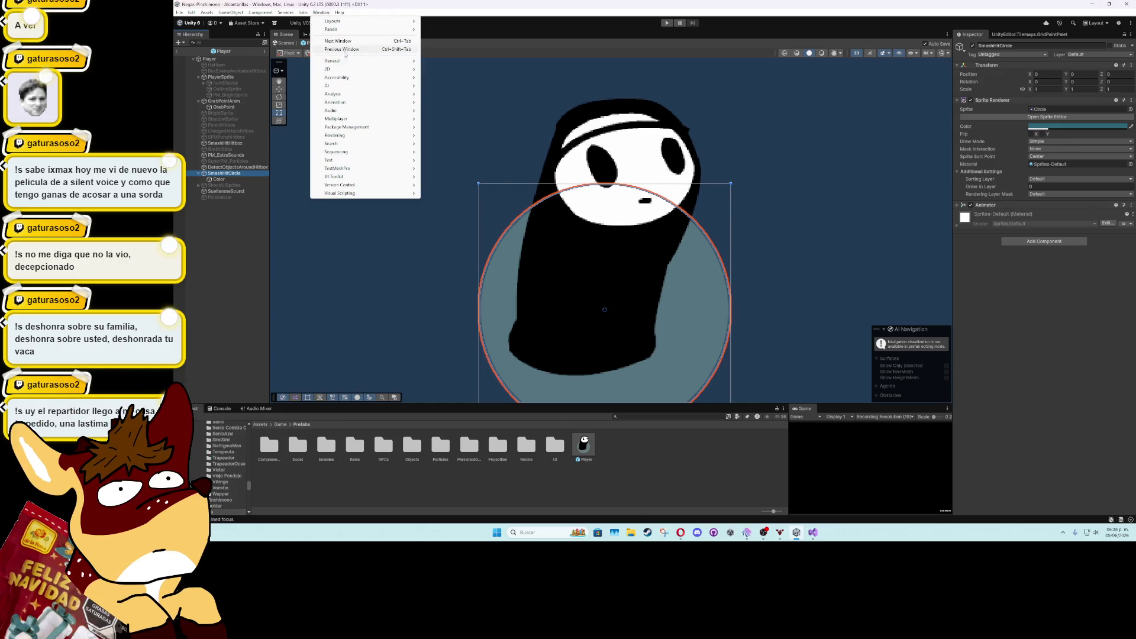
Open Window > Animation, play the SmashHitCircle colour preview, then select the Color child
{"action": "mouse_move", "coordinate": [335, 102]}
{"action": "left_click", "coordinate": [440, 100]}
{"action": "left_click", "coordinate": [462, 394]}
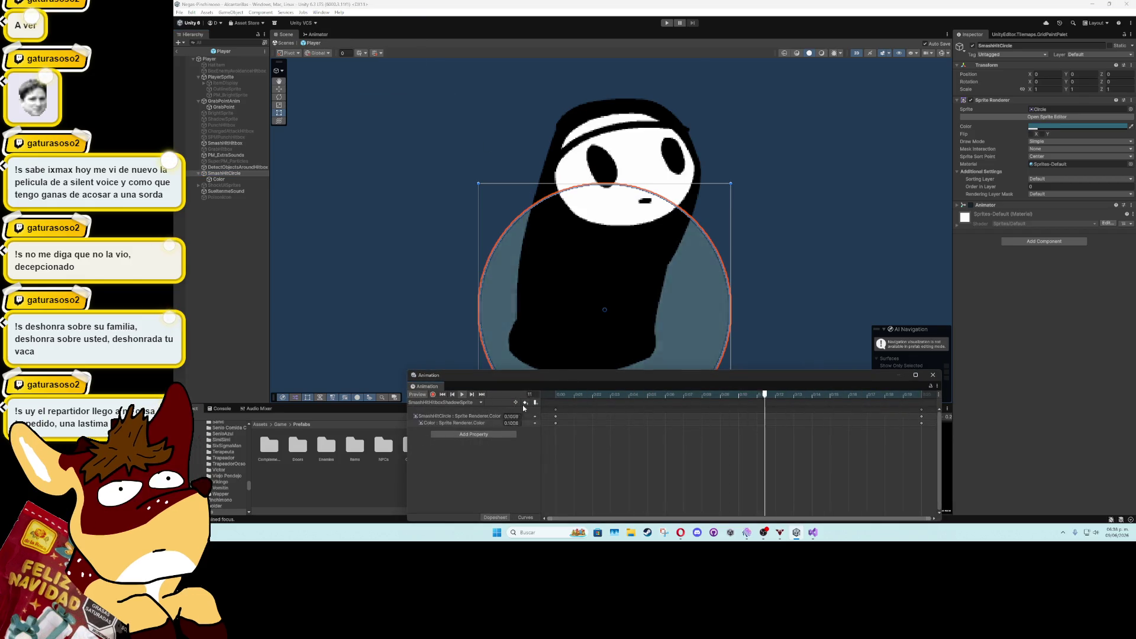
{"action": "left_click", "coordinate": [939, 55]}
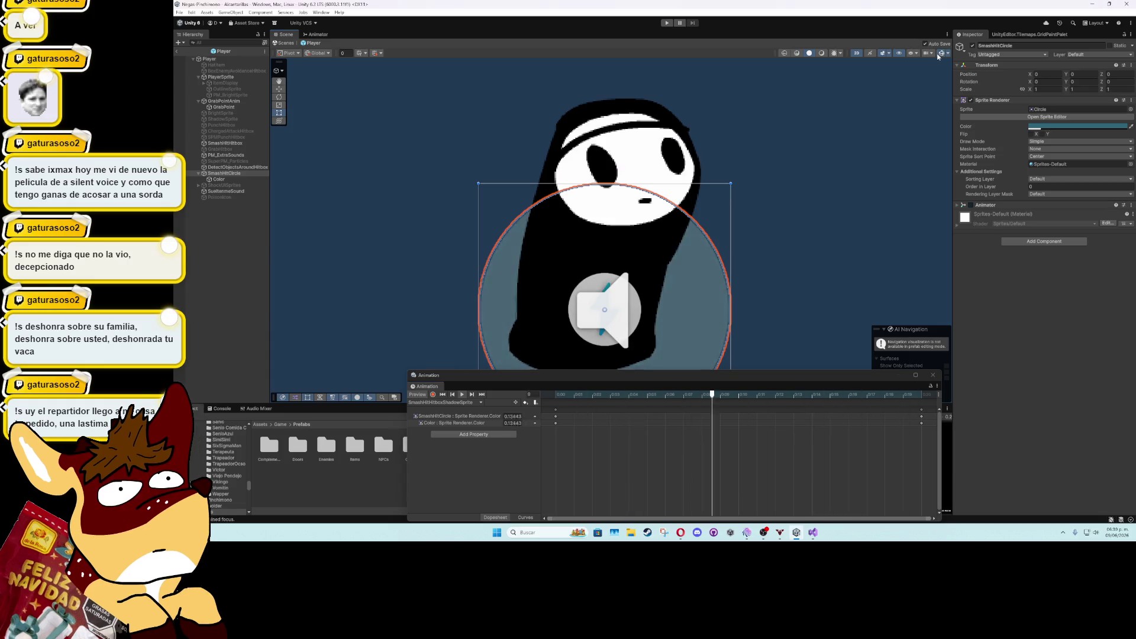
{"action": "left_click", "coordinate": [235, 292]}
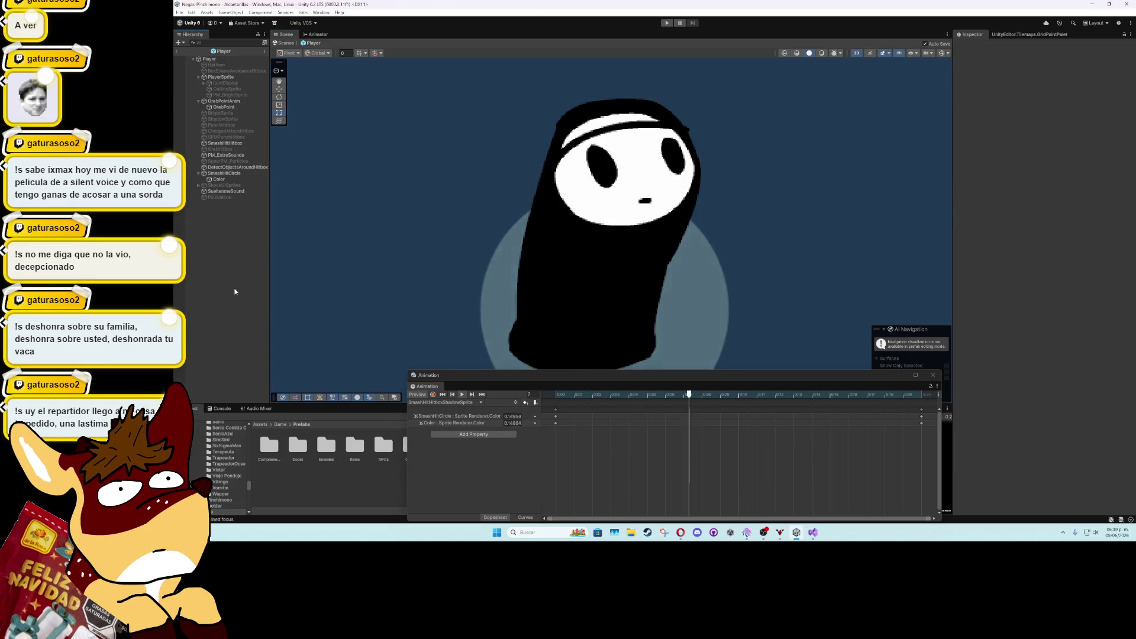
{"action": "scroll", "coordinate": [484, 299], "scroll_direction": "up", "scroll_amount": 3}
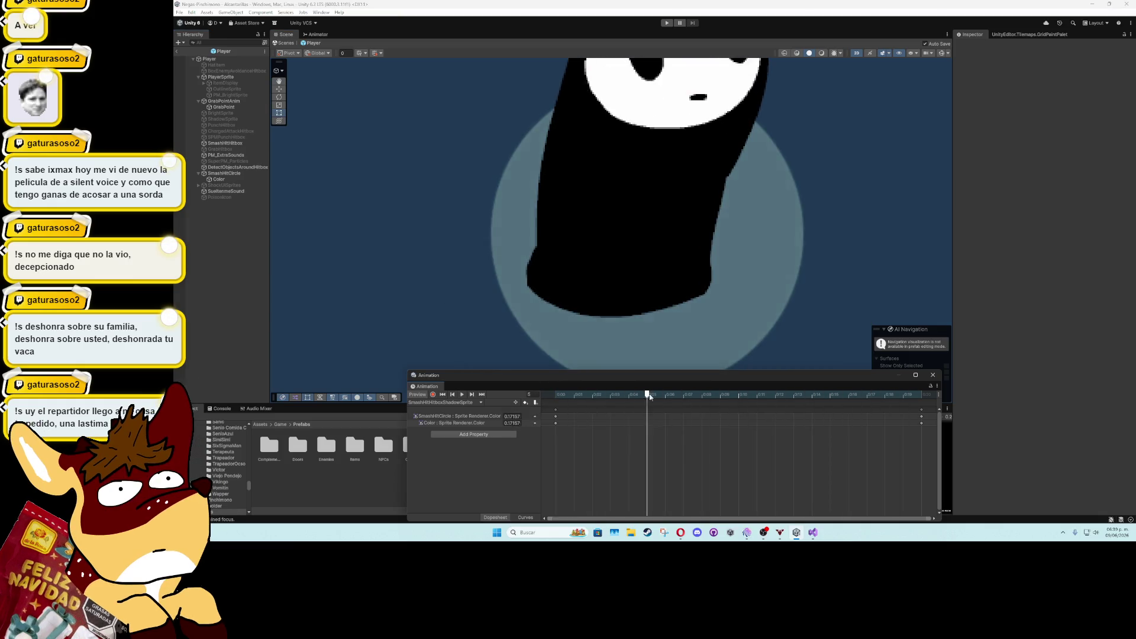
{"action": "left_click", "coordinate": [218, 179]}
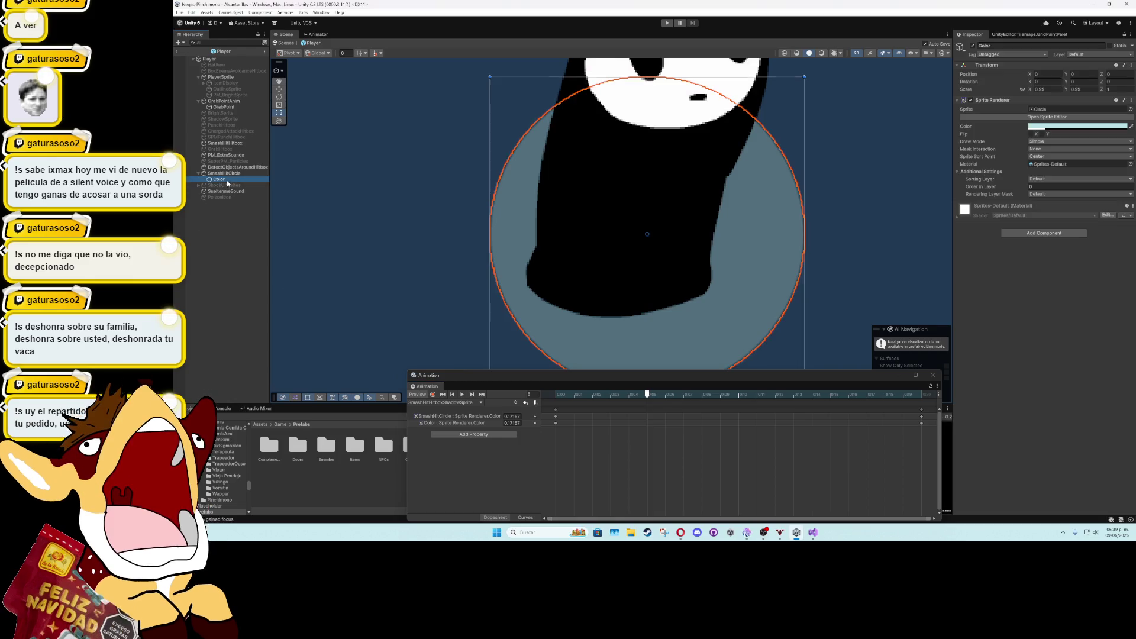
Toggle the Color child off and on repeatedly to compare the circle's look
{"action": "left_click", "coordinate": [974, 46]}
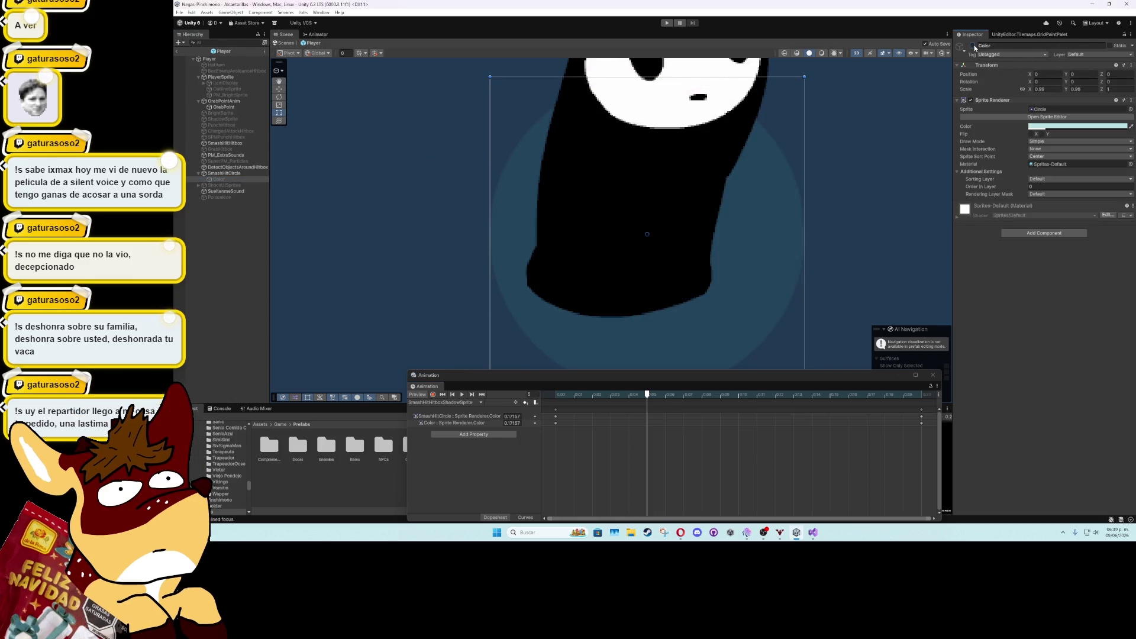
{"action": "left_click", "coordinate": [974, 46]}
{"action": "left_click", "coordinate": [973, 46]}
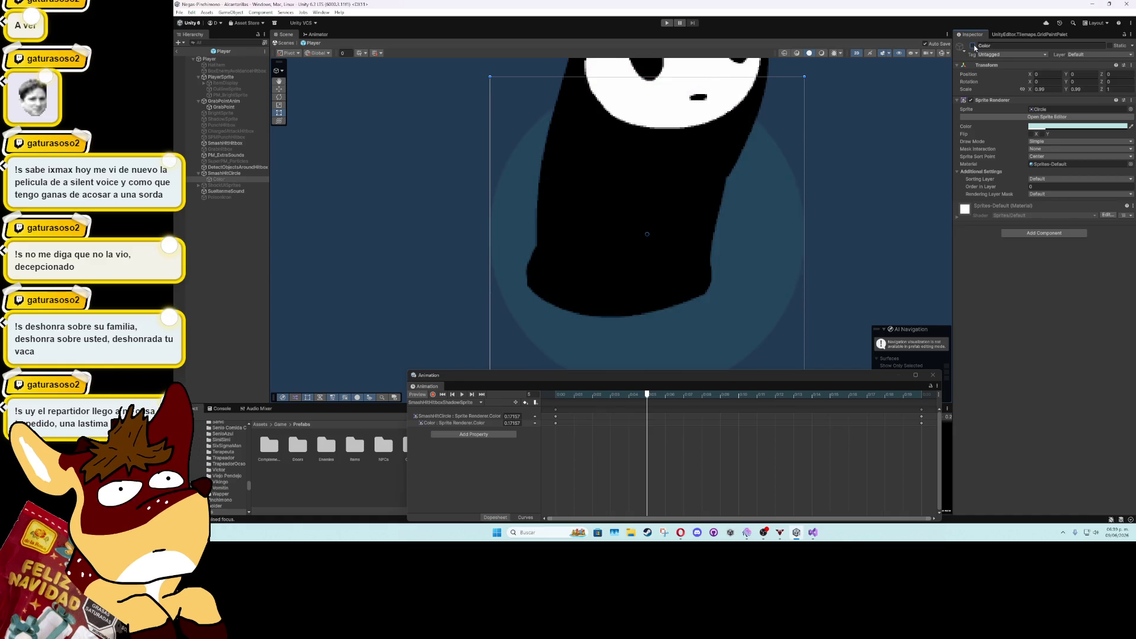
{"action": "left_click", "coordinate": [973, 46]}
Set SmashHitCircle's Sprite Renderer colour to pure white (FFFFFF)
{"action": "left_click", "coordinate": [224, 173]}
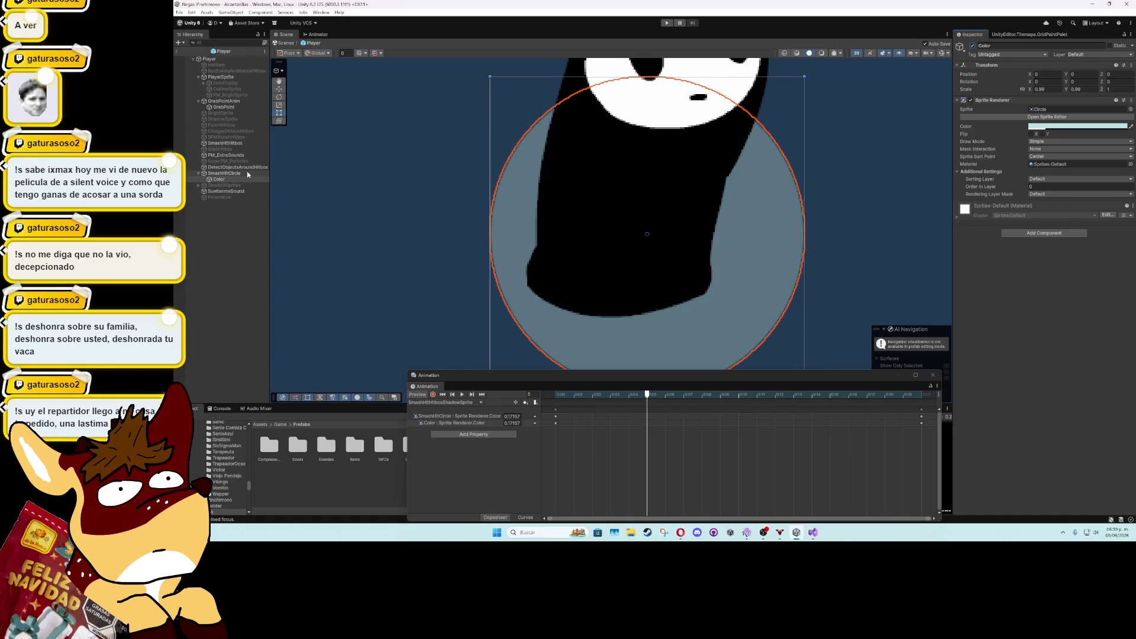
{"action": "left_click", "coordinate": [1053, 126]}
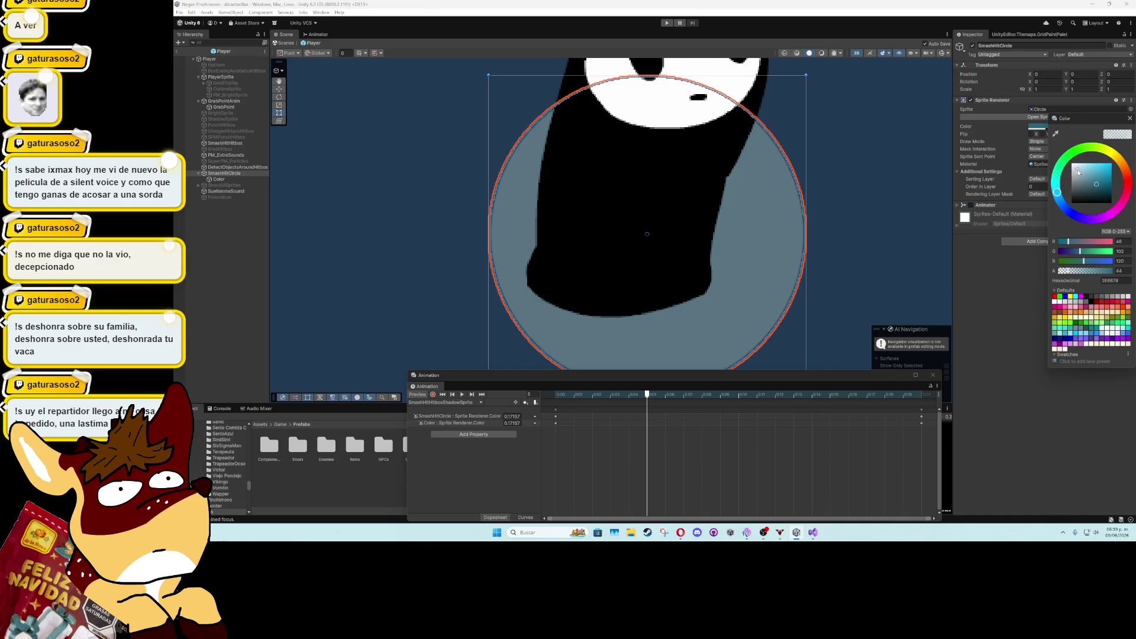
{"action": "left_click", "coordinate": [1055, 151]}
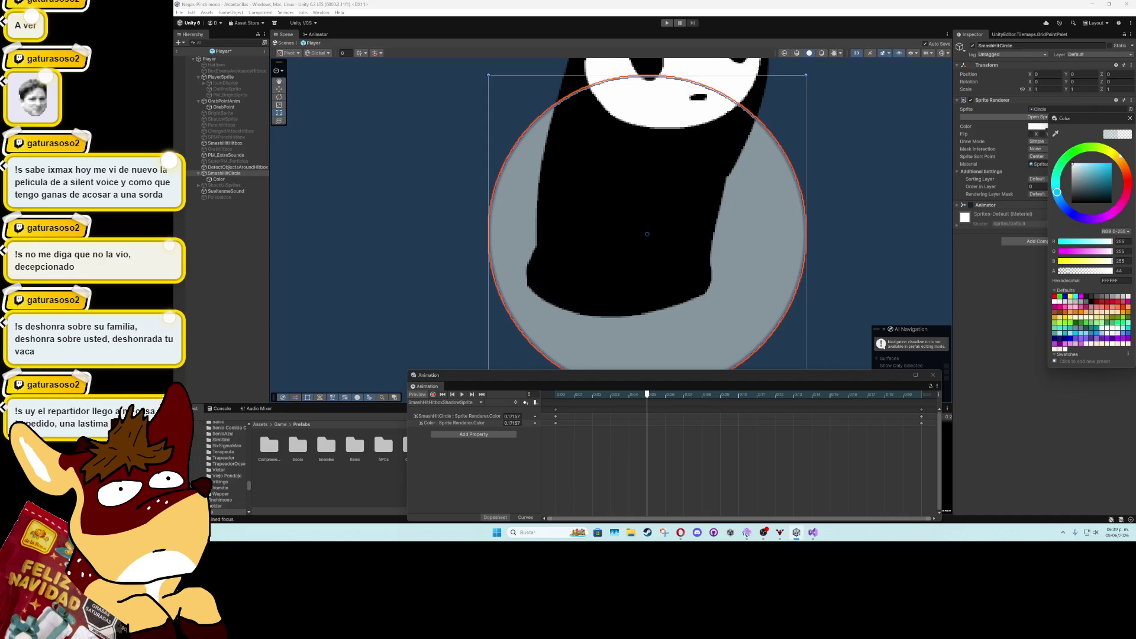
{"action": "left_click", "coordinate": [1130, 119]}
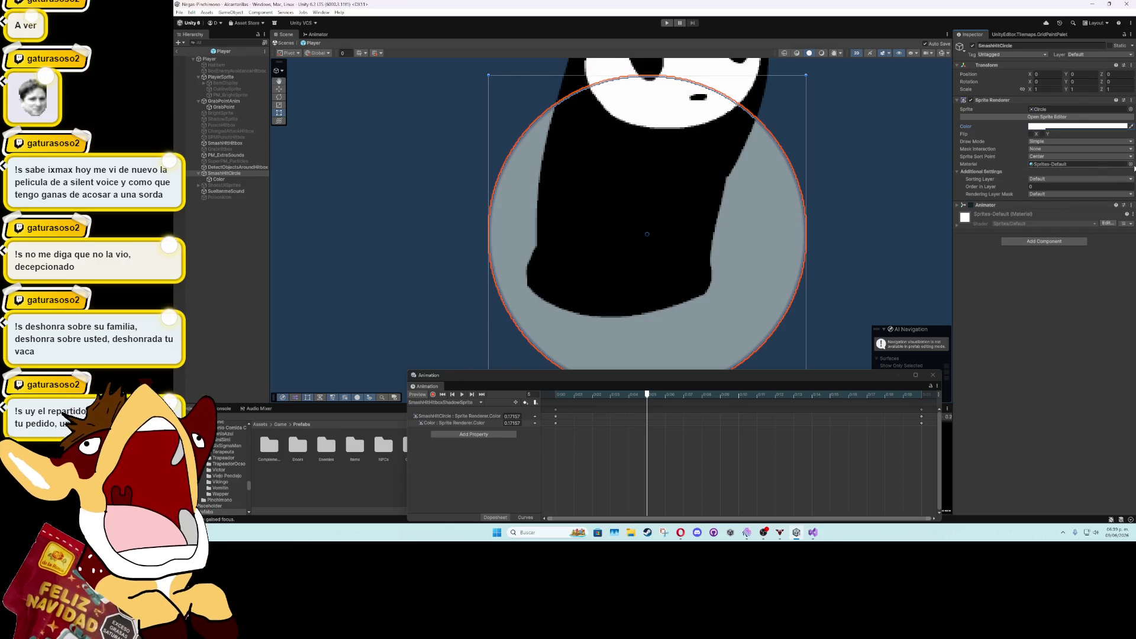
{"action": "left_click", "coordinate": [1130, 164]}
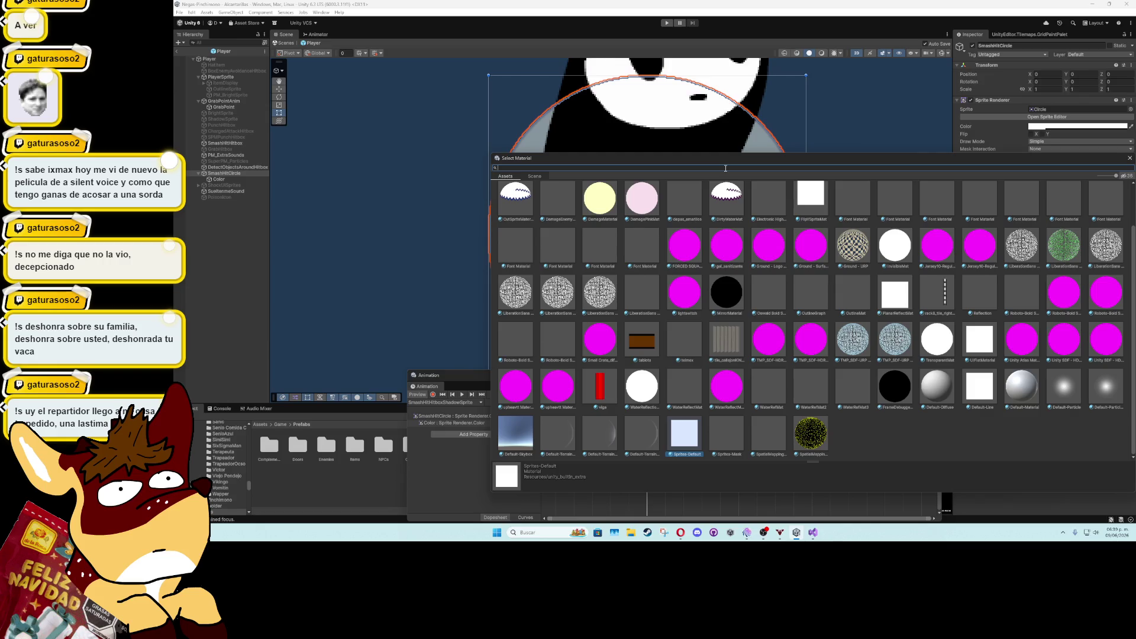
Search 'ou' in the material picker and assign OutlineMat to SmashHitCircle
{"action": "type", "text": "ou"}
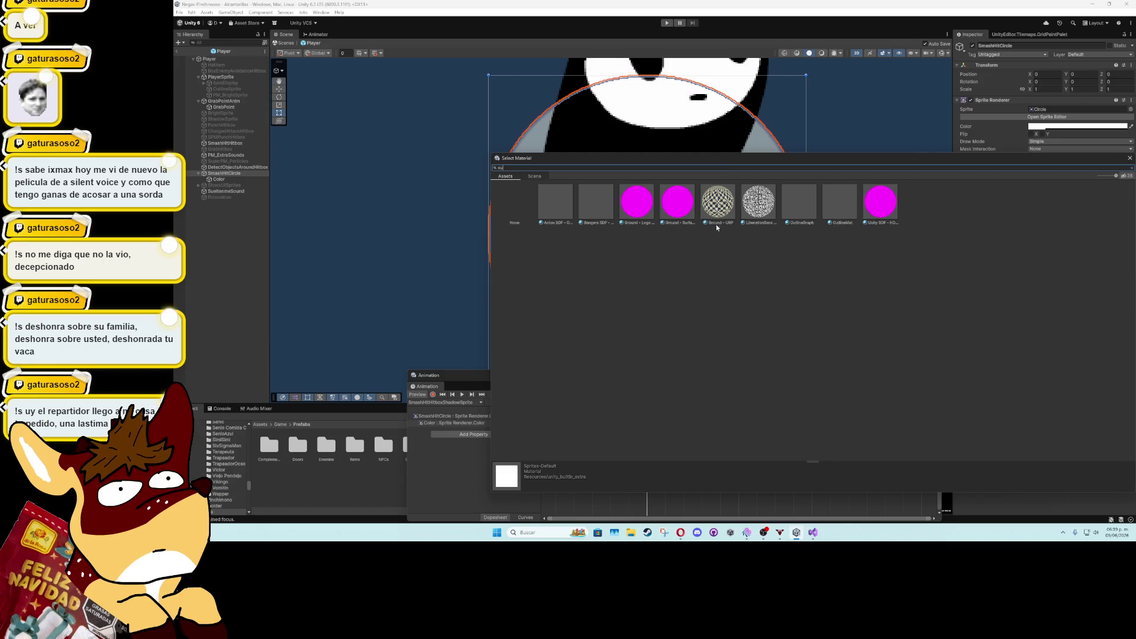
{"action": "left_click", "coordinate": [837, 201]}
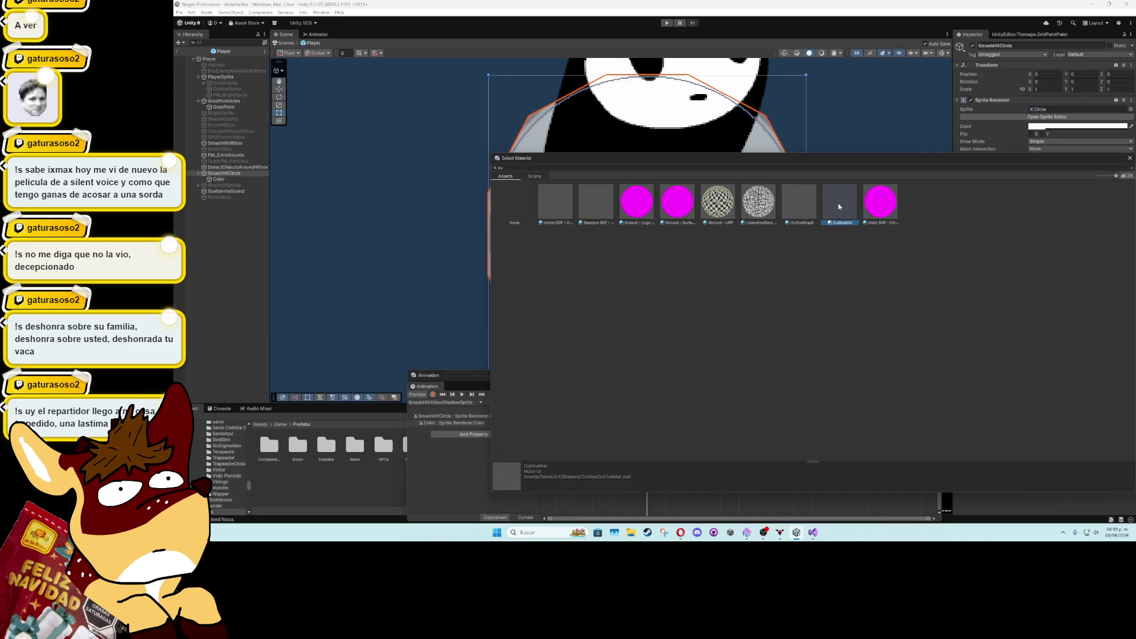
{"action": "double_click", "coordinate": [838, 207]}
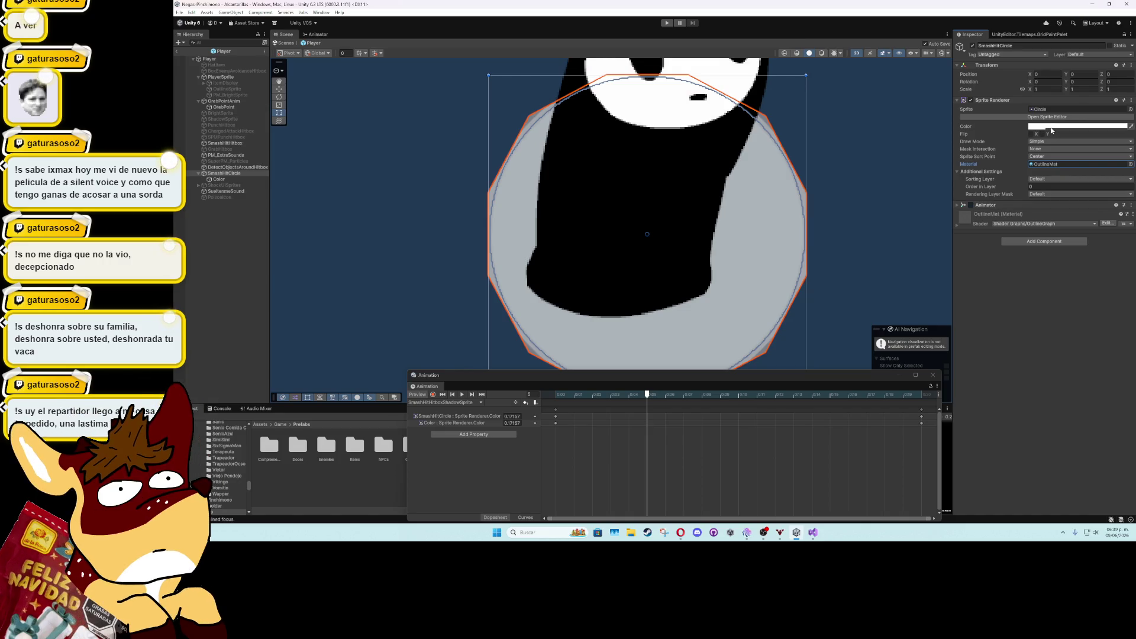
Set SmashHitCircle's colour to translucent black (000000, alpha 44)
{"action": "left_click", "coordinate": [1052, 127]}
{"action": "mouse_move", "coordinate": [1089, 183]}
{"action": "left_mouse_down"}
{"action": "mouse_move", "coordinate": [1056, 230]}
{"action": "mouse_move", "coordinate": [1064, 192]}
{"action": "mouse_move", "coordinate": [1058, 228]}
{"action": "left_mouse_up"}
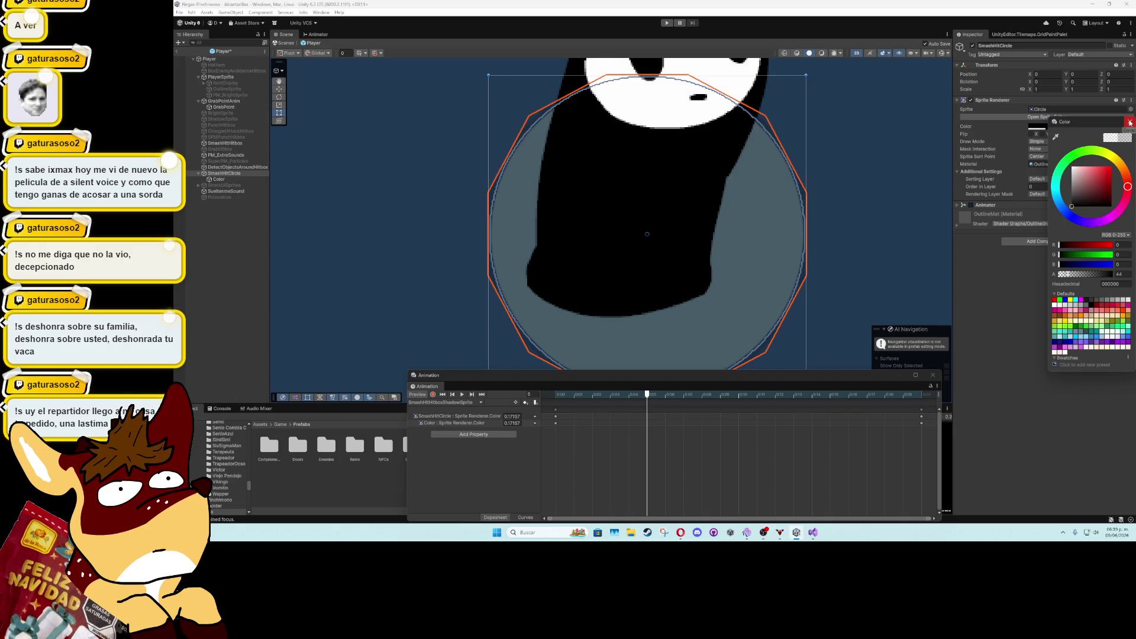
{"action": "left_click", "coordinate": [1129, 122]}
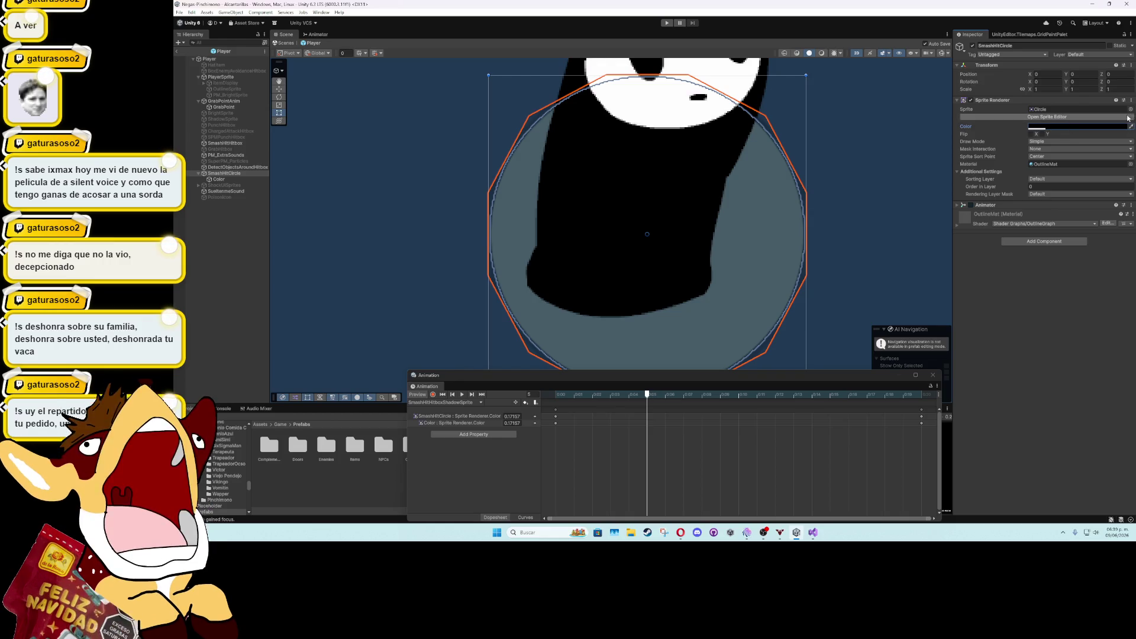
{"action": "left_click", "coordinate": [1130, 164]}
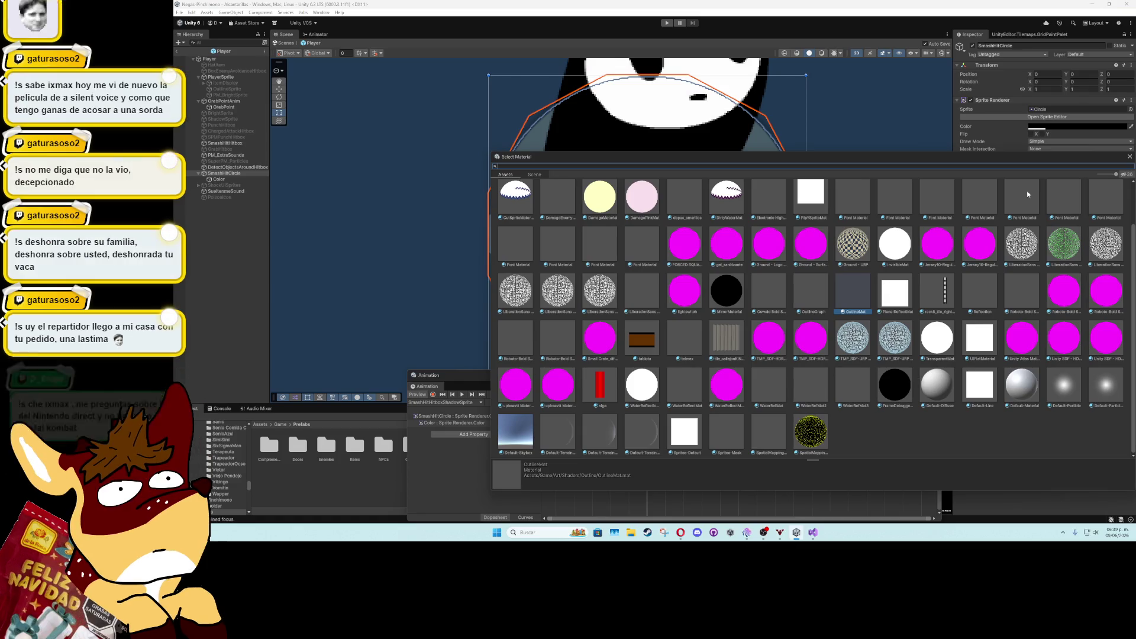
Close the Animation window and browse to the Assets/Game/Art/Shaders/Outline folder
{"action": "left_click", "coordinate": [1063, 166]}
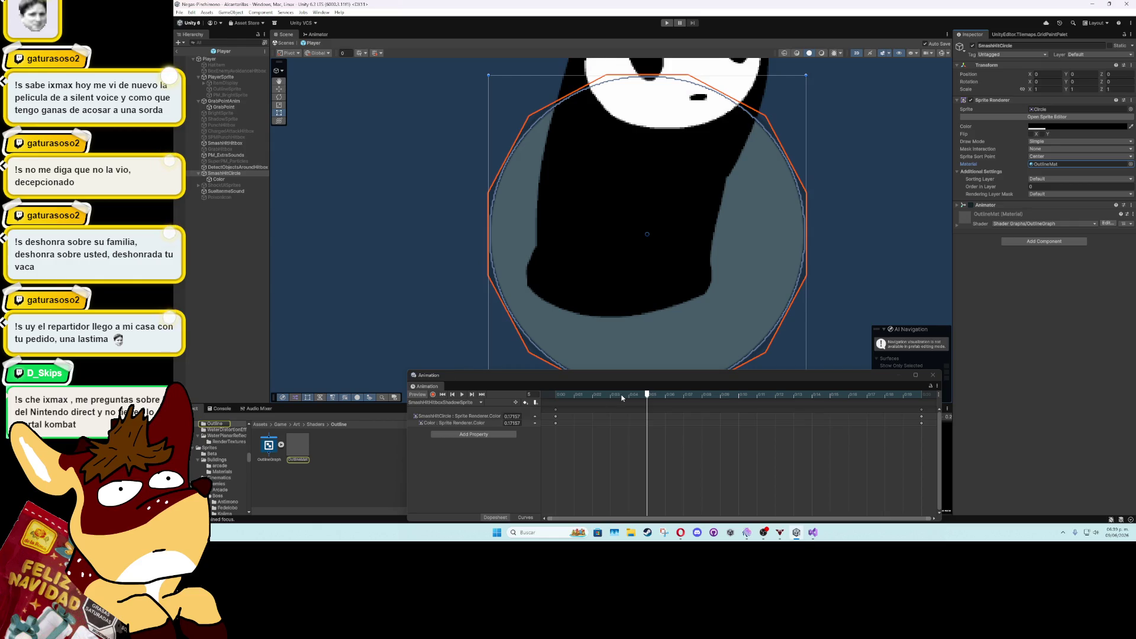
{"action": "left_click", "coordinate": [933, 375]}
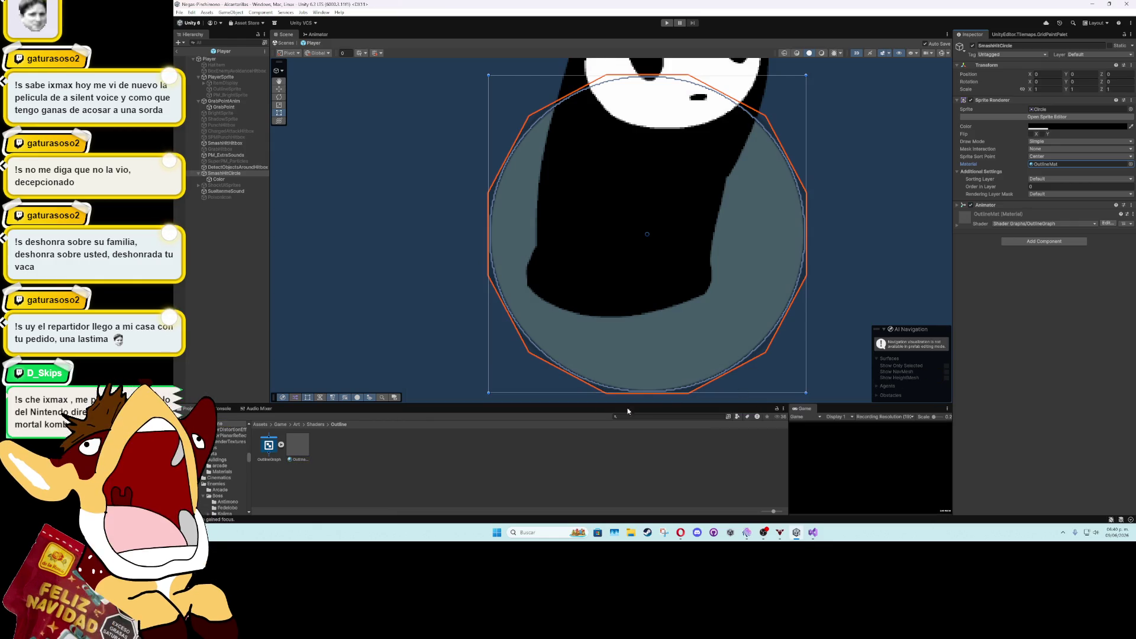
{"action": "left_click", "coordinate": [315, 425]}
{"action": "left_click", "coordinate": [551, 459]}
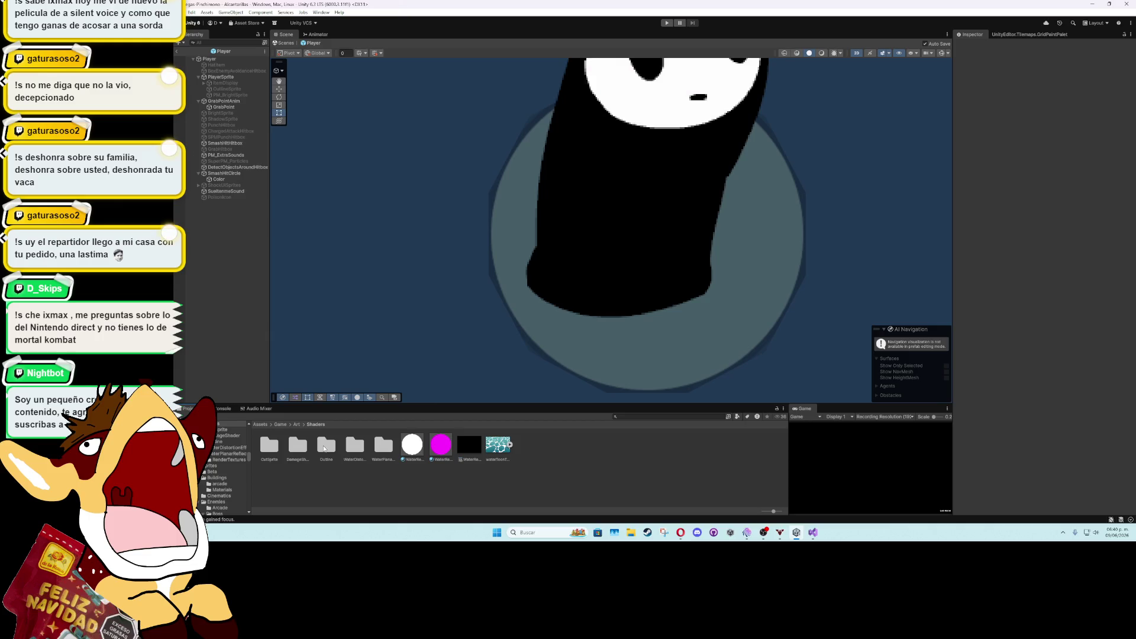
{"action": "double_click", "coordinate": [324, 449]}
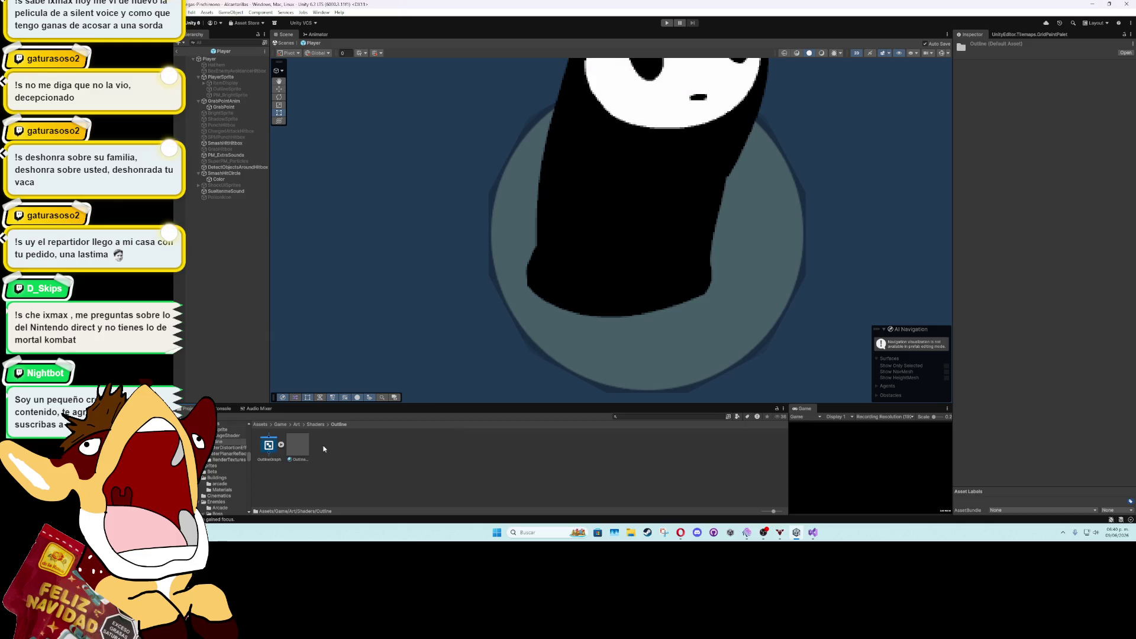
Drag OutlineMat onto the Color child's Sprite Renderer Material field
{"action": "left_click", "coordinate": [224, 174]}
{"action": "left_click_drag", "start_coordinate": [298, 457], "coordinate": [396, 214]}
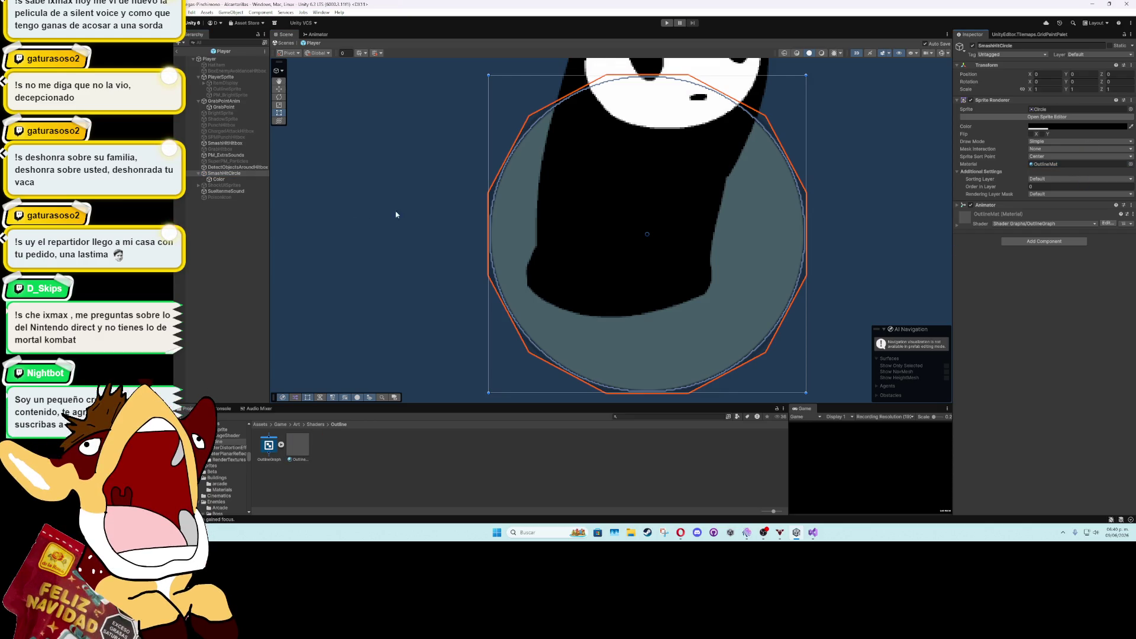
{"action": "left_click", "coordinate": [228, 179]}
{"action": "left_click_drag", "start_coordinate": [298, 449], "coordinate": [1044, 169]}
{"action": "left_click", "coordinate": [233, 172]}
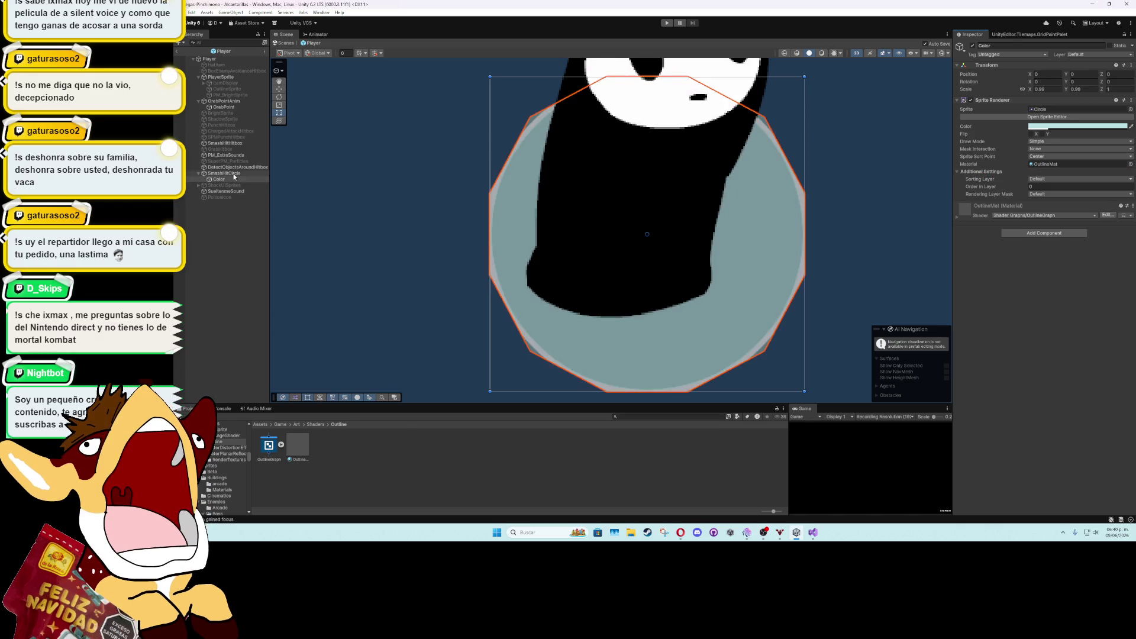
{"action": "left_click", "coordinate": [1130, 164]}
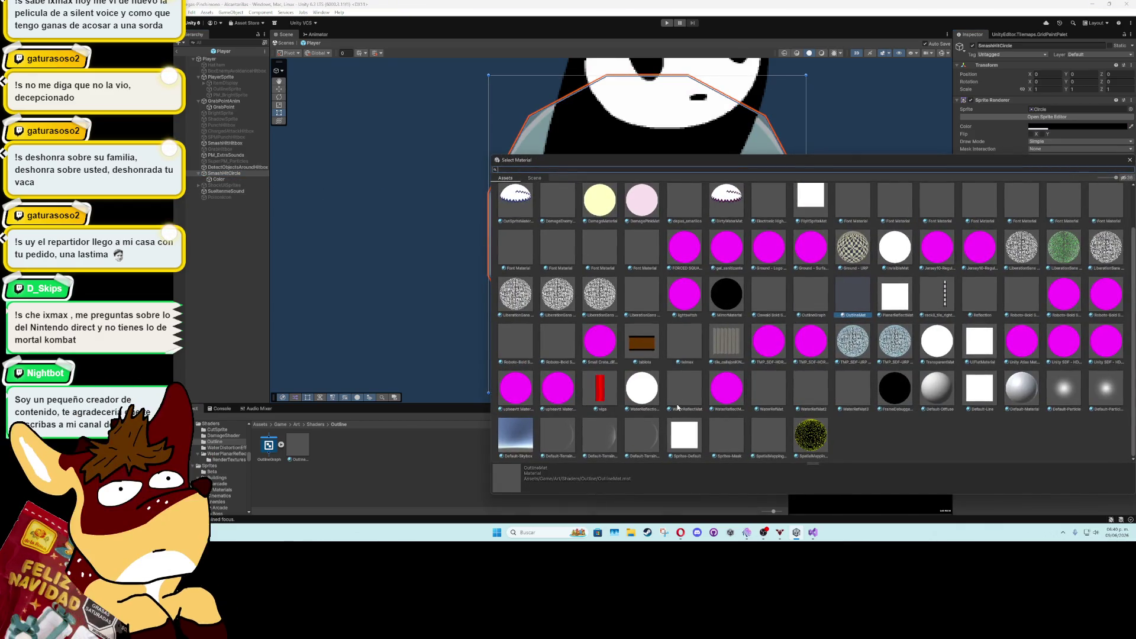
Return SmashHitCircle to the Sprites-Default material and toggle the Color child off and on
{"action": "double_click", "coordinate": [686, 436]}
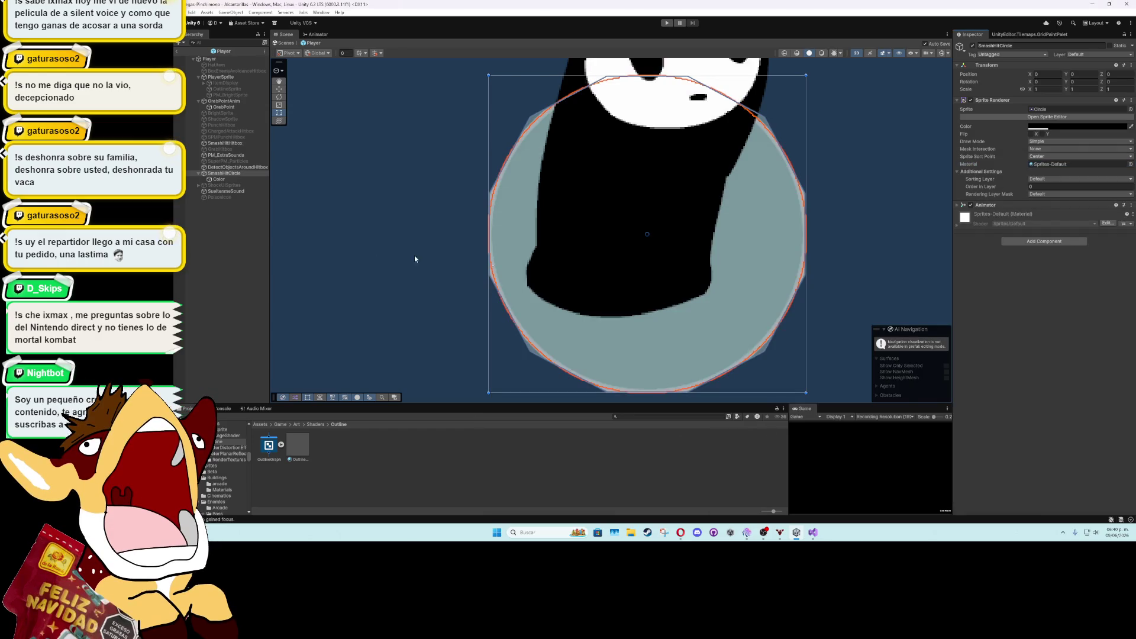
{"action": "left_click", "coordinate": [231, 179]}
{"action": "left_click", "coordinate": [973, 46]}
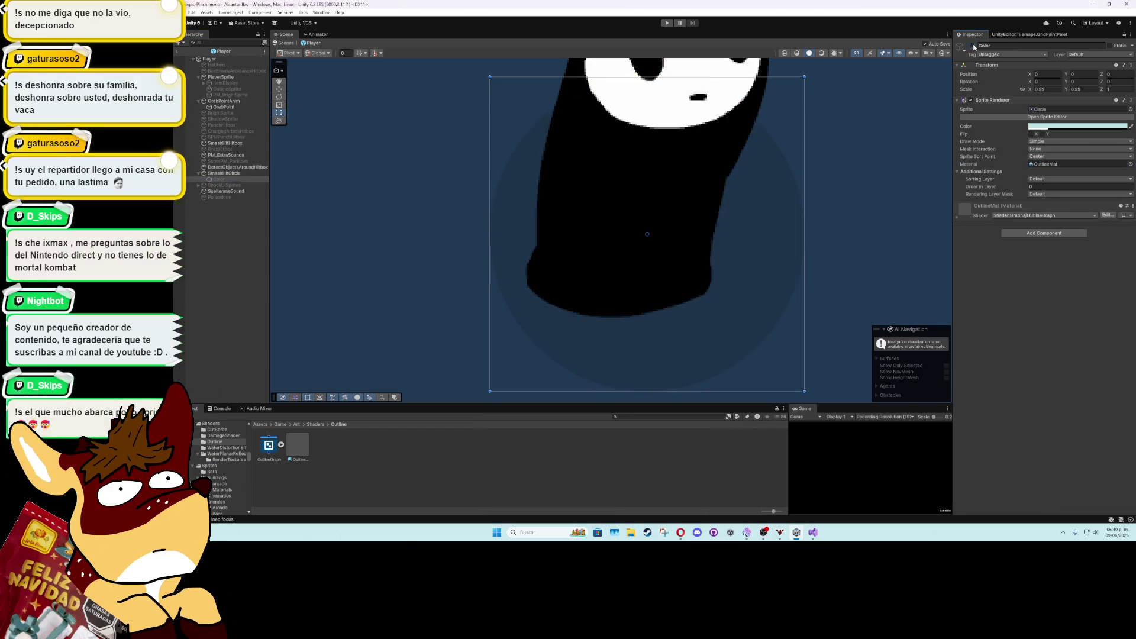
{"action": "left_click", "coordinate": [973, 45]}
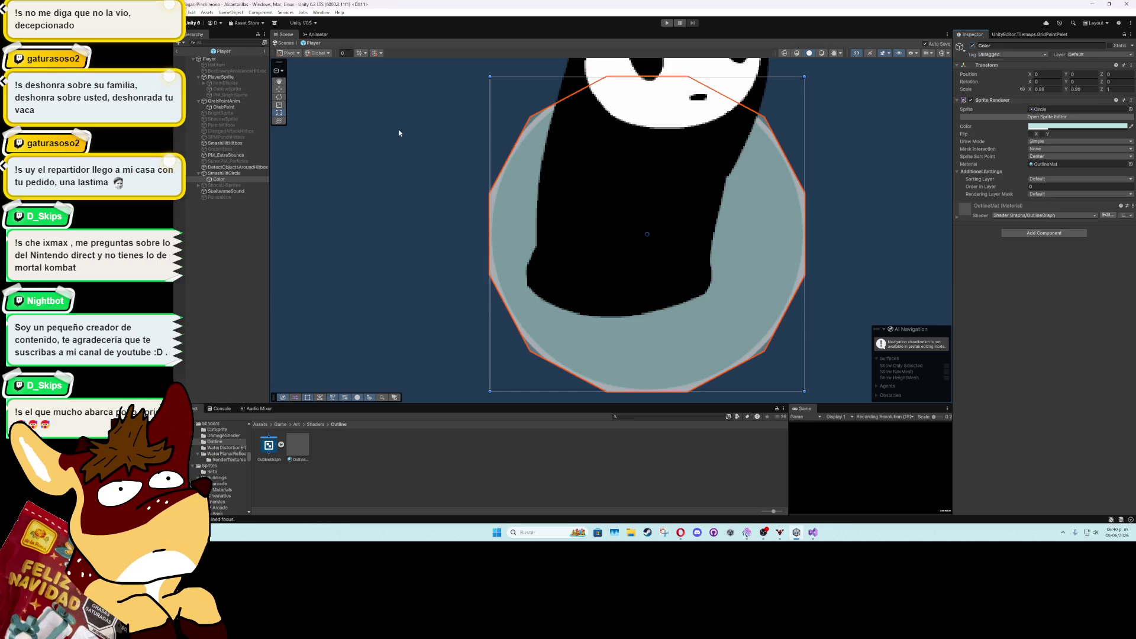
Set the Color child to Sprites-Default too, then try resizing the circle and undo it
{"action": "left_click", "coordinate": [225, 179]}
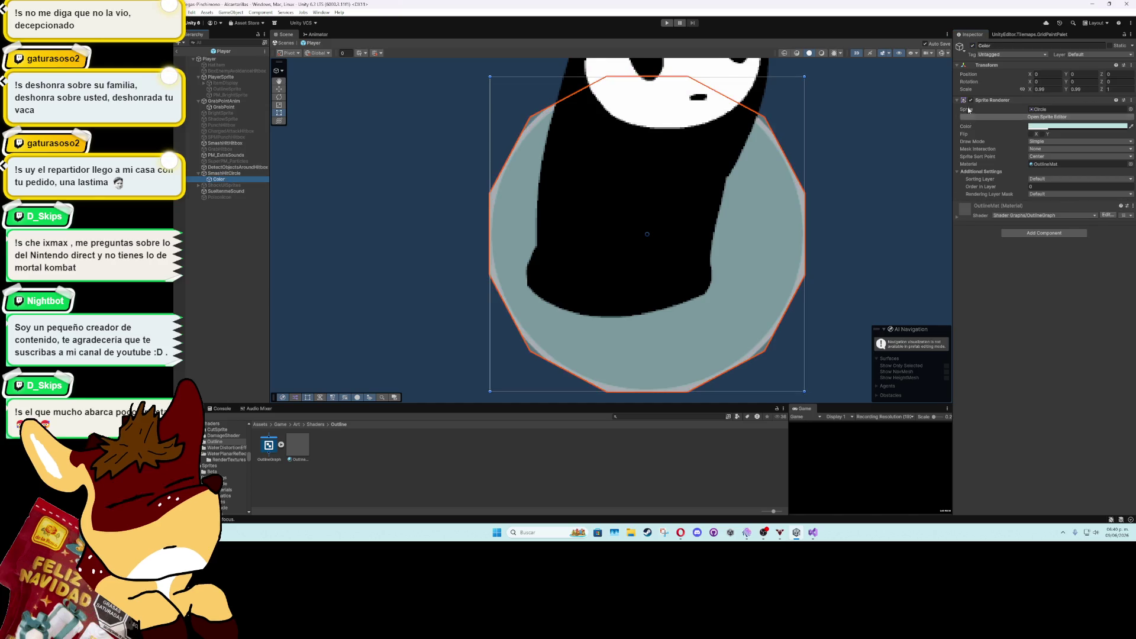
{"action": "left_click", "coordinate": [1130, 164]}
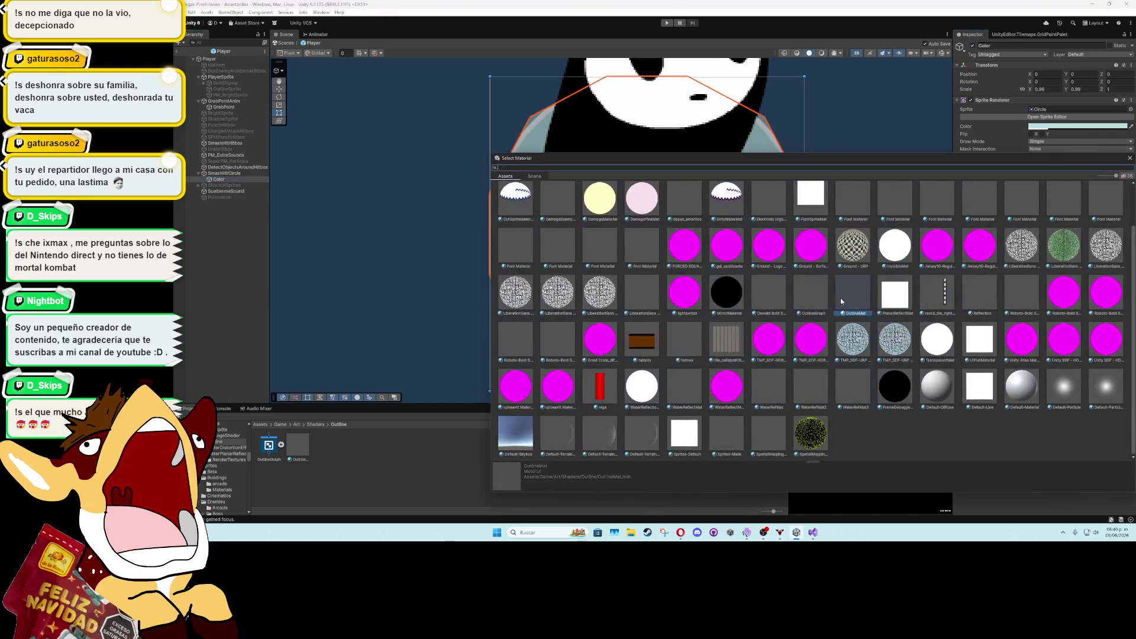
{"action": "double_click", "coordinate": [697, 428]}
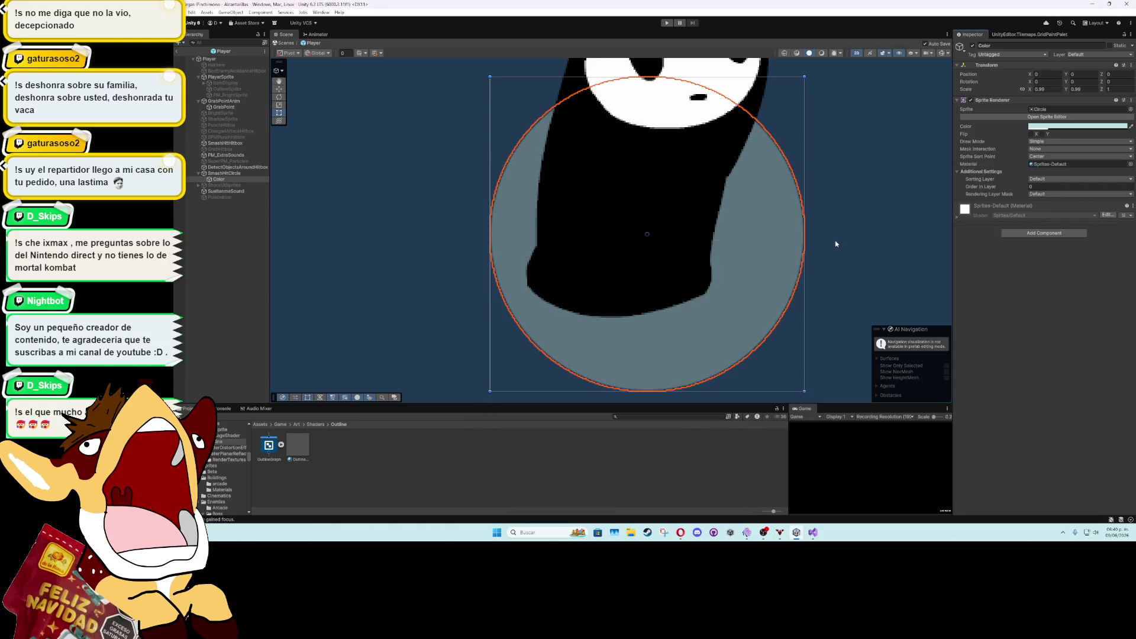
{"action": "left_click_drag", "start_coordinate": [486, 76], "coordinate": [480, 71]}
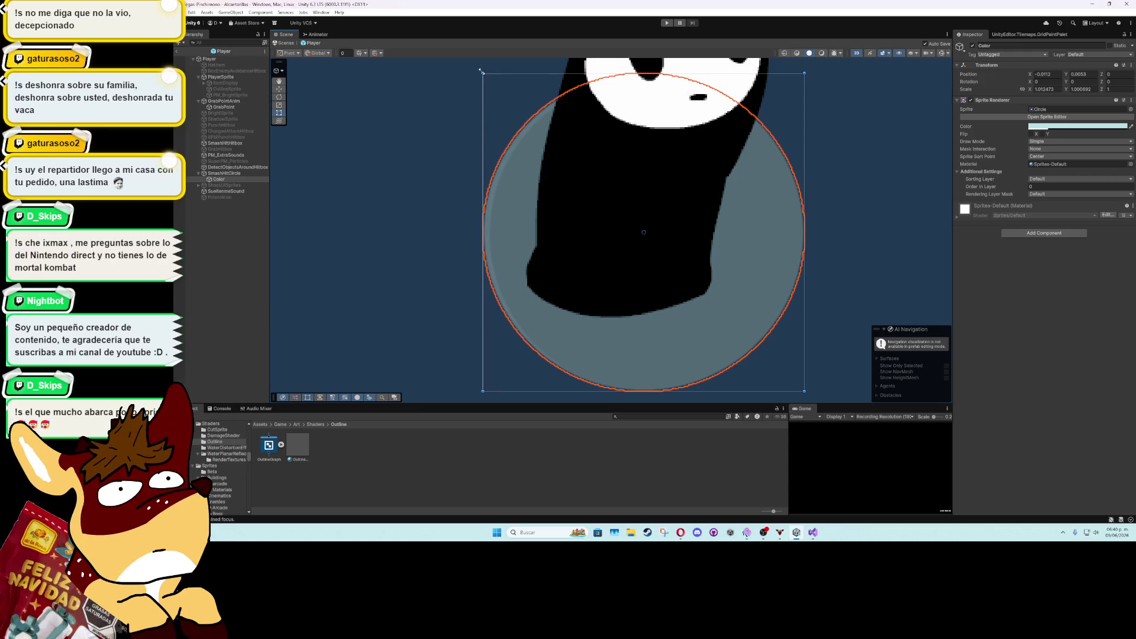
{"action": "key", "text": "ctrl+z"}
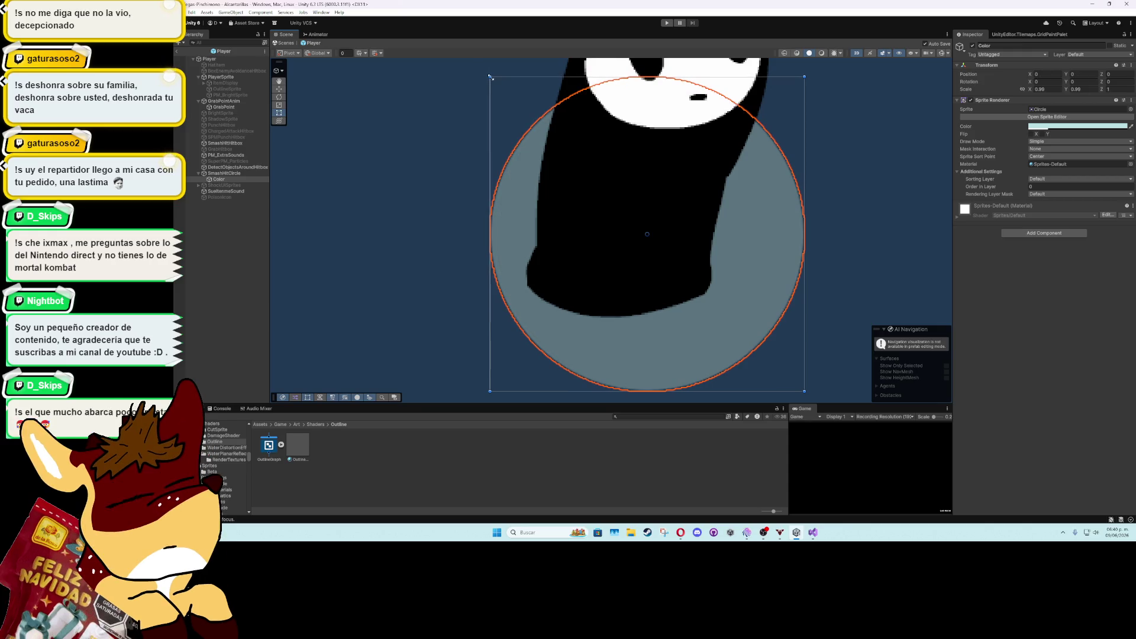
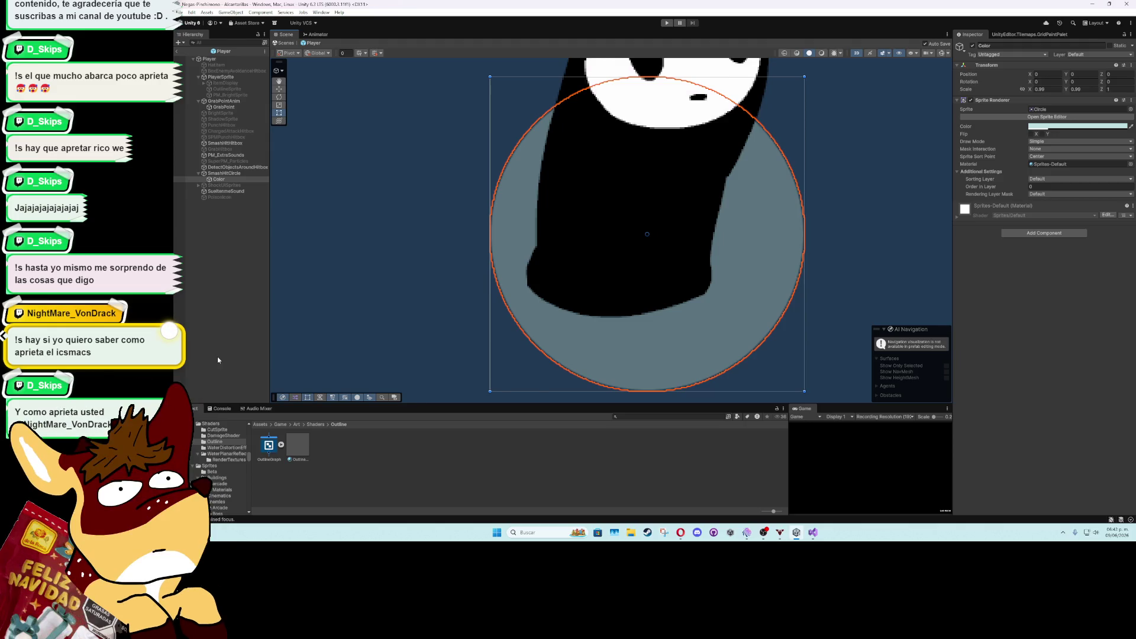
Select SmashHitCircle and review its colour and its inner Color child
{"action": "left_click", "coordinate": [235, 174]}
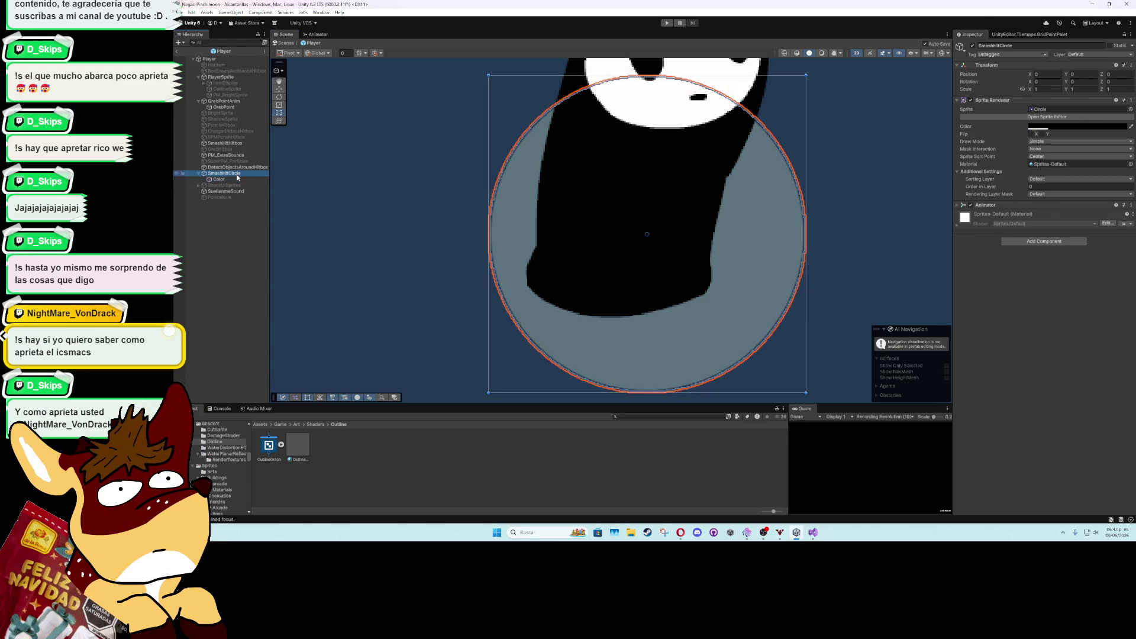
{"action": "left_click", "coordinate": [1042, 127]}
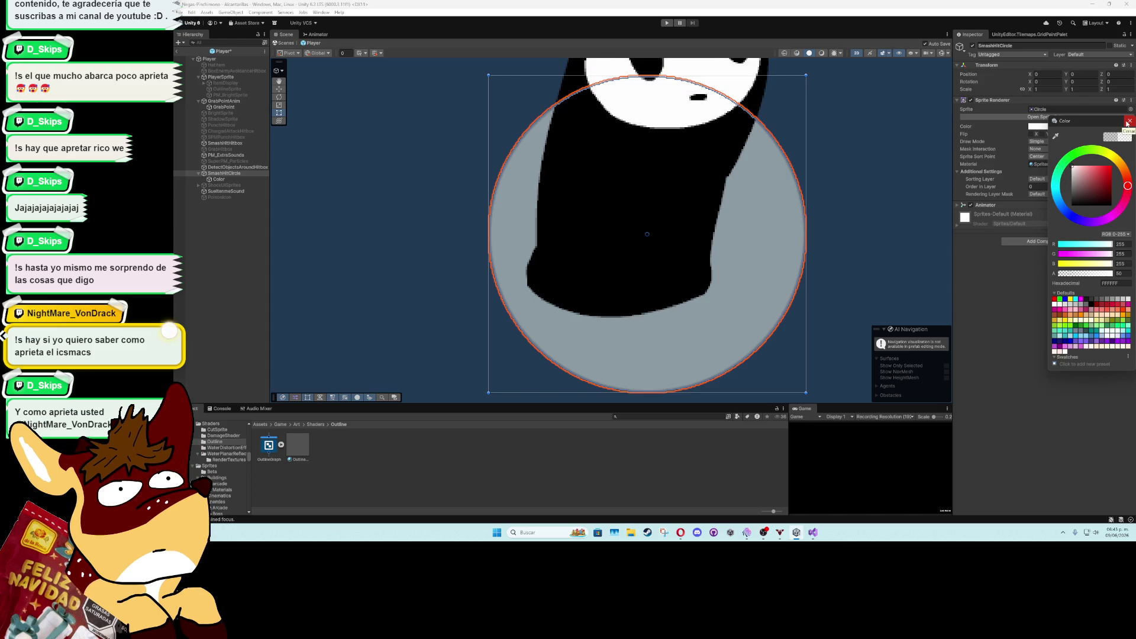
{"action": "left_click", "coordinate": [1128, 123]}
{"action": "left_click", "coordinate": [217, 178]}
{"action": "left_click", "coordinate": [215, 174]}
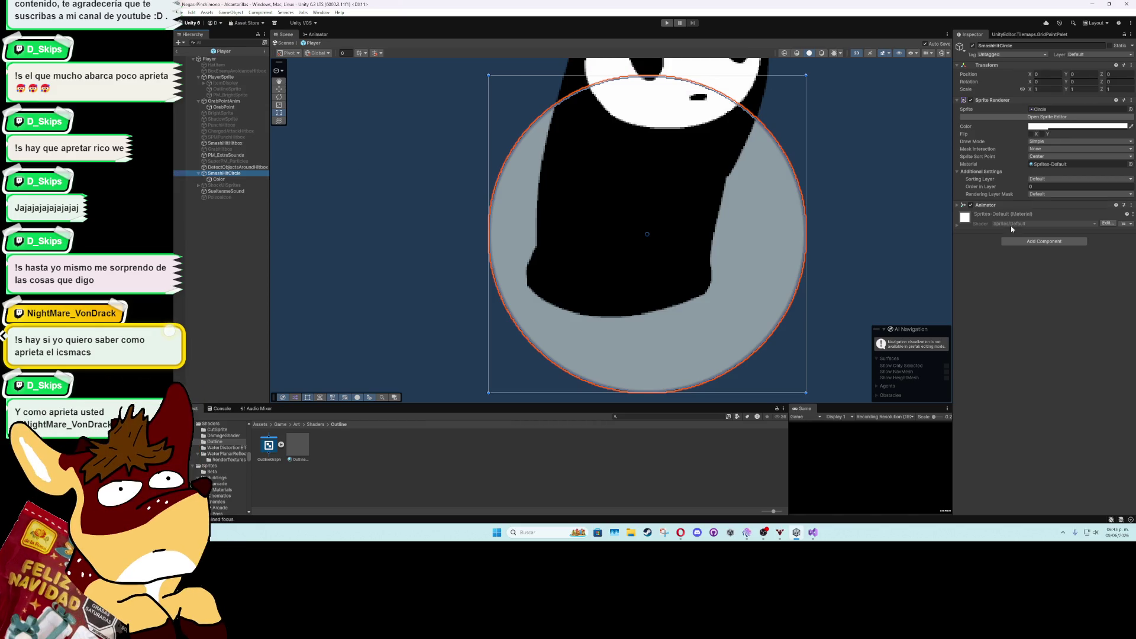
Set SmashHitCircle's Sprite Renderer Mask Interaction to Visible Outside Mask
{"action": "left_click", "coordinate": [1032, 242]}
{"action": "type", "text": "mas"}
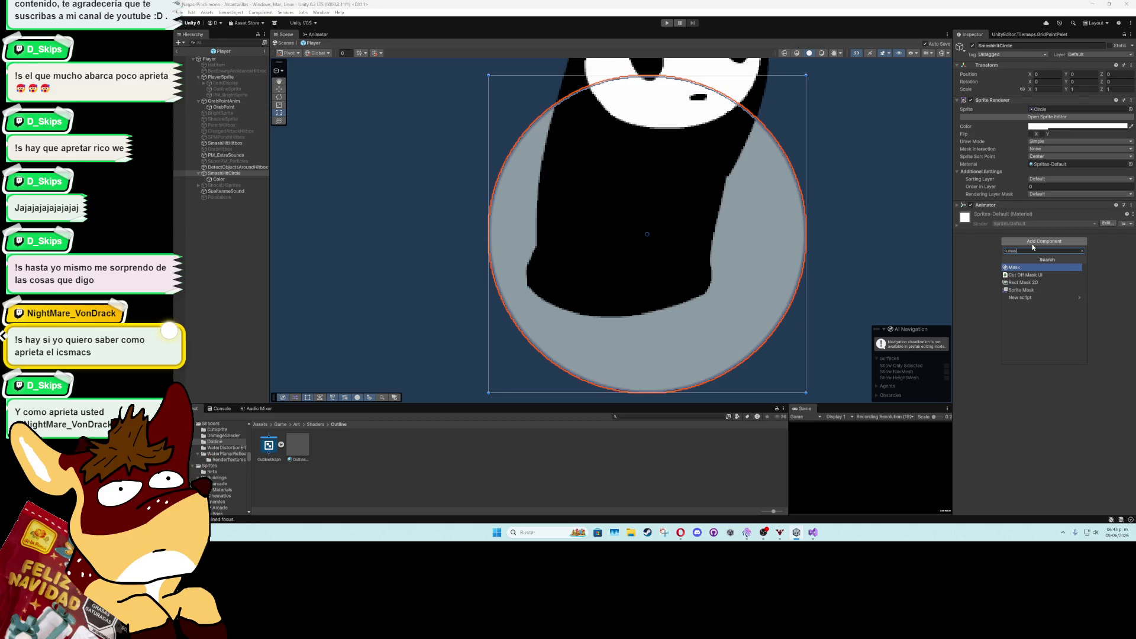
{"action": "left_click", "coordinate": [955, 261]}
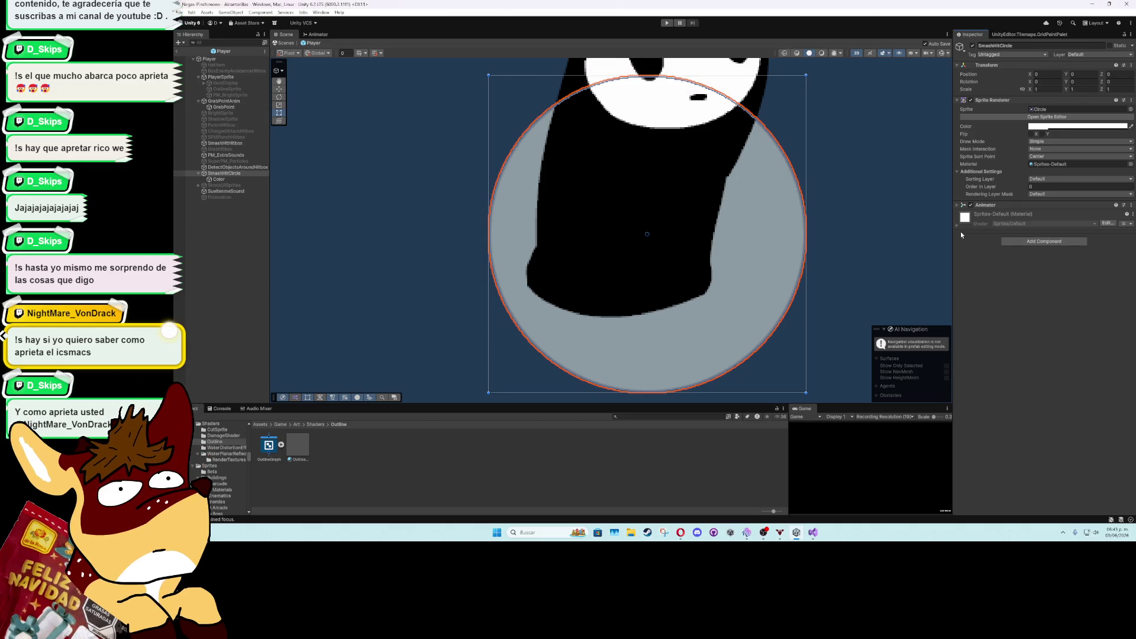
{"action": "left_click", "coordinate": [1039, 151]}
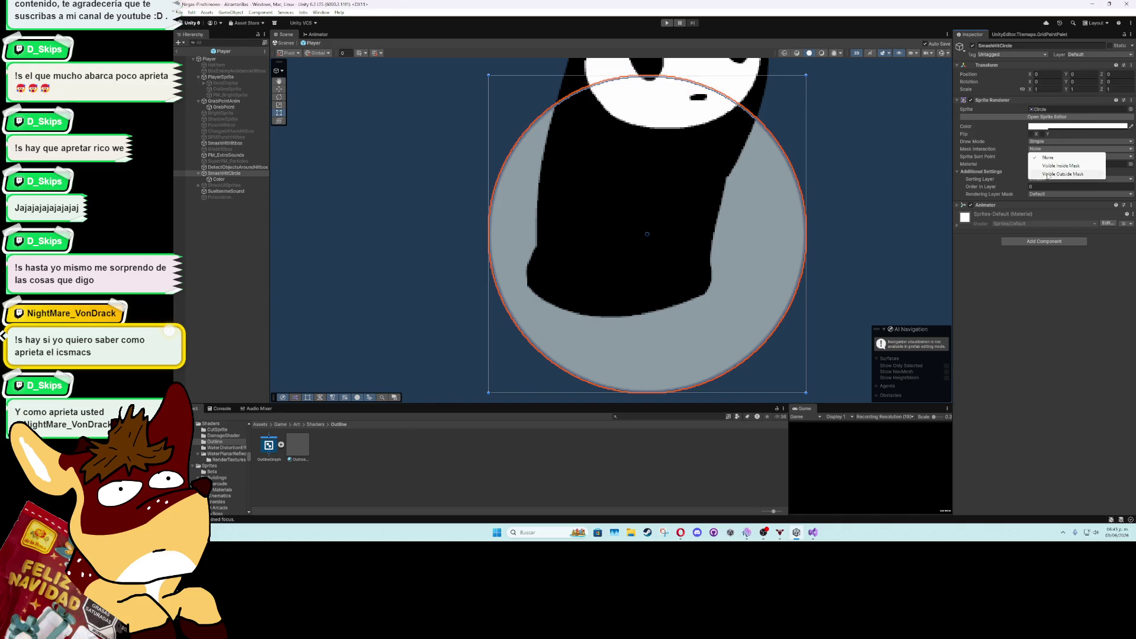
{"action": "left_click", "coordinate": [1048, 175]}
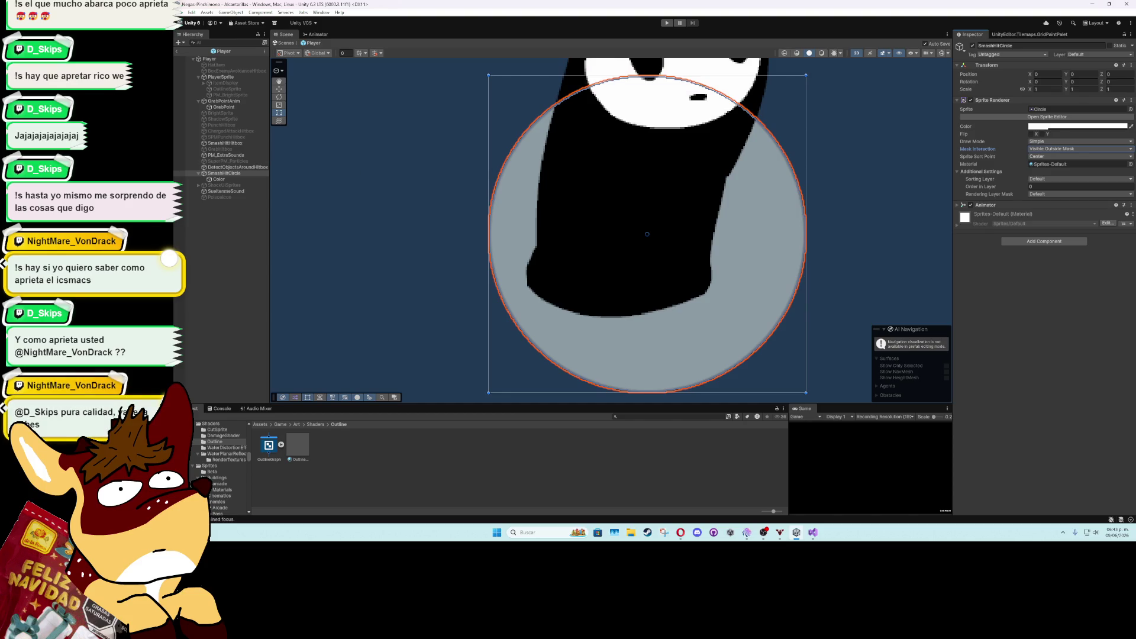
{"action": "left_click", "coordinate": [243, 179]}
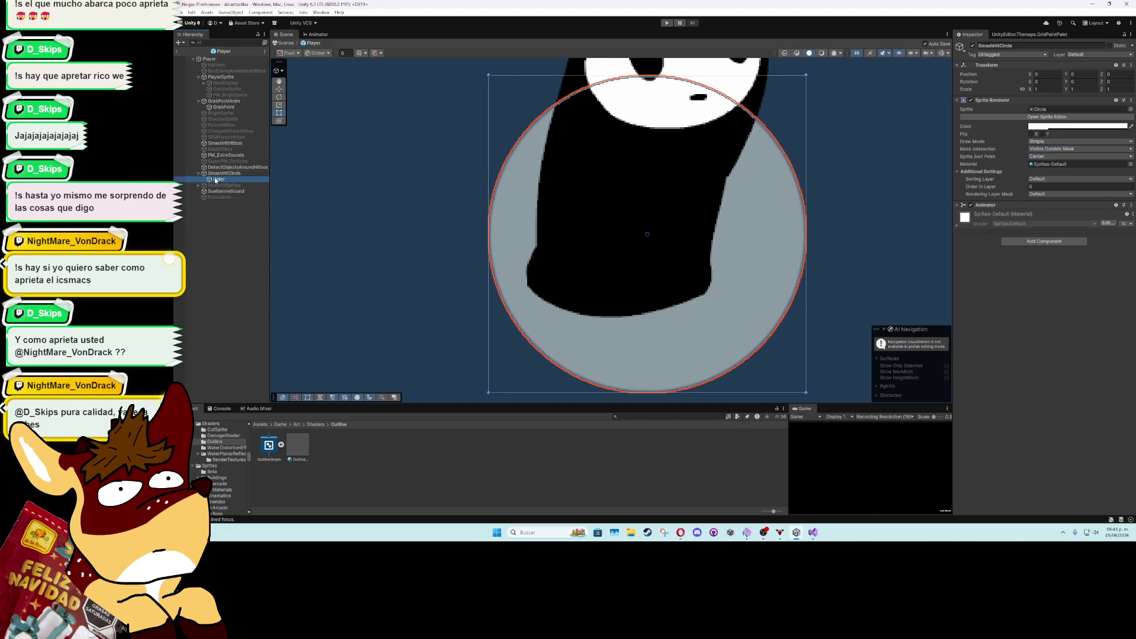
Set the inner Color circle's Mask Interaction to None, undoing an accidental resize
{"action": "left_click", "coordinate": [245, 179]}
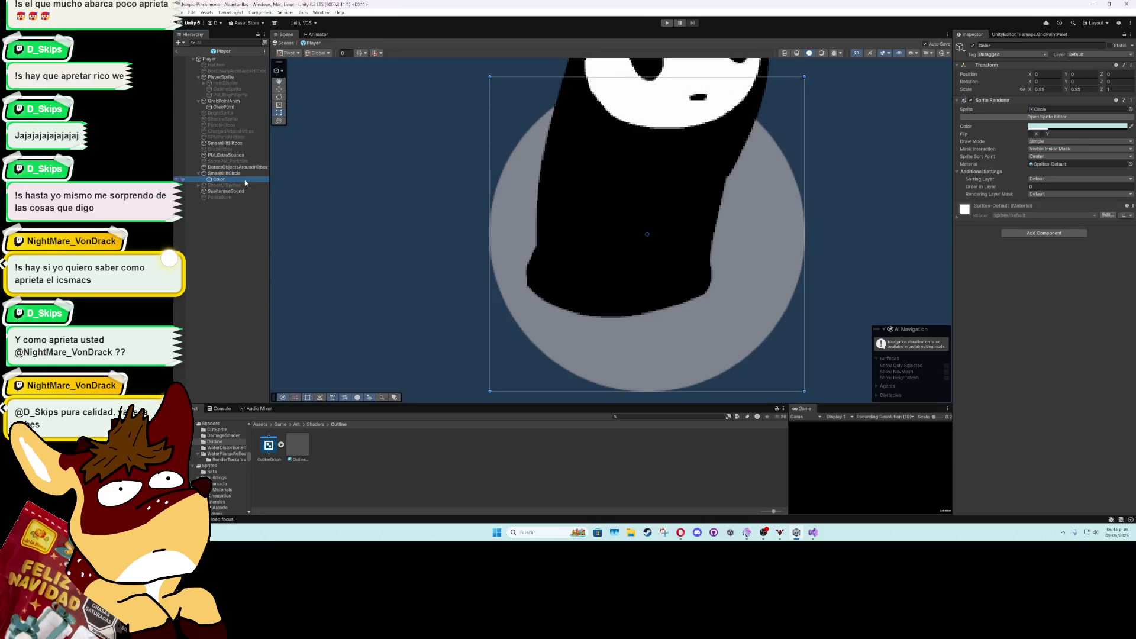
{"action": "left_click_drag", "start_coordinate": [490, 76], "coordinate": [465, 59]}
{"action": "key", "text": "ctrl+z"}
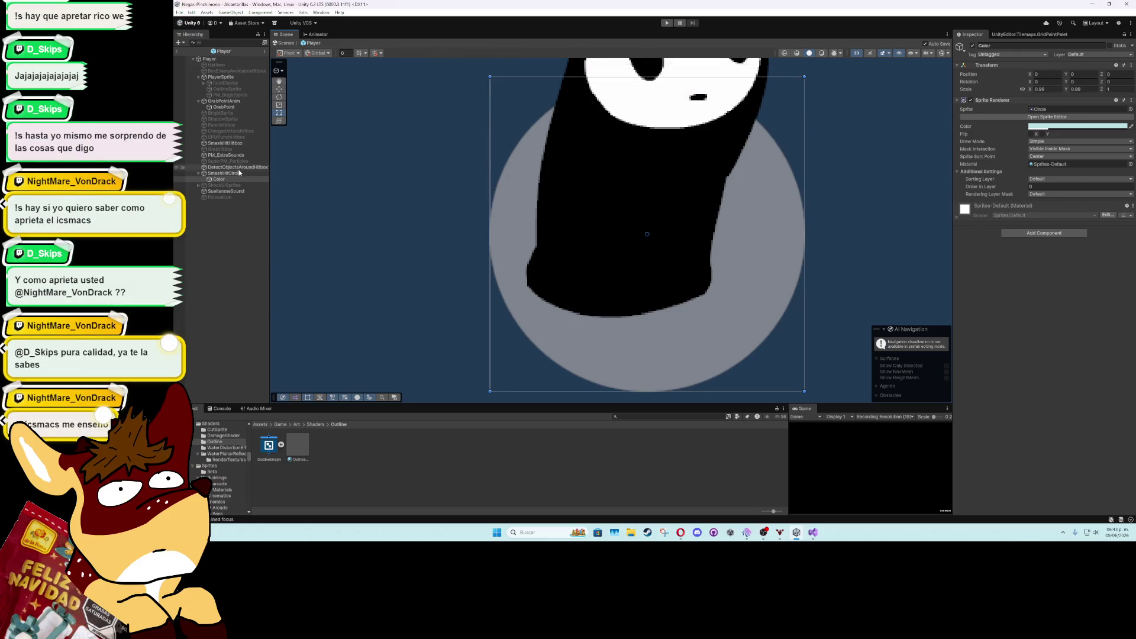
{"action": "left_click", "coordinate": [239, 178]}
{"action": "left_click", "coordinate": [1105, 149]}
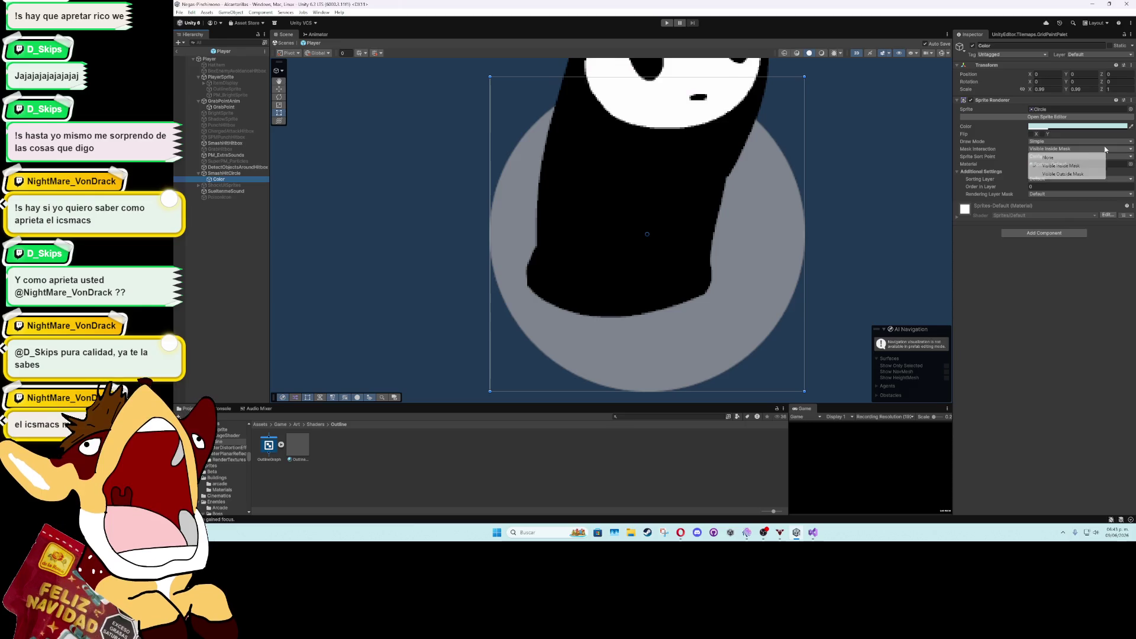
{"action": "left_click", "coordinate": [1056, 157]}
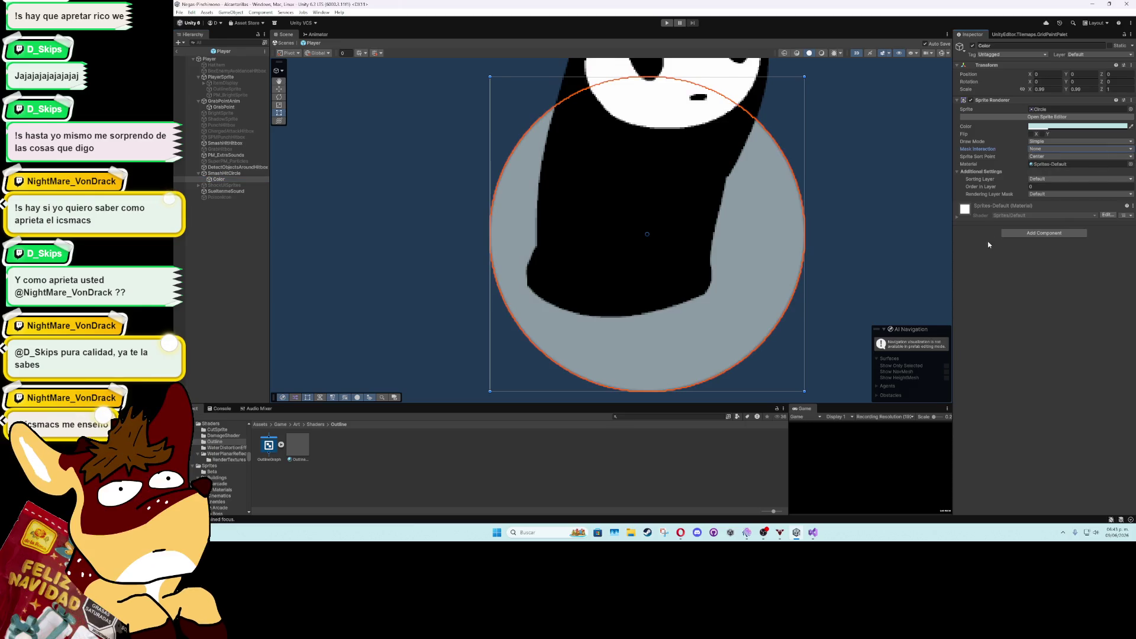
Tint SmashHitCircle 69A3C1 and its Color child 88B0B3
{"action": "left_click", "coordinate": [224, 174]}
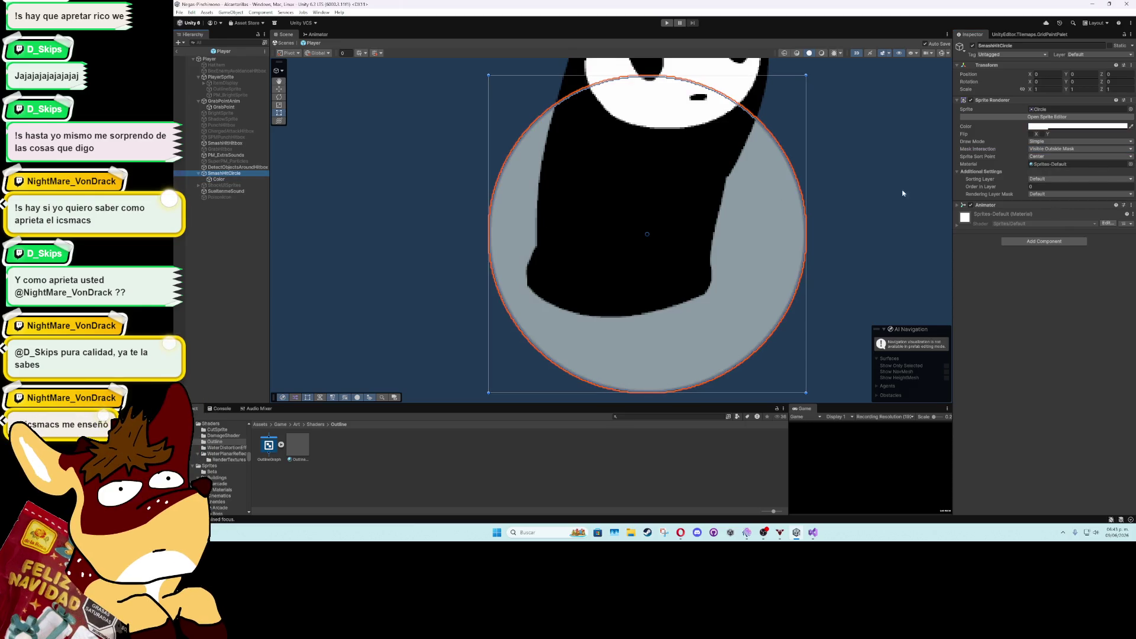
{"action": "left_click", "coordinate": [1054, 127]}
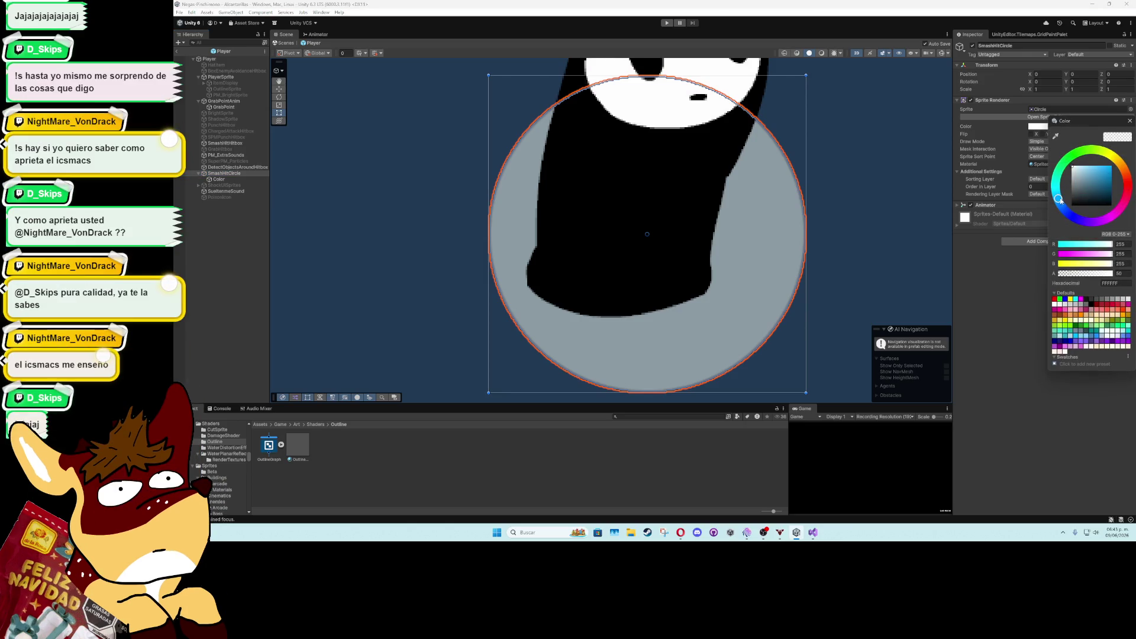
{"action": "left_click", "coordinate": [1090, 176]}
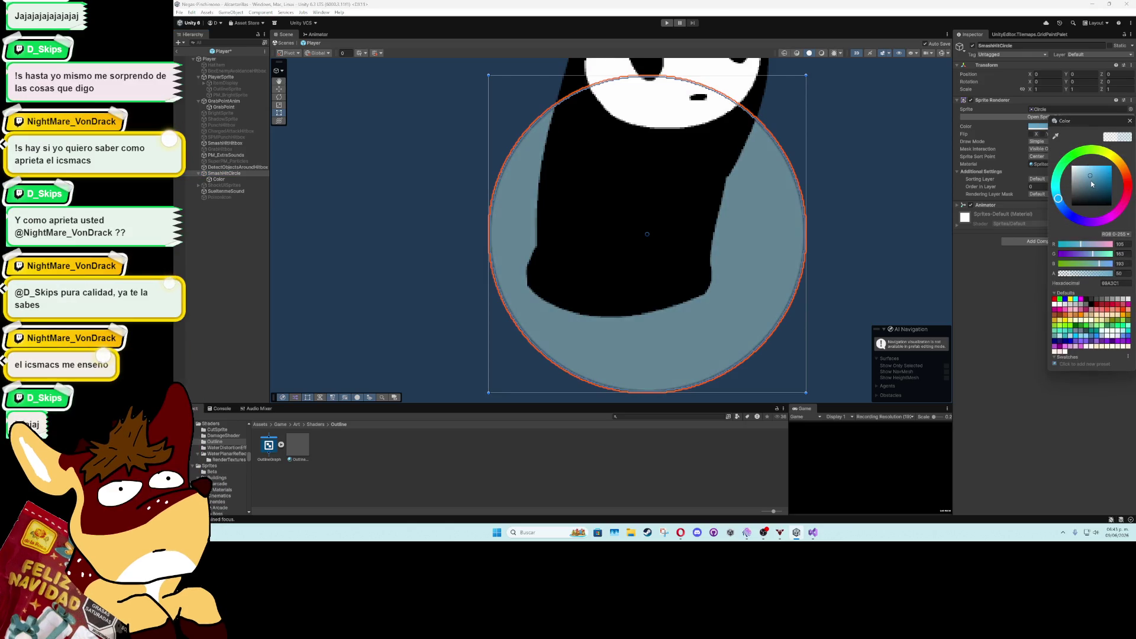
{"action": "left_click", "coordinate": [1012, 296]}
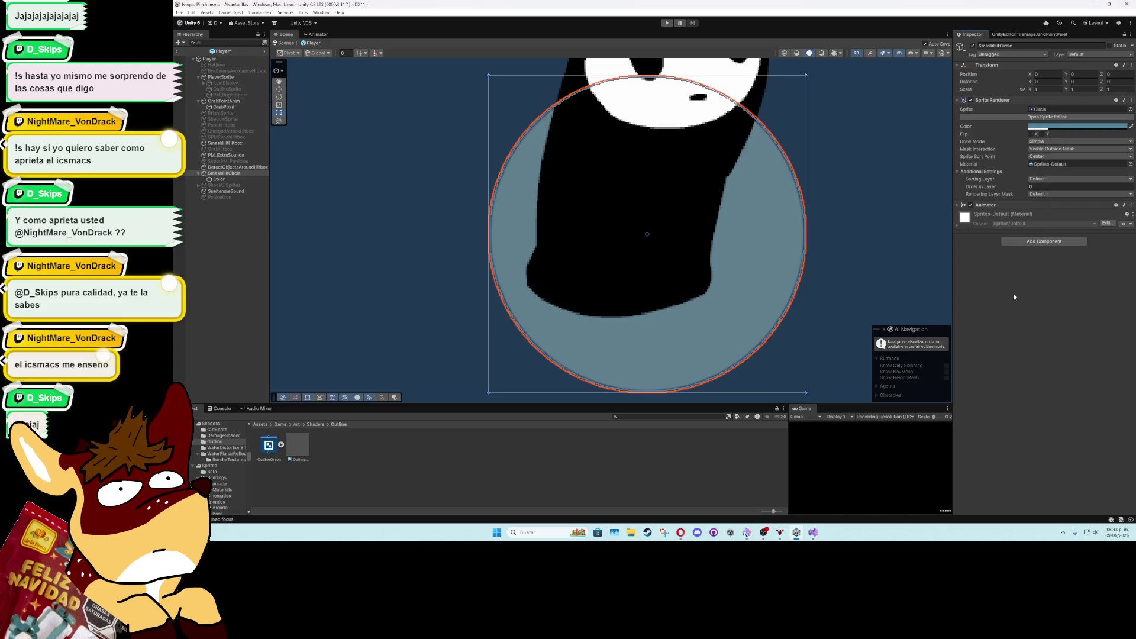
{"action": "left_click", "coordinate": [214, 179]}
{"action": "left_click", "coordinate": [1038, 126]}
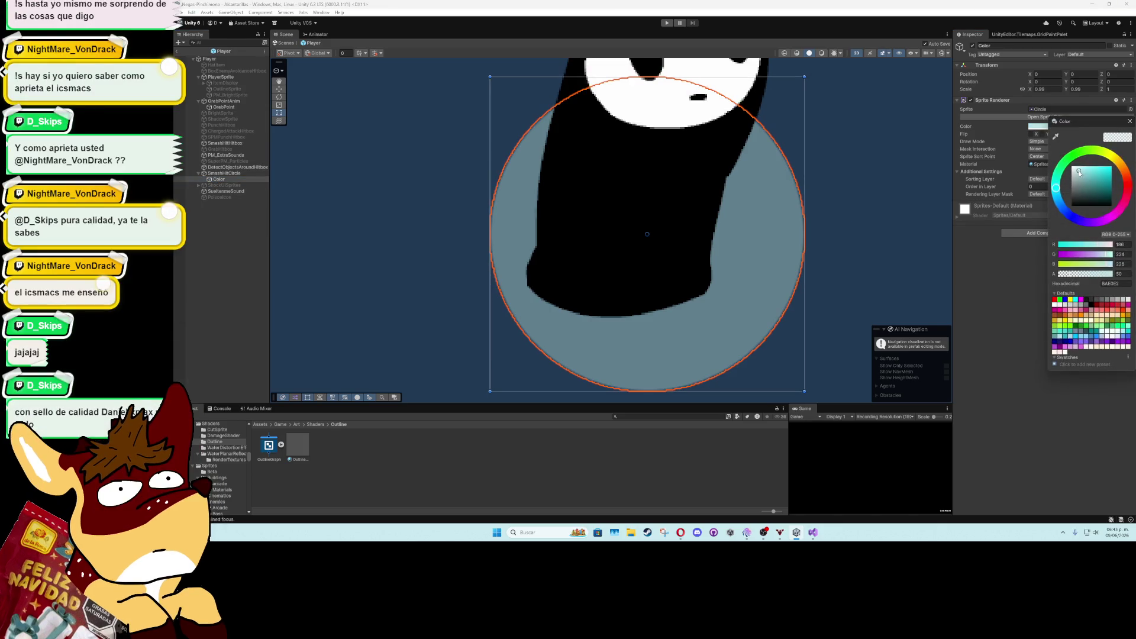
{"action": "left_click", "coordinate": [1083, 180]}
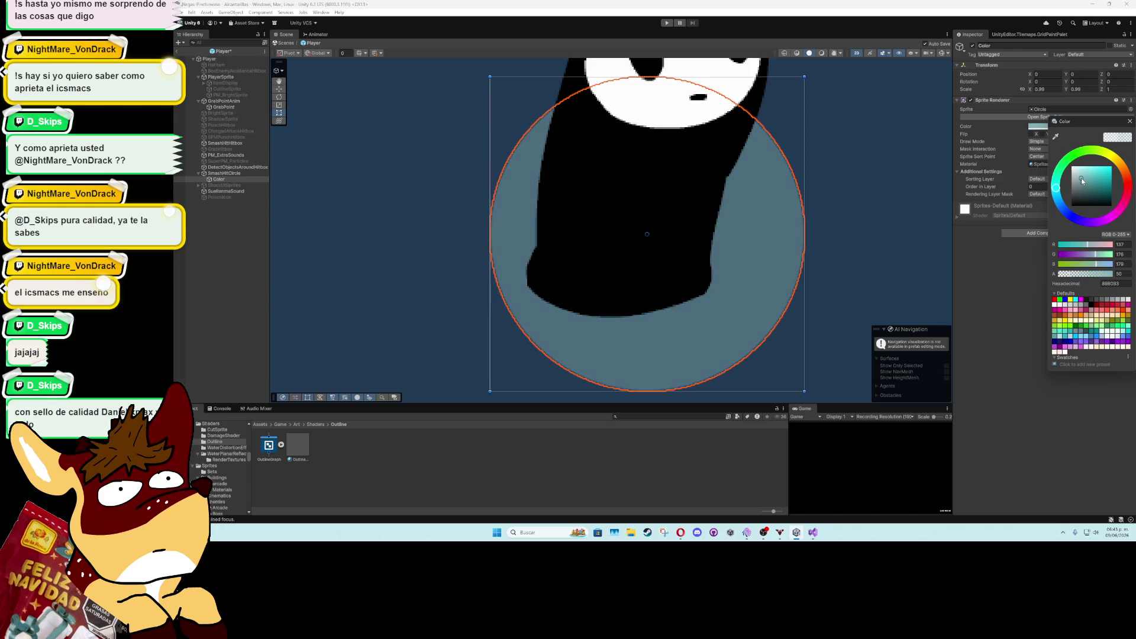
{"action": "left_click", "coordinate": [1009, 258]}
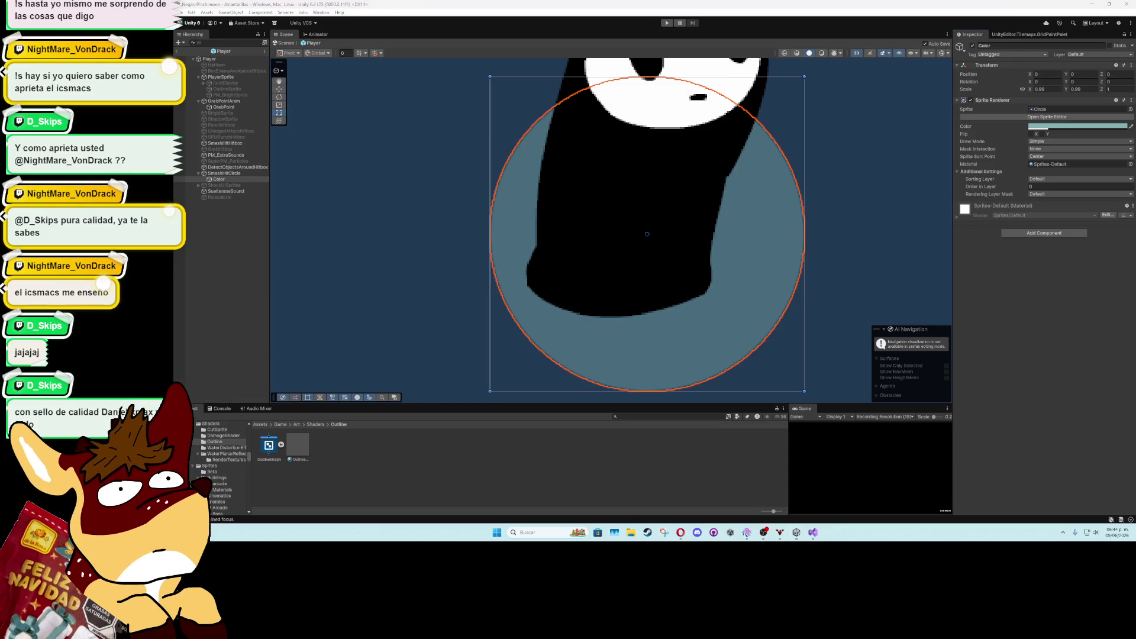
Switch from Unity to TailParticleSystem.cs in Visual Studio
{"action": "left_click", "coordinate": [796, 532]}
{"action": "left_click", "coordinate": [796, 532]}
{"action": "key", "text": "alt+Tab"}
{"action": "key", "text": "alt+Tab"}
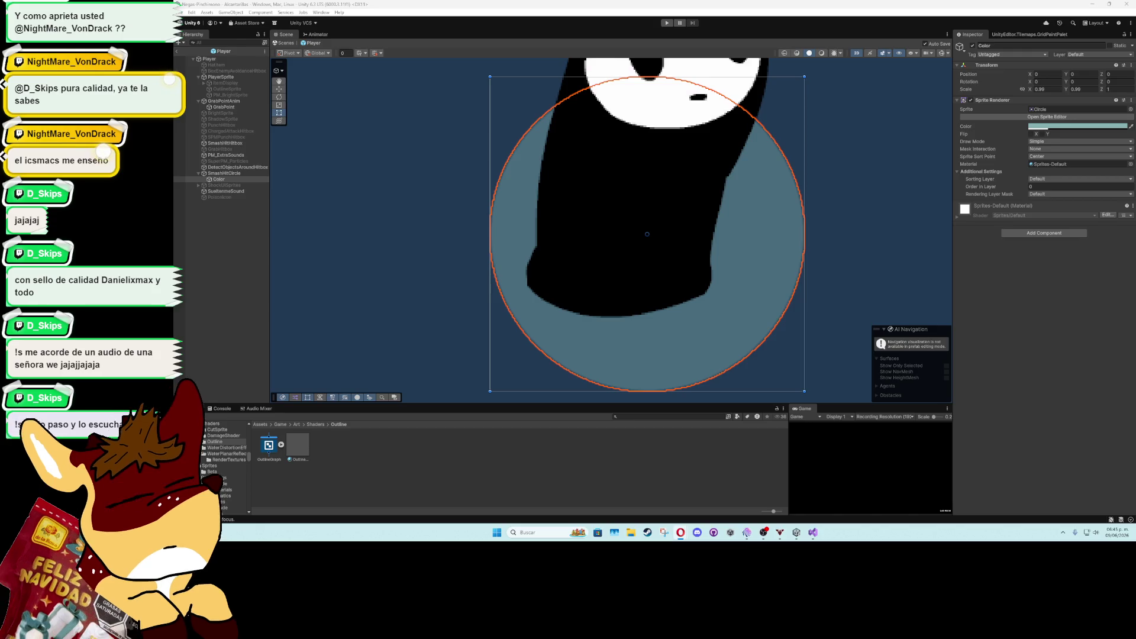
{"action": "key", "text": "alt+Tab"}
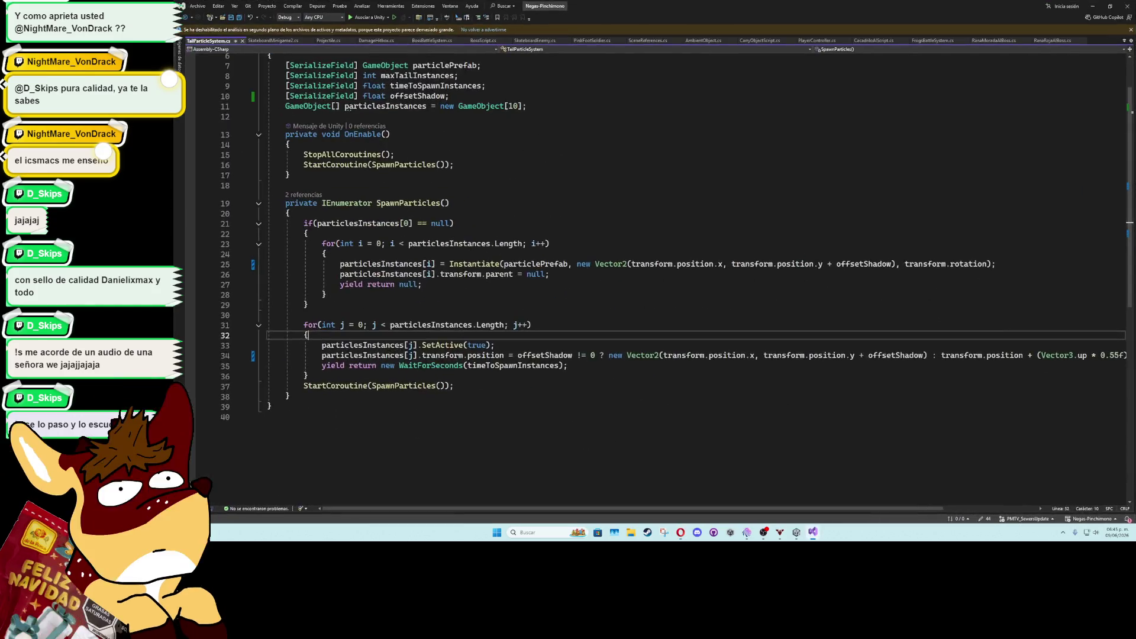
Return to the Unity editor and start a project asset search
{"action": "key", "text": "alt+Tab"}
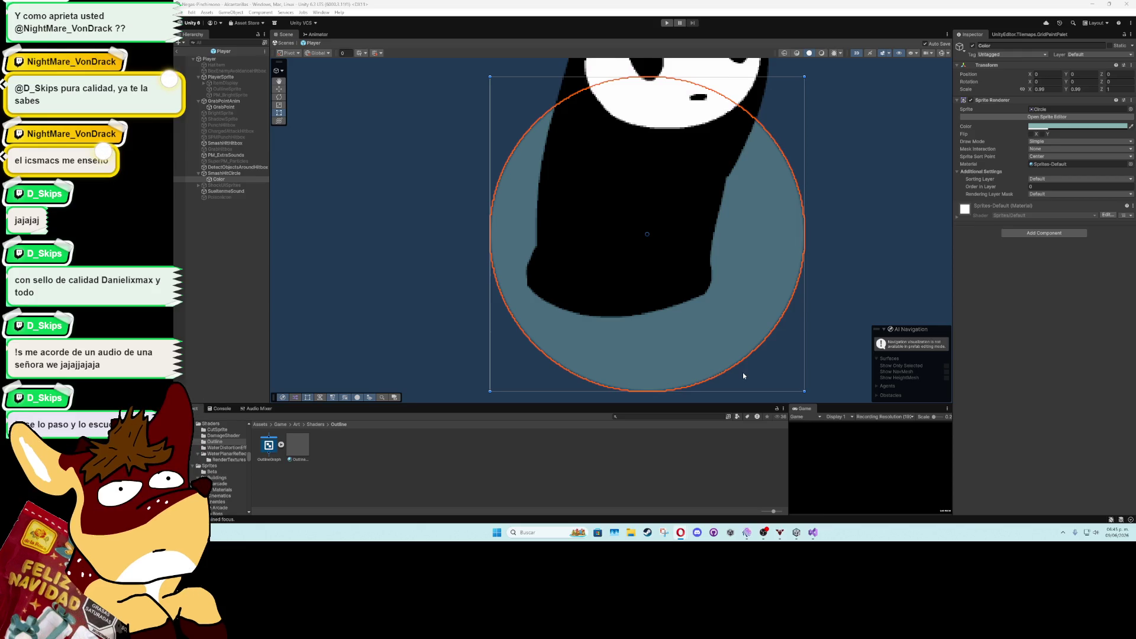
{"action": "left_click", "coordinate": [645, 416]}
{"action": "type", "text": "punch"}
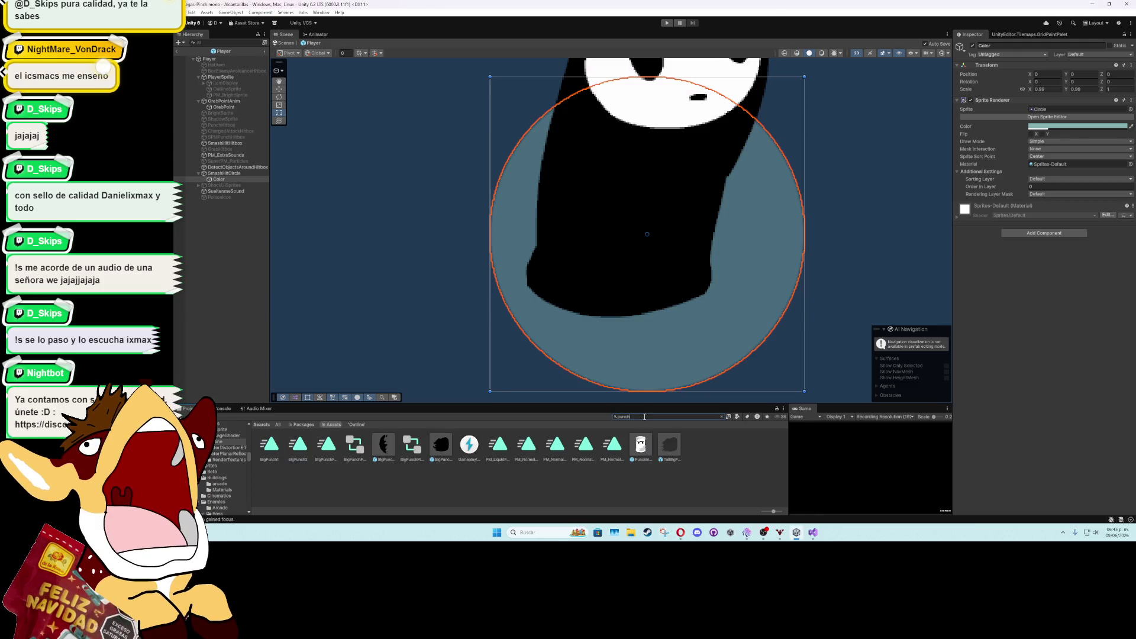
Peek into the BigPunchPinchimono prefab, return to the scene, and open the Player prefab
{"action": "double_click", "coordinate": [449, 442]}
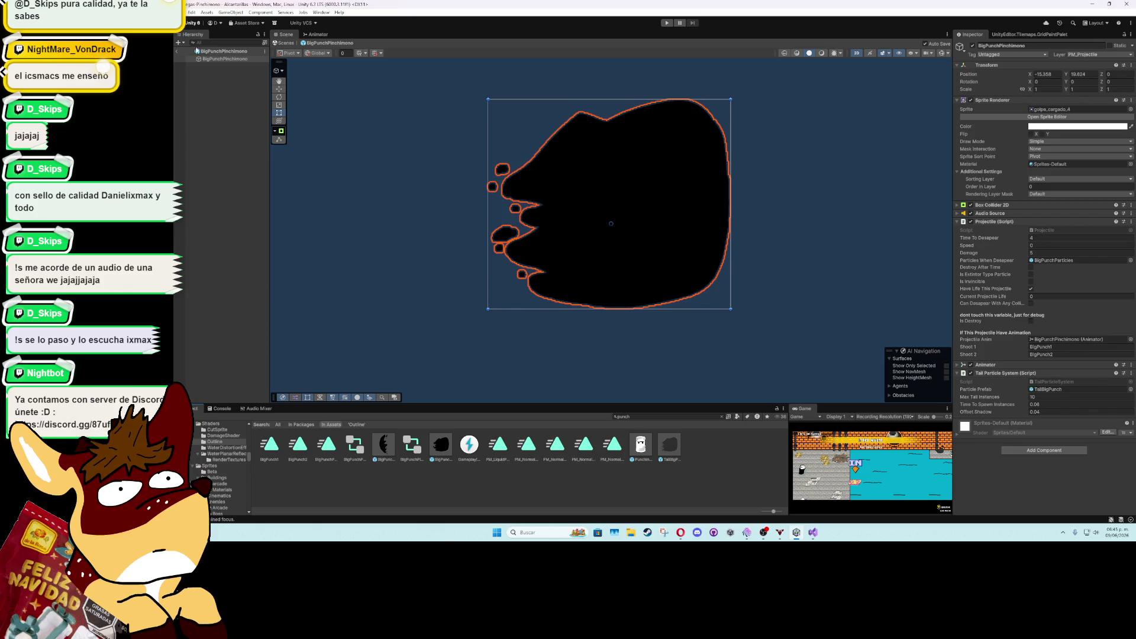
{"action": "left_click", "coordinate": [177, 52]}
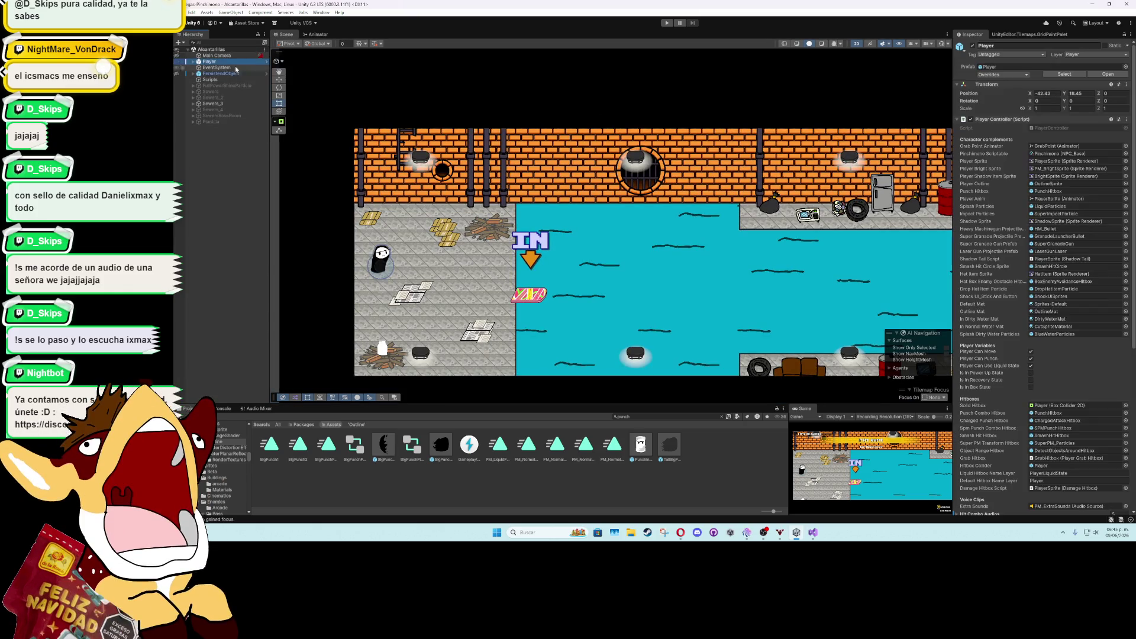
{"action": "left_click", "coordinate": [1064, 74]}
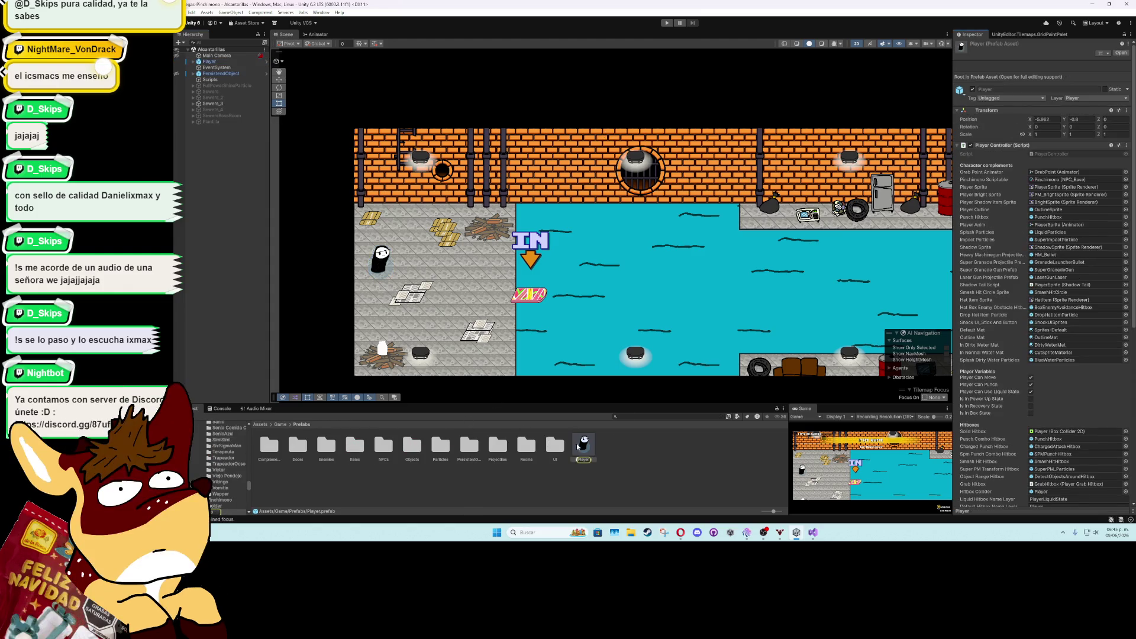
{"action": "left_click", "coordinate": [1107, 74]}
{"action": "scroll", "coordinate": [1013, 337], "scroll_direction": "down", "scroll_amount": 3}
{"action": "scroll", "coordinate": [1012, 337], "scroll_direction": "down", "scroll_amount": 3}
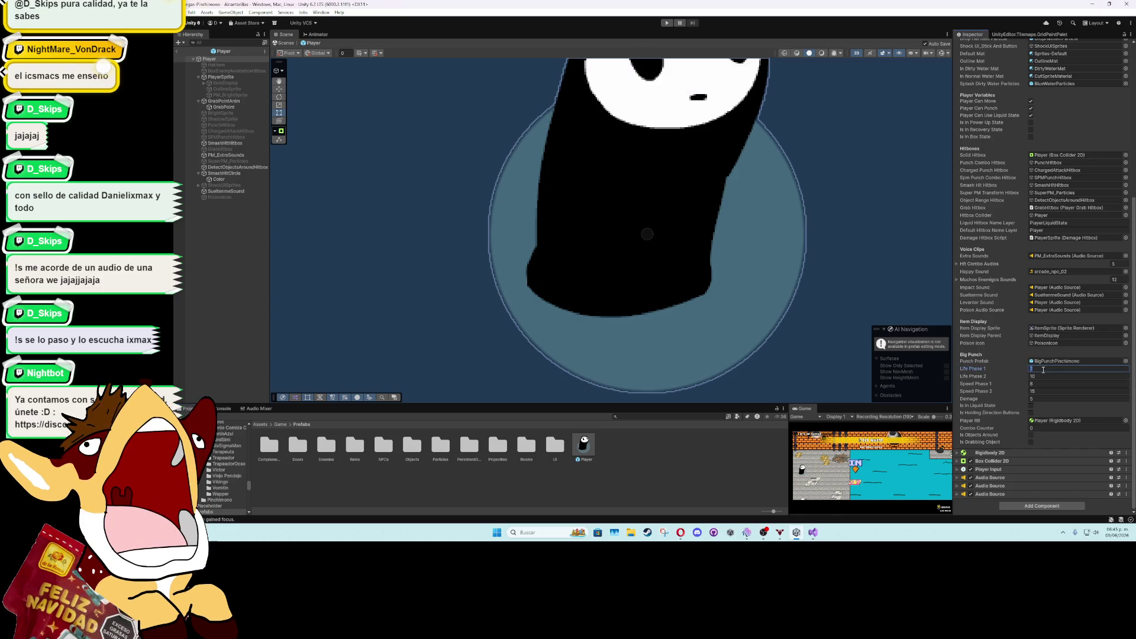
Set Life Phase 1 and Life Phase 2 to 5, save the Player prefab, and exit Prefab Mode
{"action": "left_click", "coordinate": [1043, 370]}
{"action": "type", "text": "5"}
{"action": "left_click", "coordinate": [1043, 377]}
{"action": "type", "text": "5"}
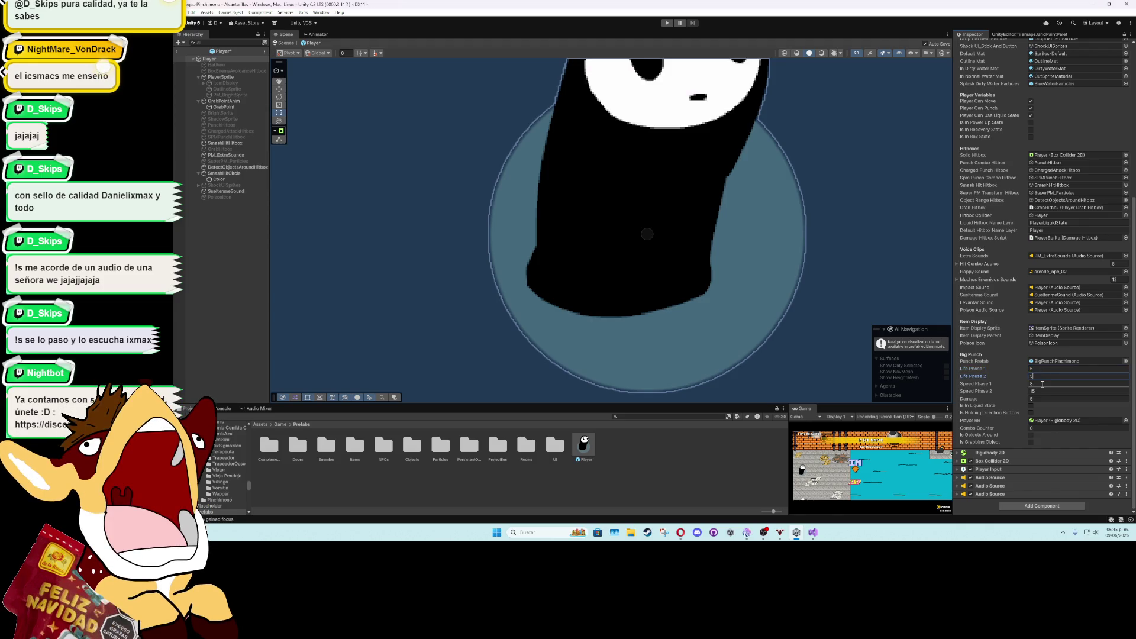
{"action": "key", "text": "Return"}
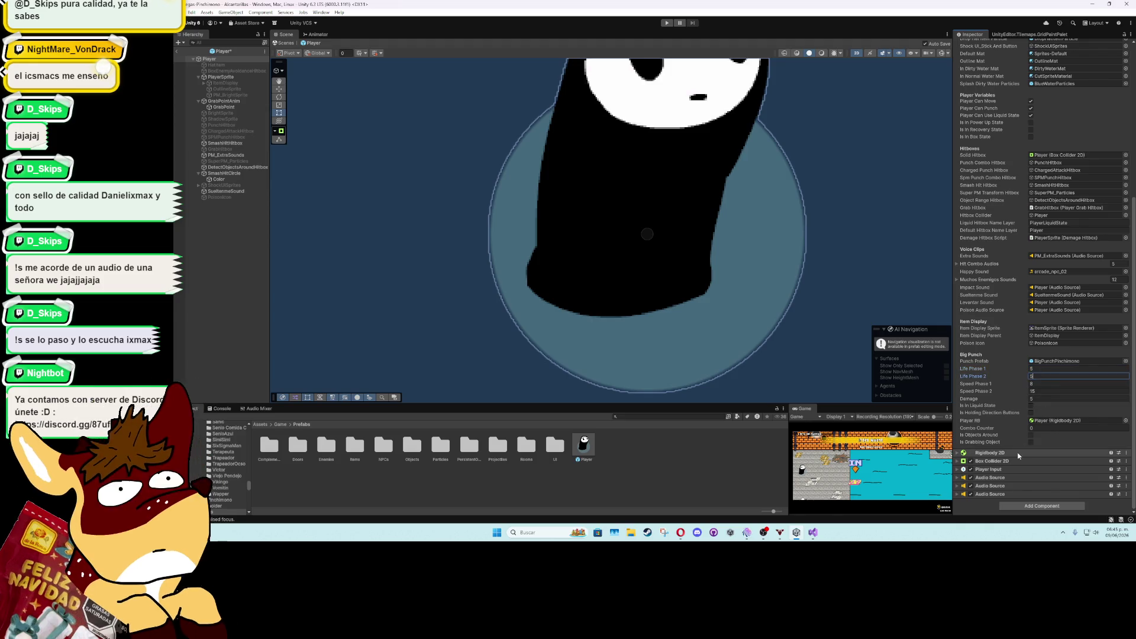
{"action": "key", "text": "ctrl+s"}
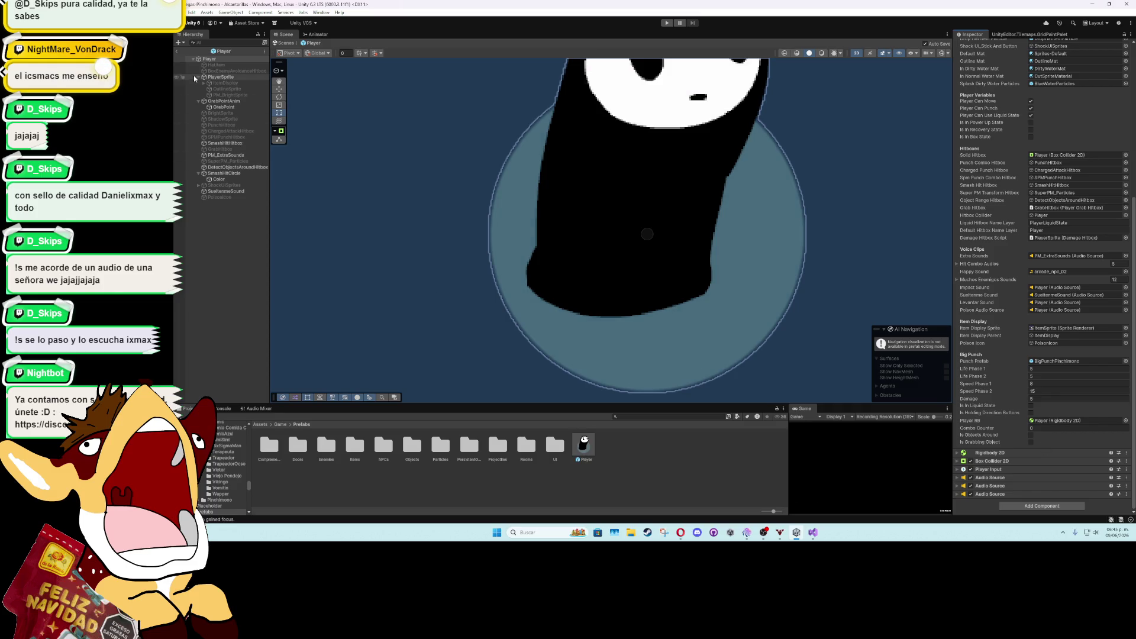
{"action": "left_click", "coordinate": [178, 51]}
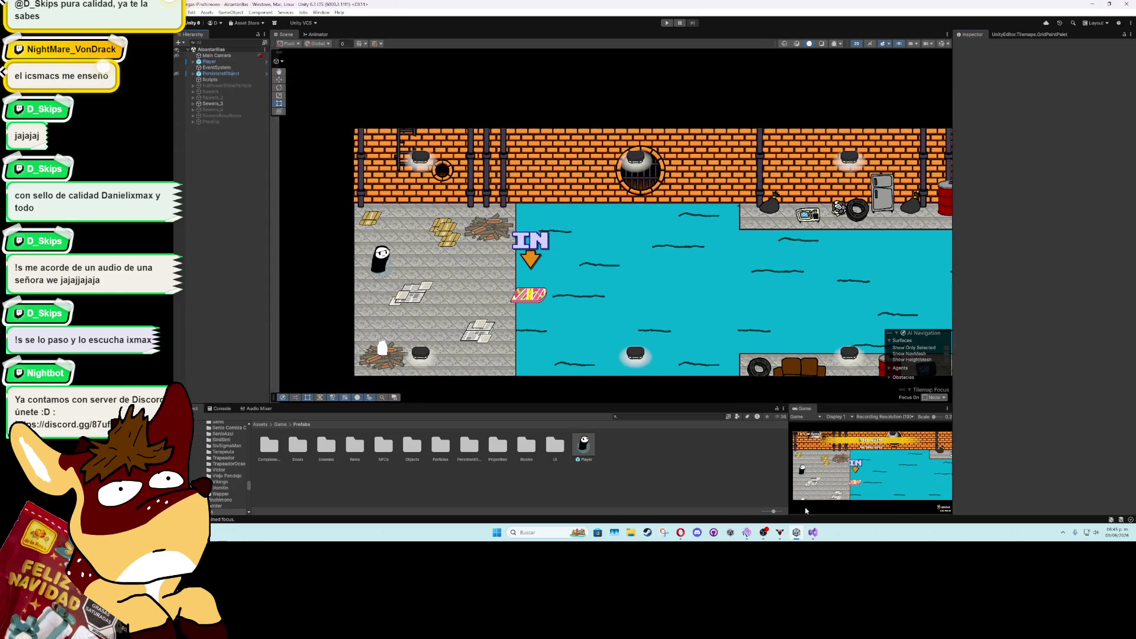
Bring up the '09 - ENERO 2025' task list, then return to Unity
{"action": "mouse_move", "coordinate": [747, 536]}
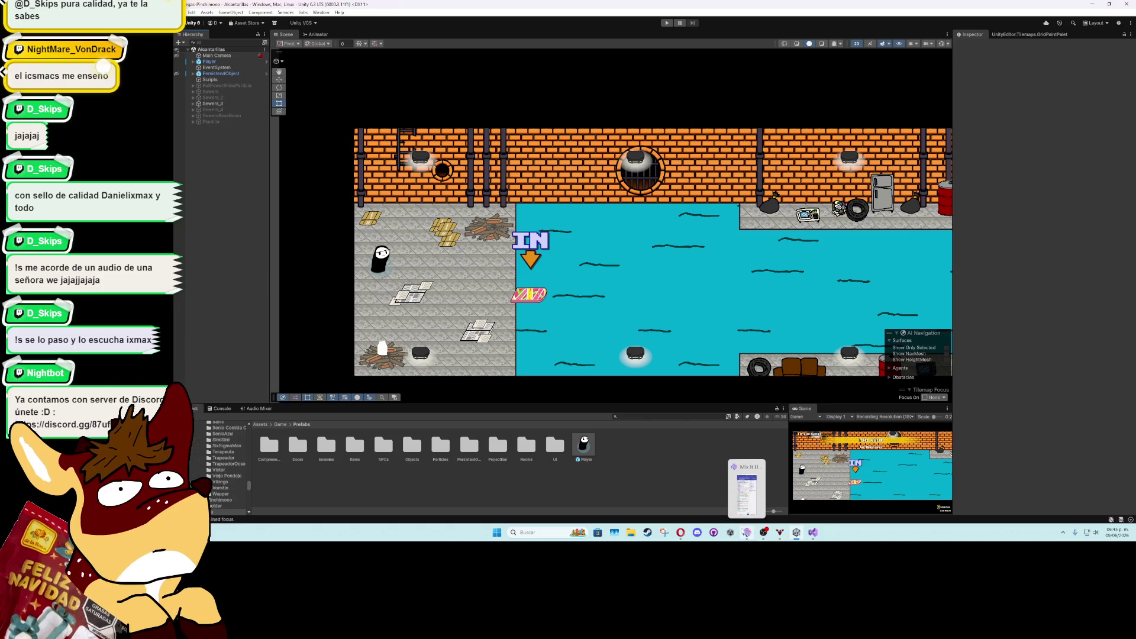
{"action": "mouse_move", "coordinate": [681, 532]}
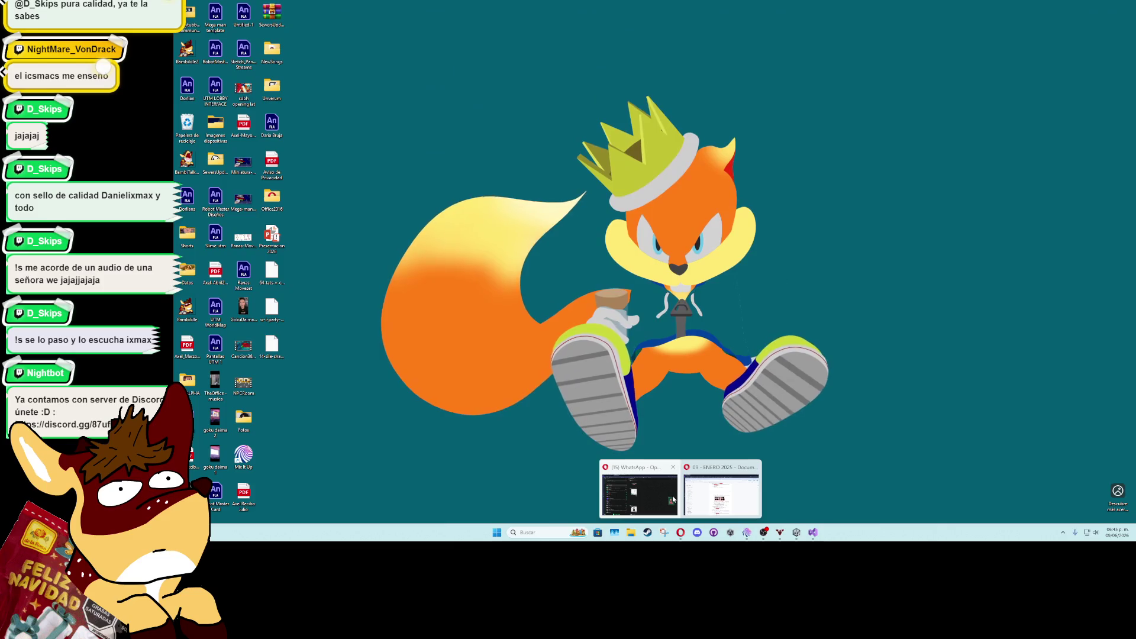
{"action": "left_click", "coordinate": [704, 494]}
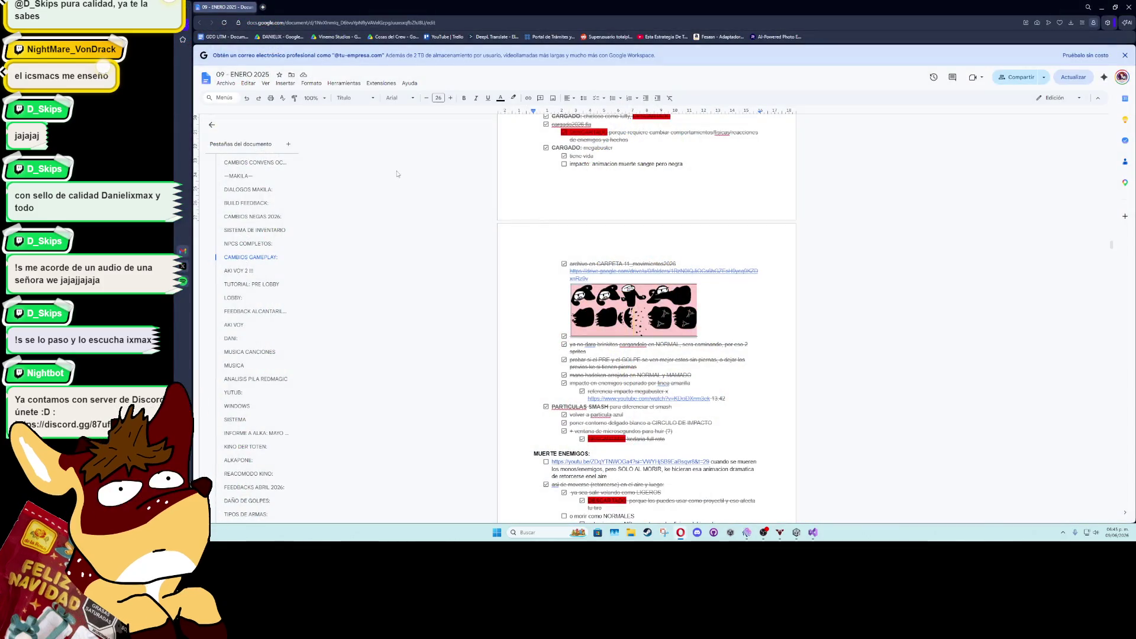
{"action": "left_click", "coordinate": [796, 532]}
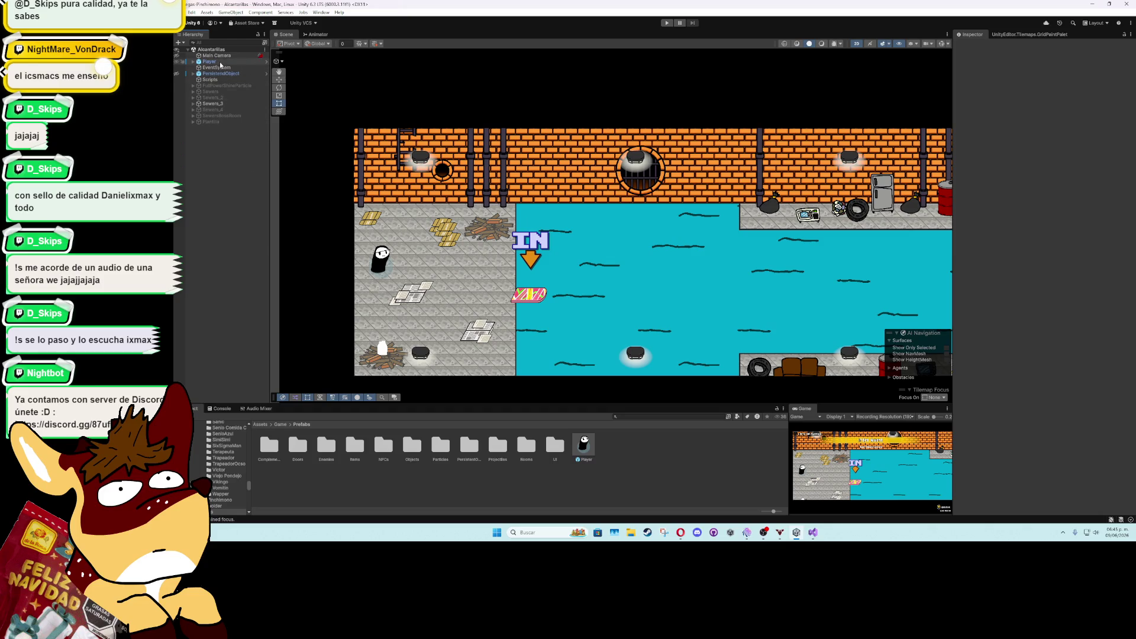
Select the Player prefab in the Prefabs folder and open it in Prefab Mode
{"action": "left_click", "coordinate": [583, 445]}
{"action": "double_click", "coordinate": [584, 444]}
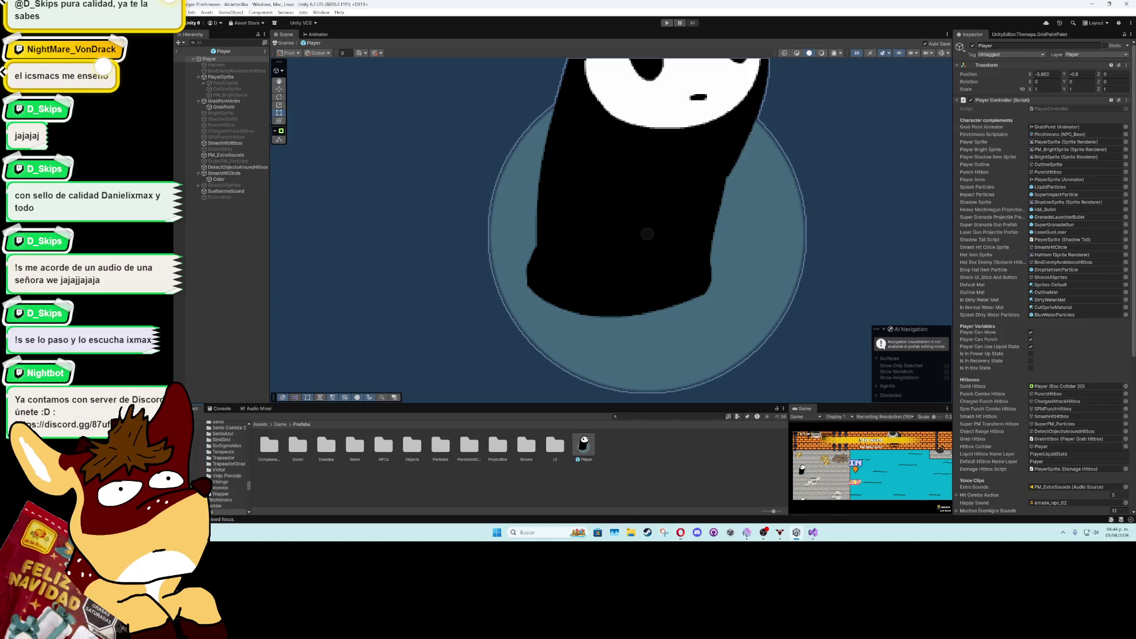
Check the Player's Life Phase 2 value, then exit and reopen the Player prefab
{"action": "left_click", "coordinate": [249, 311]}
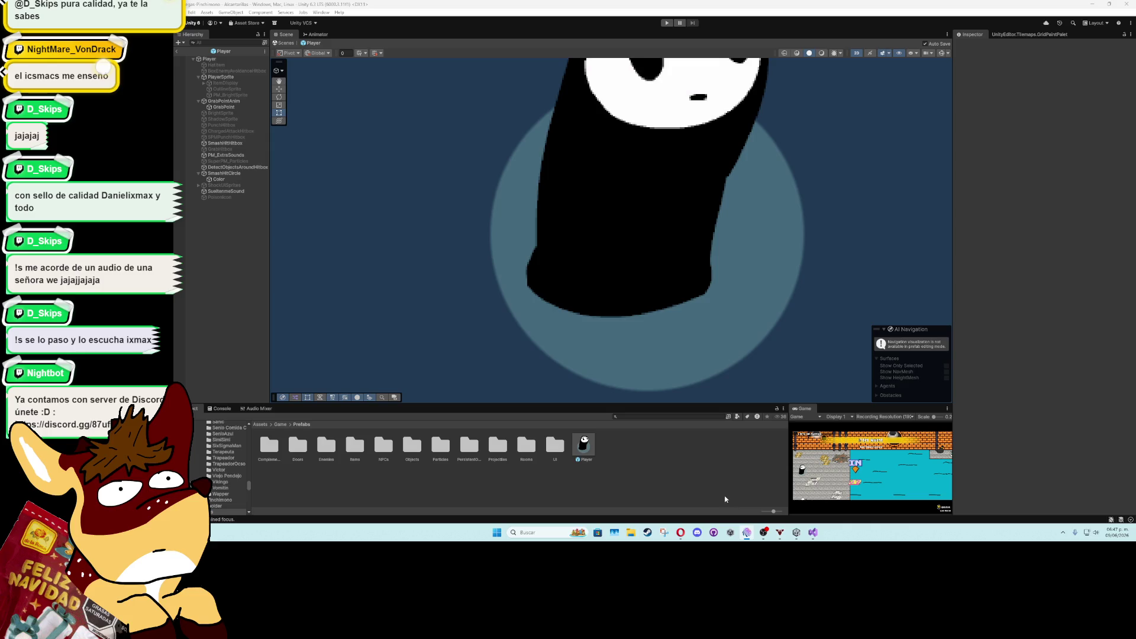
{"action": "left_click", "coordinate": [221, 186]}
{"action": "left_click", "coordinate": [231, 95]}
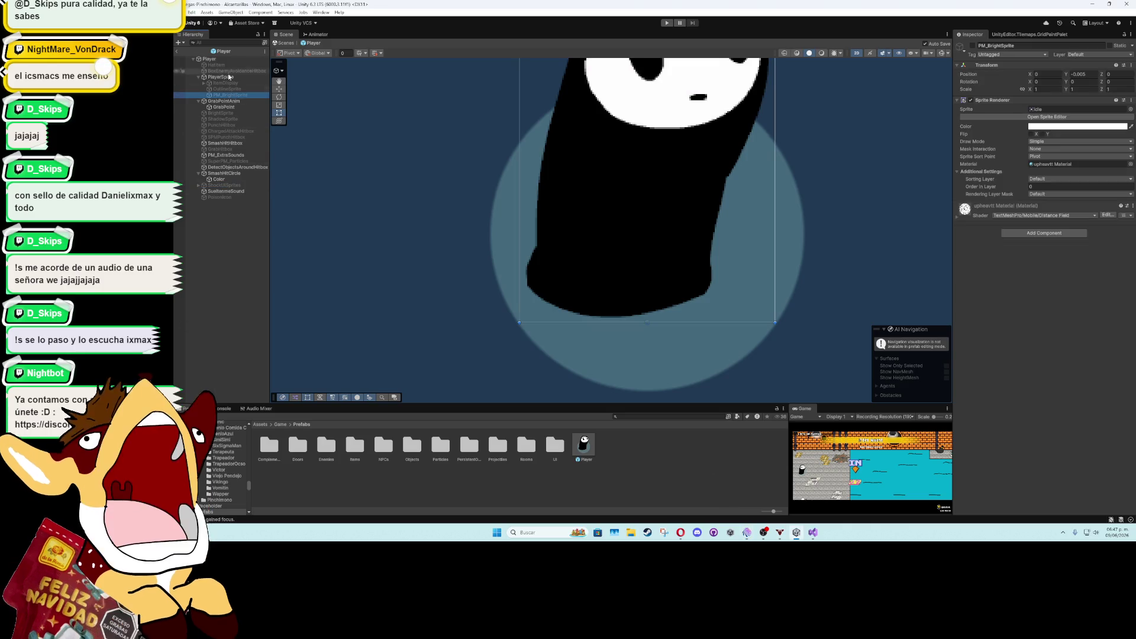
{"action": "left_click", "coordinate": [224, 61]}
{"action": "scroll", "coordinate": [1130, 365], "scroll_direction": "down", "scroll_amount": 8}
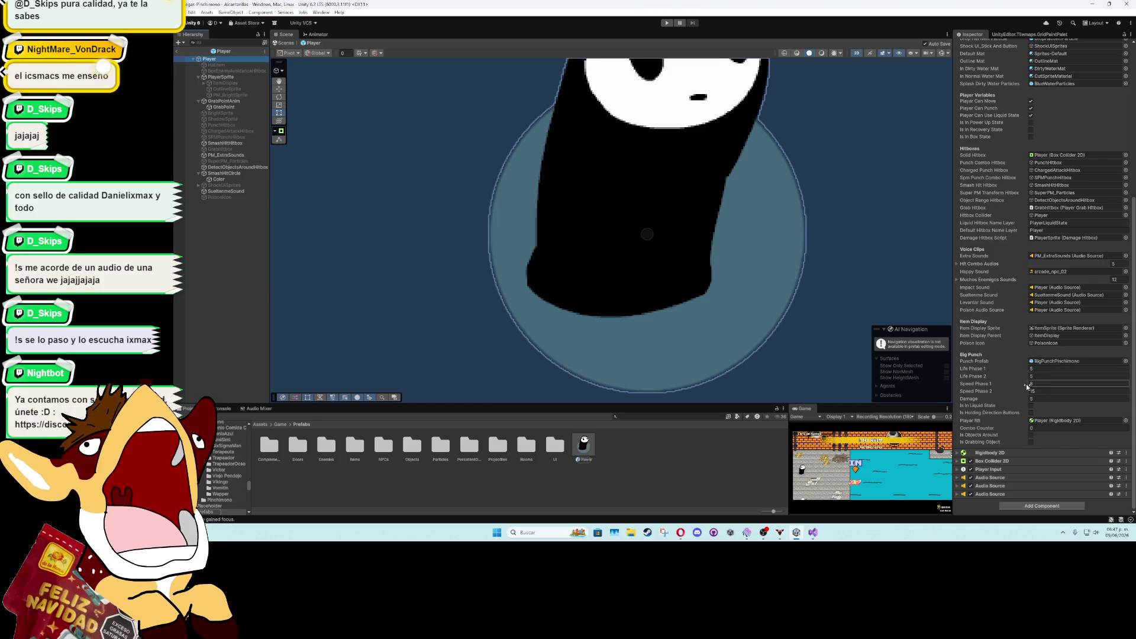
{"action": "left_click", "coordinate": [1041, 376]}
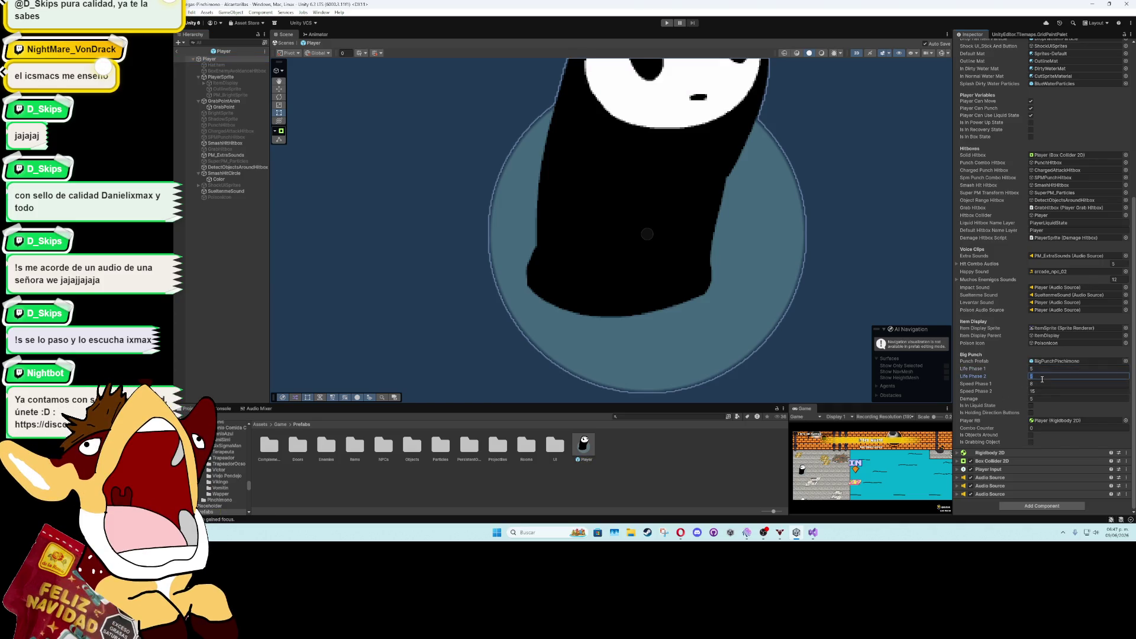
{"action": "left_click", "coordinate": [178, 53]}
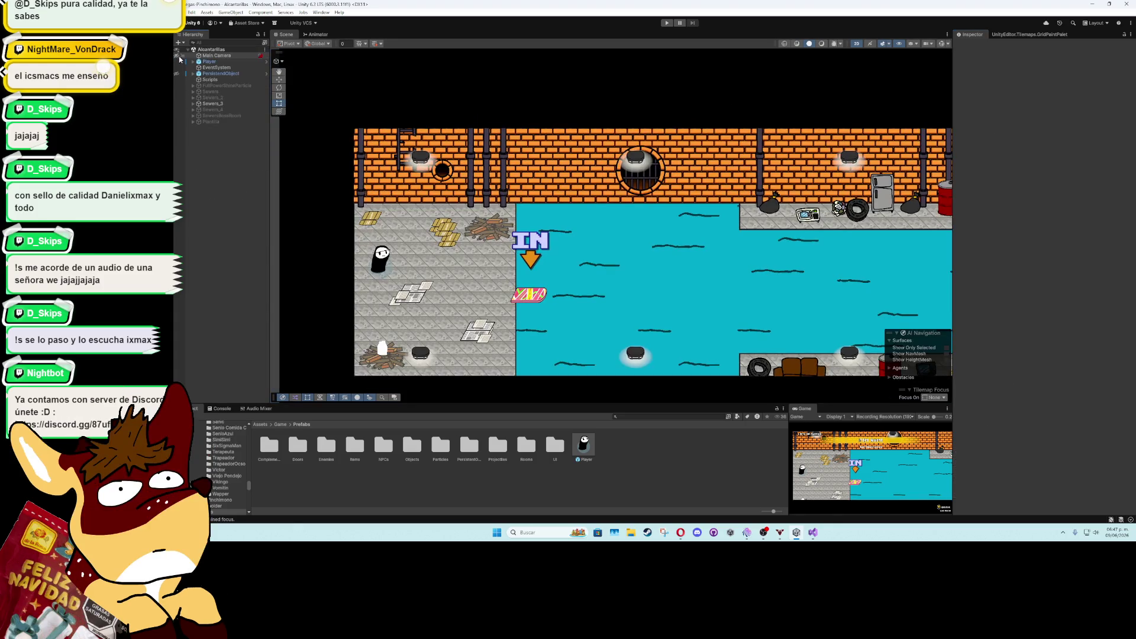
{"action": "double_click", "coordinate": [585, 449]}
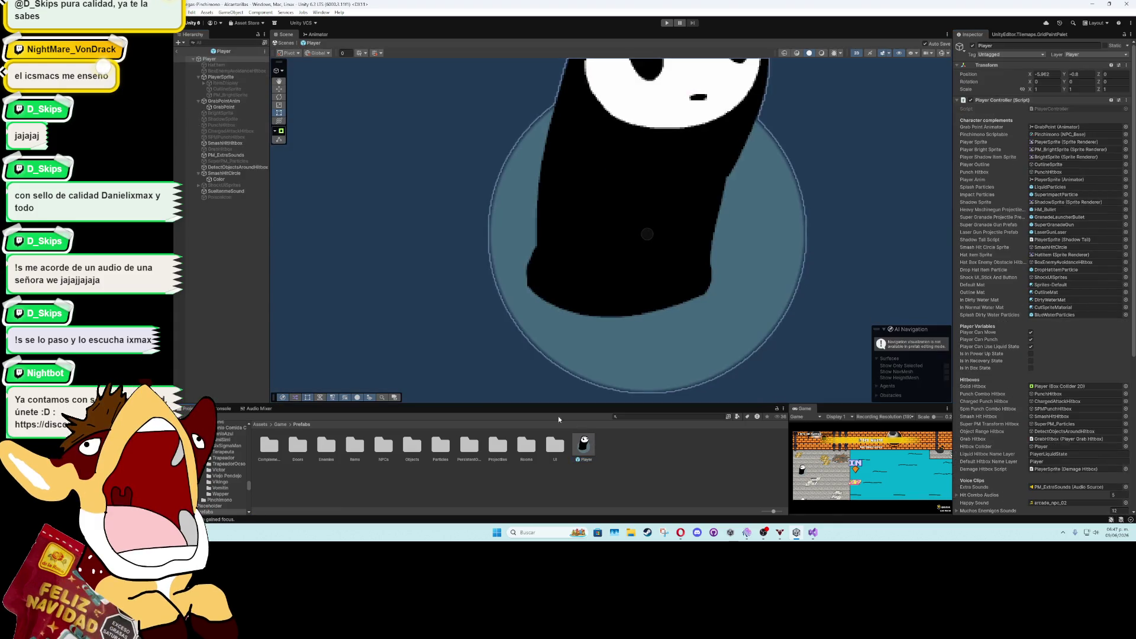
Select SmashHitCircle's Color child and search Add Component for a mask
{"action": "left_click", "coordinate": [235, 180]}
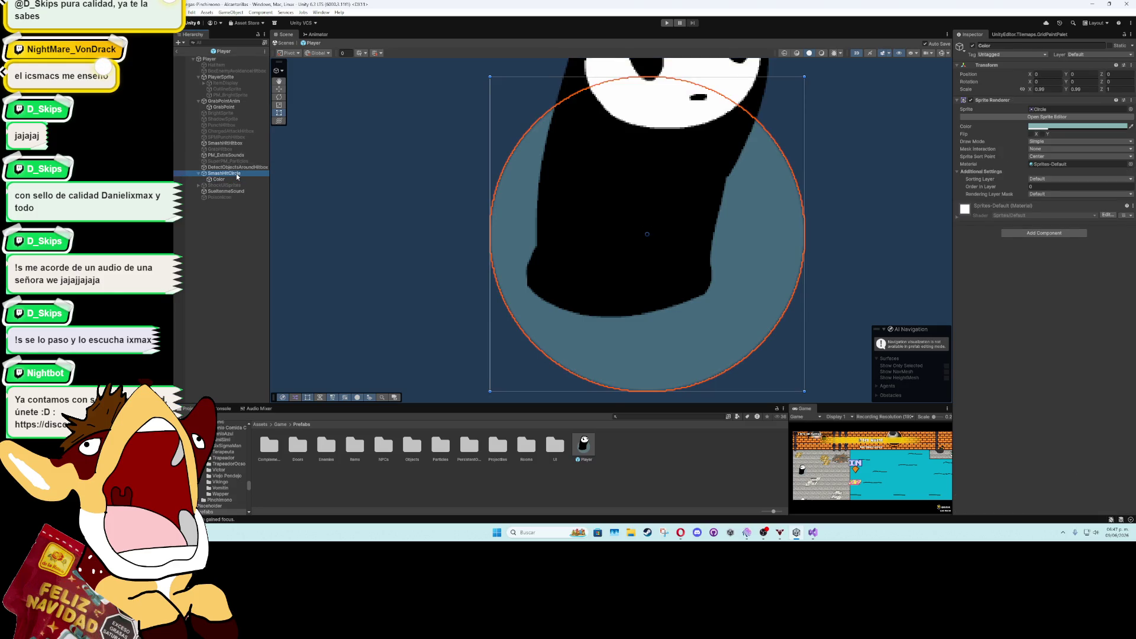
{"action": "left_click", "coordinate": [231, 226]}
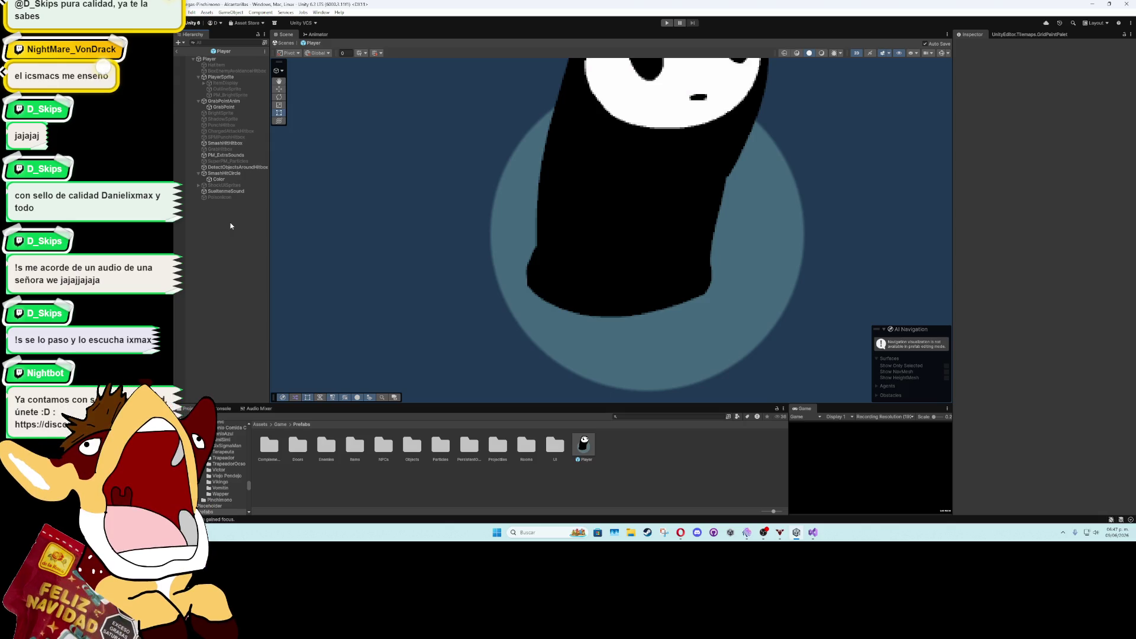
{"action": "left_click", "coordinate": [222, 175]}
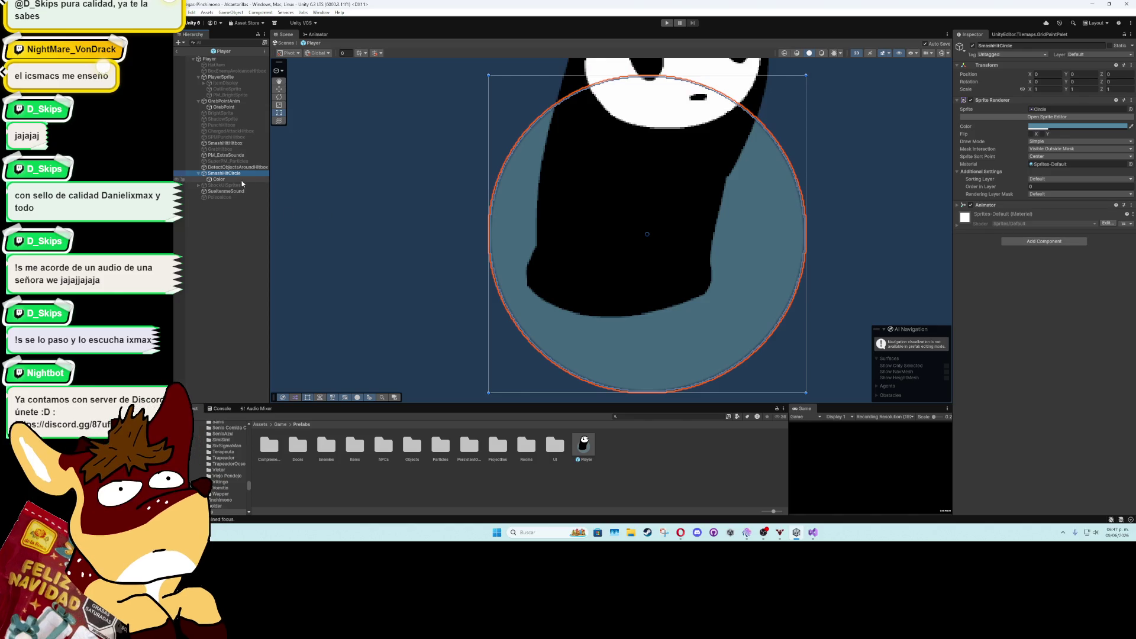
{"action": "left_click", "coordinate": [242, 180]}
{"action": "left_click", "coordinate": [1058, 235]}
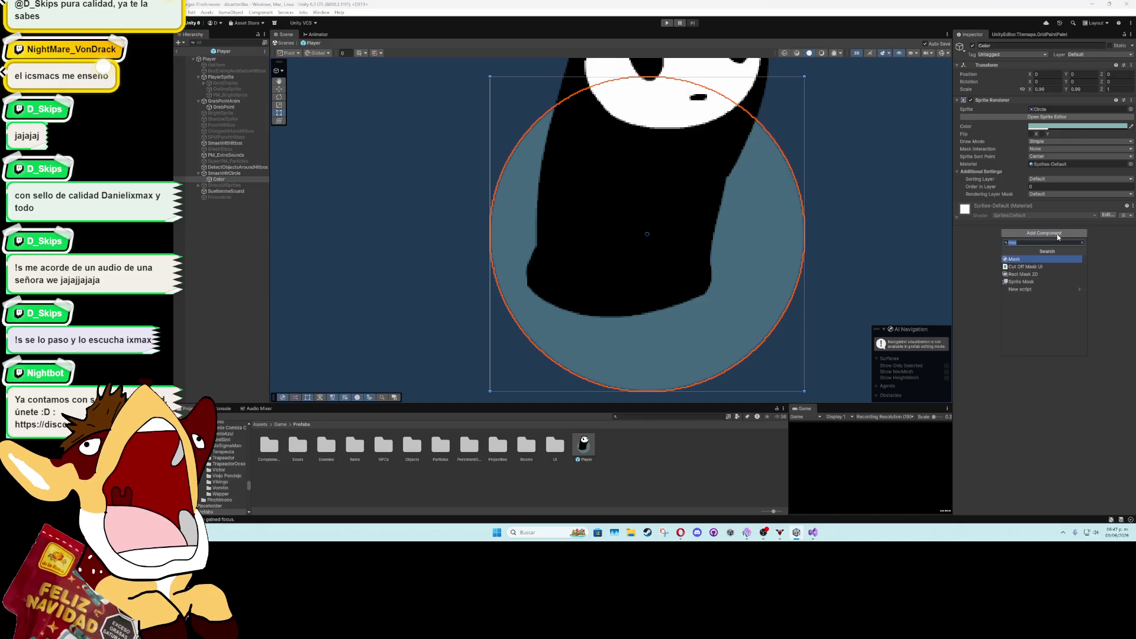
Add a Mask to the Color circle and set its Mask Interaction to Visible Outside Mask
{"action": "left_click", "coordinate": [1028, 260]}
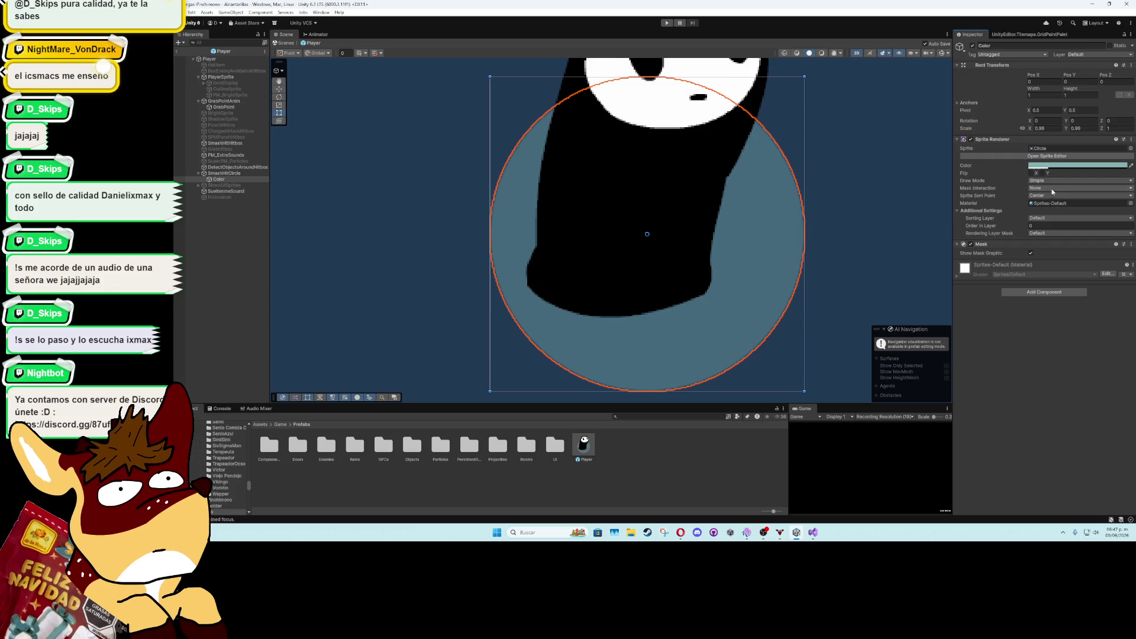
{"action": "left_click", "coordinate": [1052, 188]}
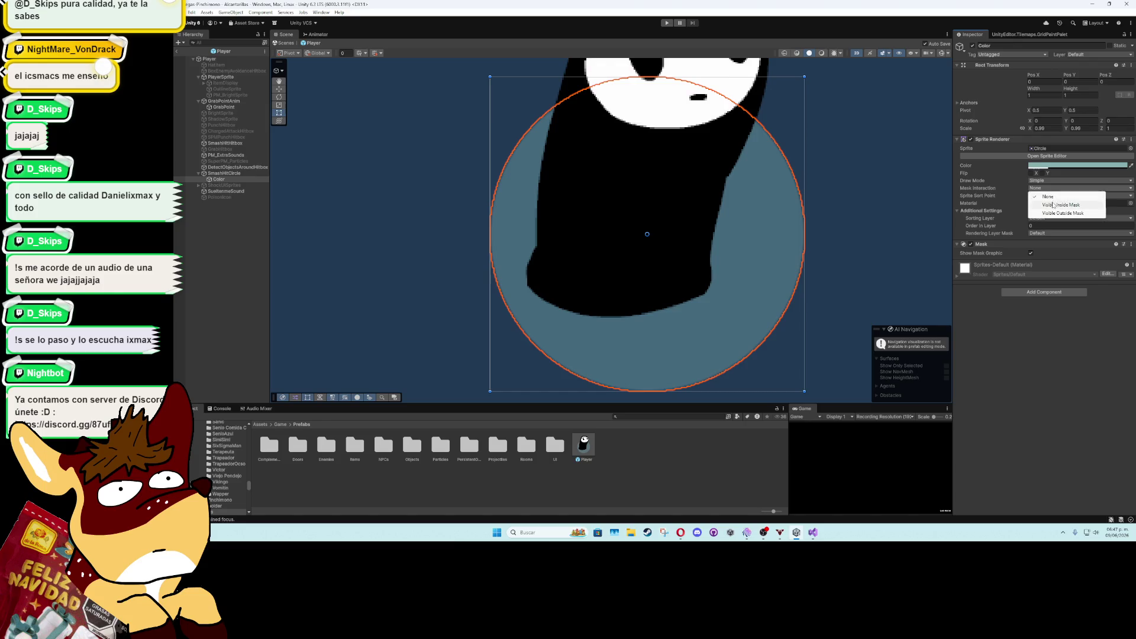
{"action": "left_click", "coordinate": [1054, 204]}
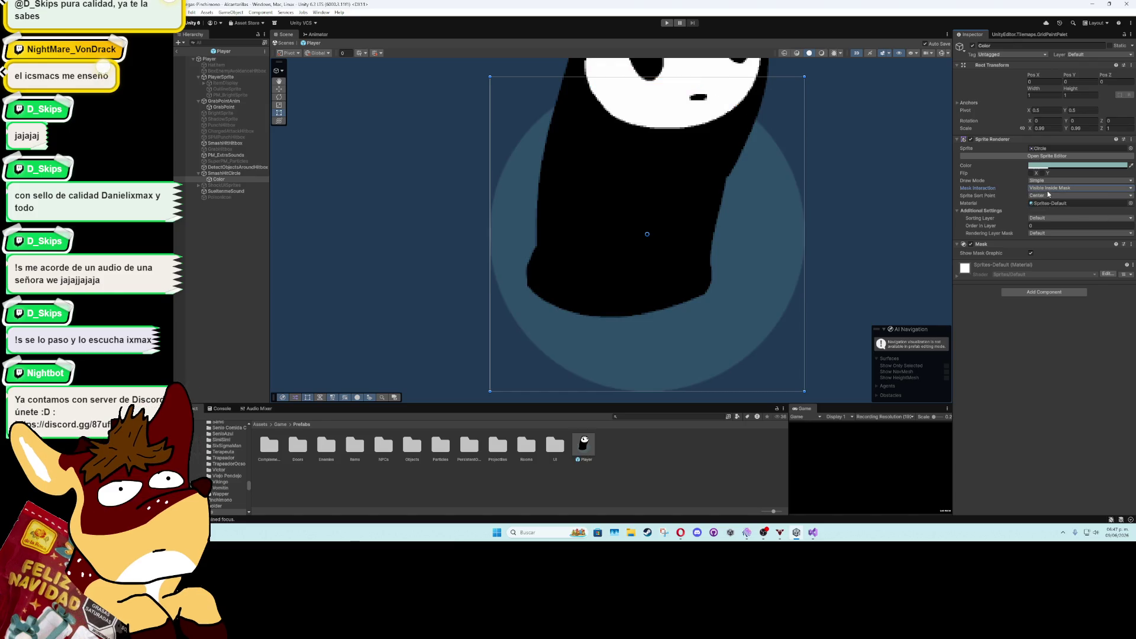
{"action": "left_click", "coordinate": [1049, 189]}
{"action": "left_click", "coordinate": [1063, 213]}
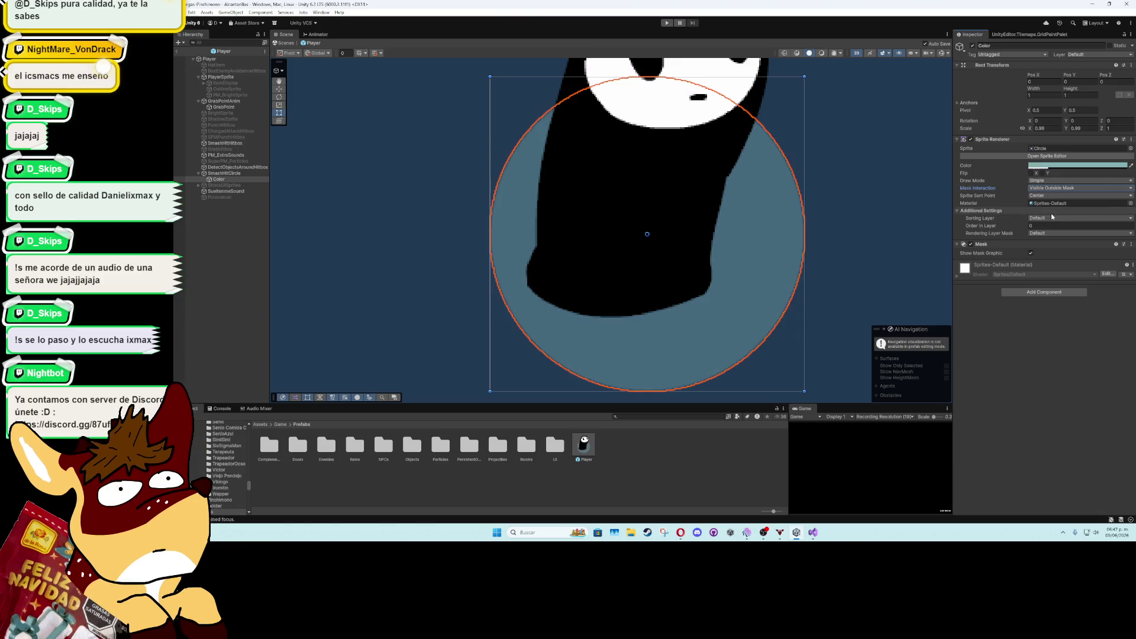
Add a Mask to SmashHitCircle and set it Visible Outside Mask, undoing an accidental resize
{"action": "left_click", "coordinate": [224, 174]}
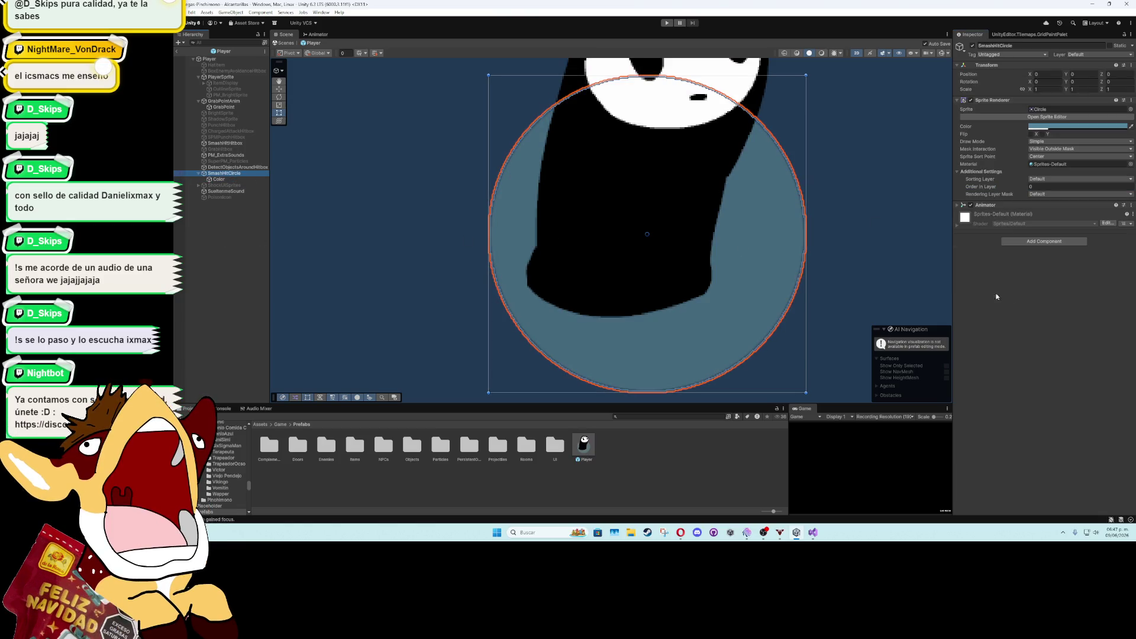
{"action": "left_click", "coordinate": [1043, 241]}
{"action": "left_click", "coordinate": [1031, 276]}
{"action": "left_click", "coordinate": [1049, 189]}
{"action": "left_click", "coordinate": [1054, 205]}
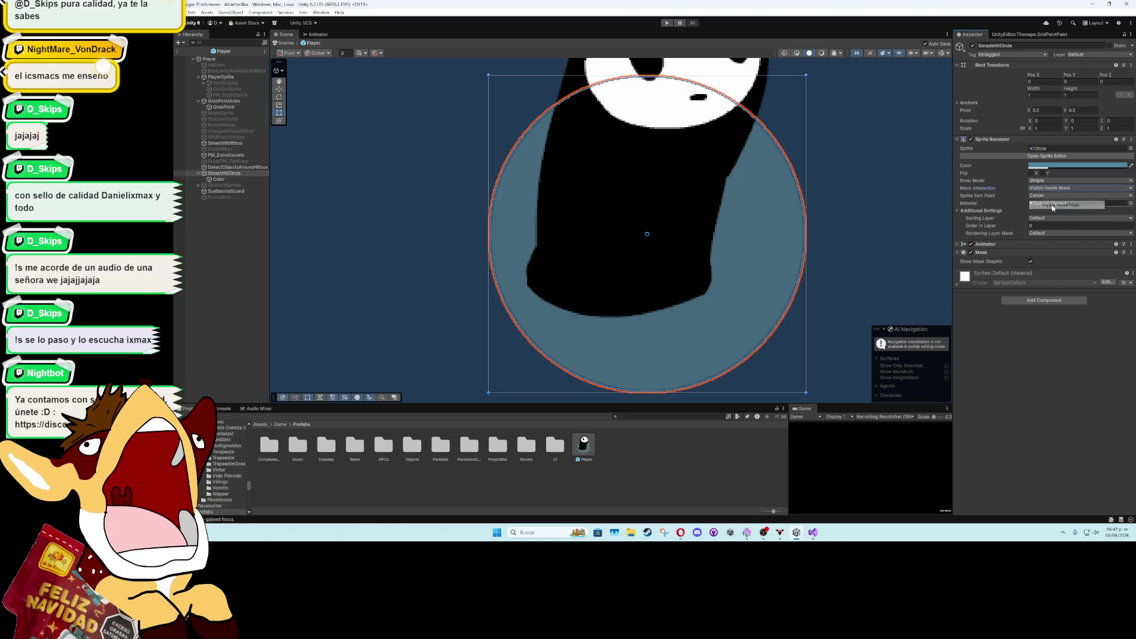
{"action": "left_click_drag", "start_coordinate": [492, 198], "coordinate": [319, 202]}
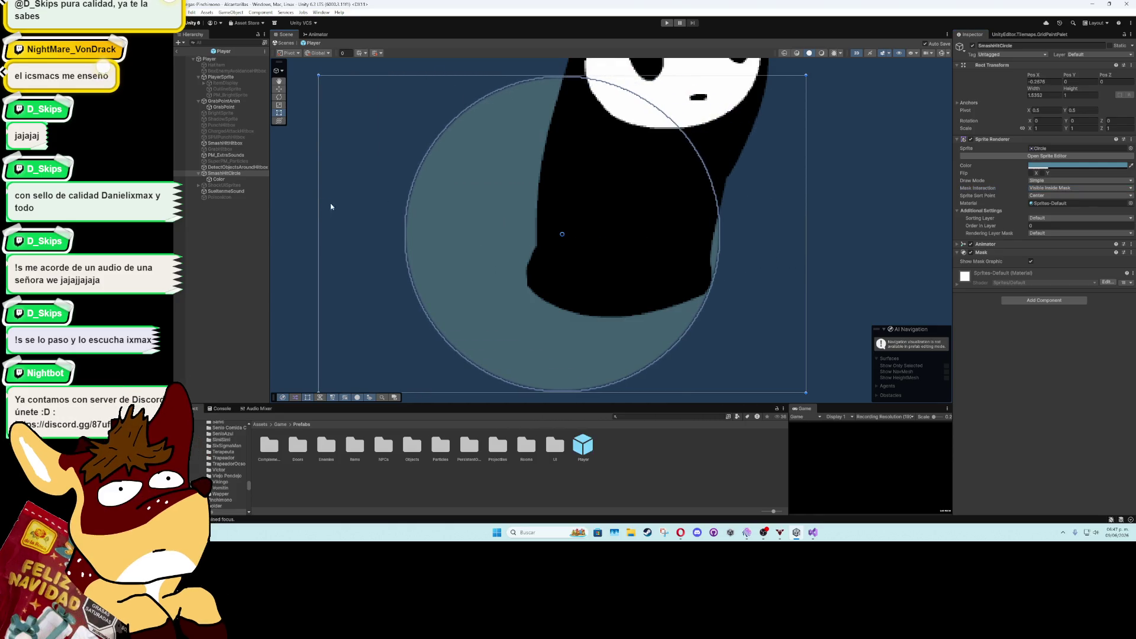
{"action": "key", "text": "ctrl+z"}
{"action": "left_click", "coordinate": [1048, 188]}
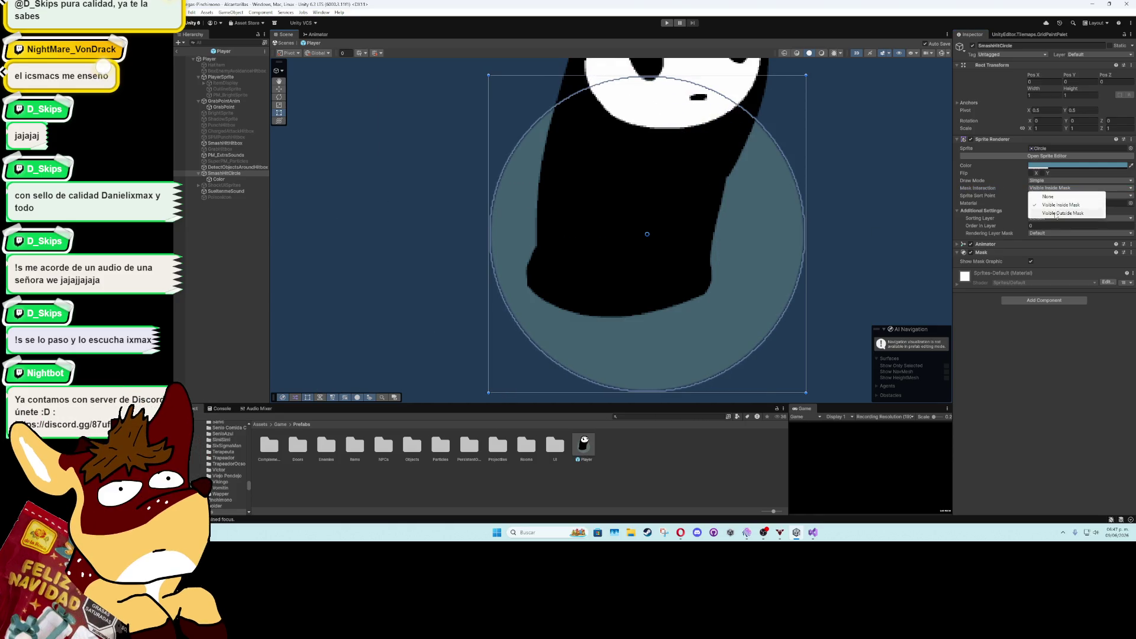
{"action": "left_click", "coordinate": [1054, 214]}
{"action": "left_click", "coordinate": [292, 182]}
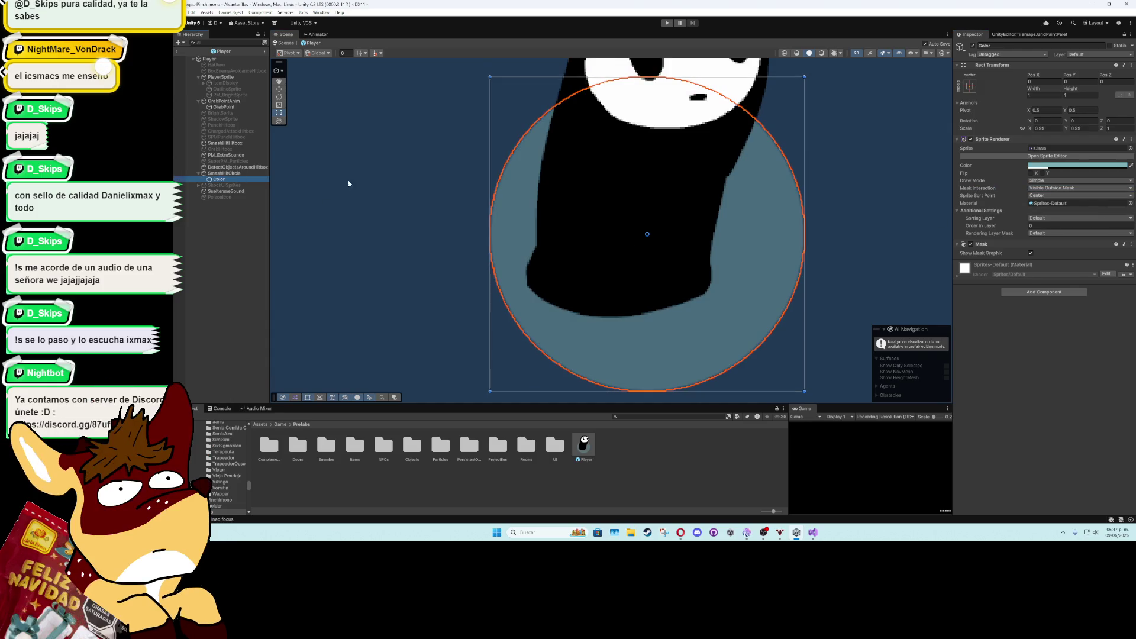
{"action": "left_click", "coordinate": [1031, 168]}
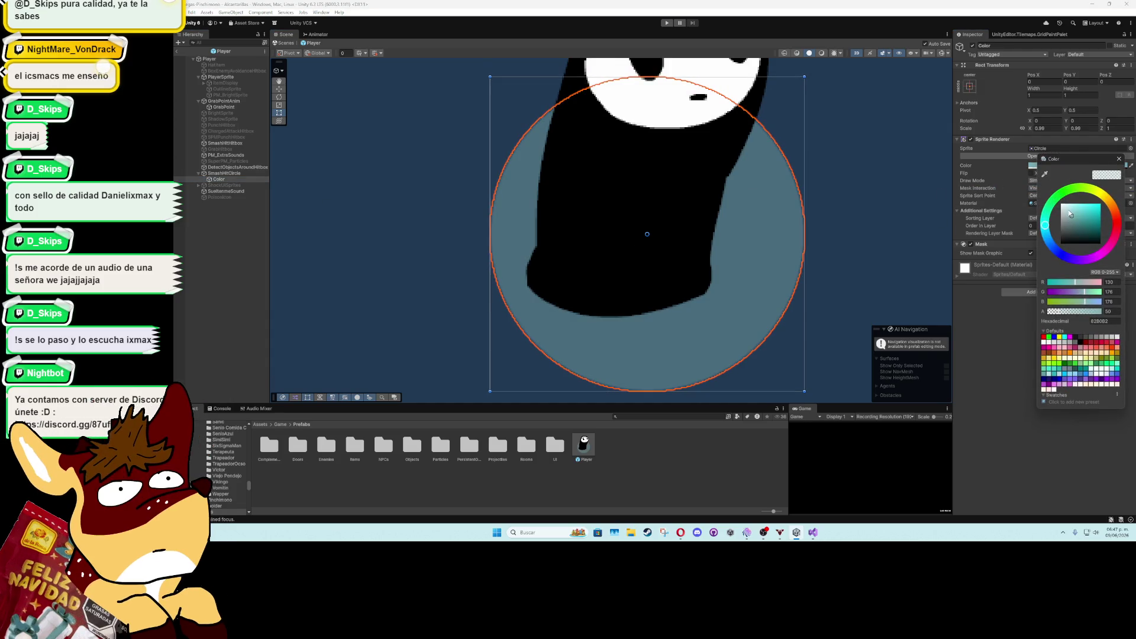
Tint the smash-hit circle white and set the Color child to Visible Inside Mask
{"action": "key", "text": "ctrl+z"}
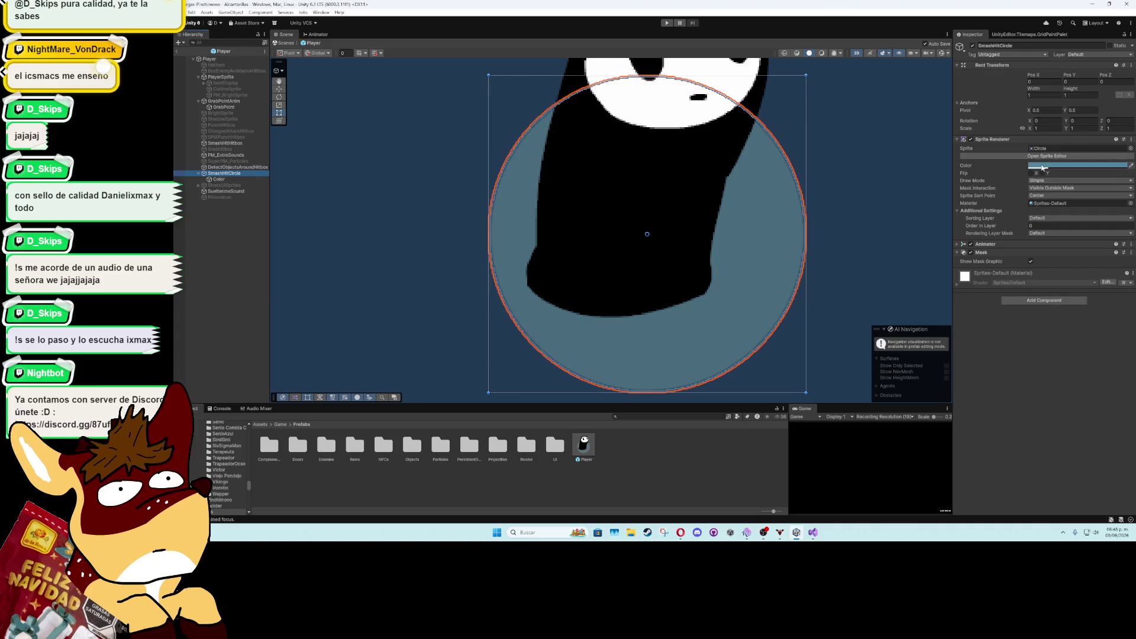
{"action": "left_click", "coordinate": [1042, 168]}
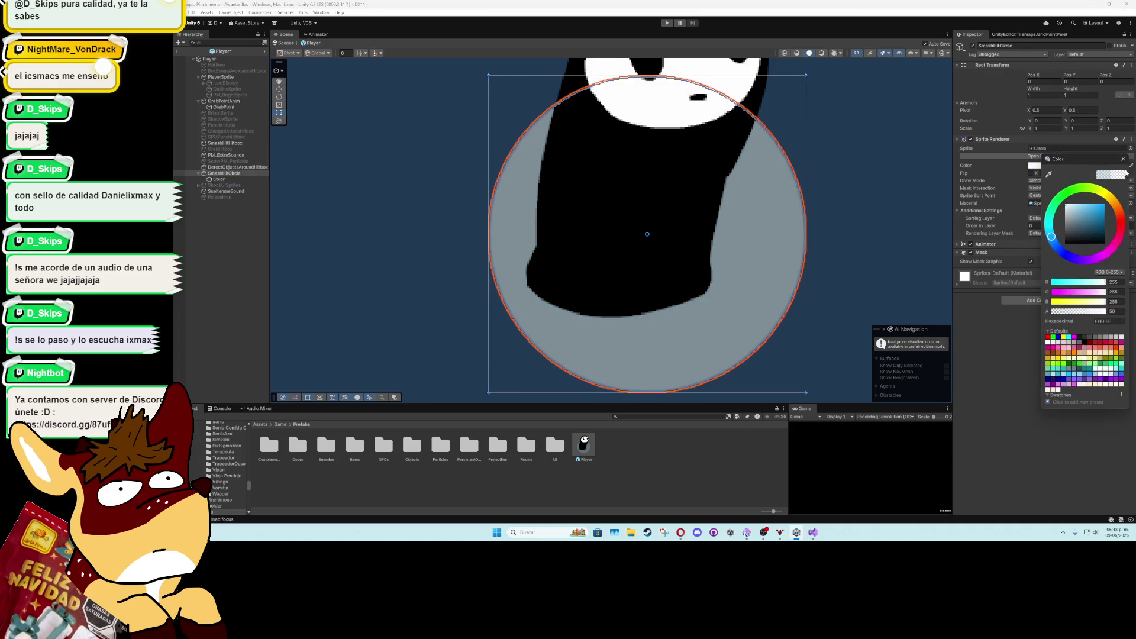
{"action": "left_click", "coordinate": [1123, 159]}
{"action": "left_click", "coordinate": [238, 179]}
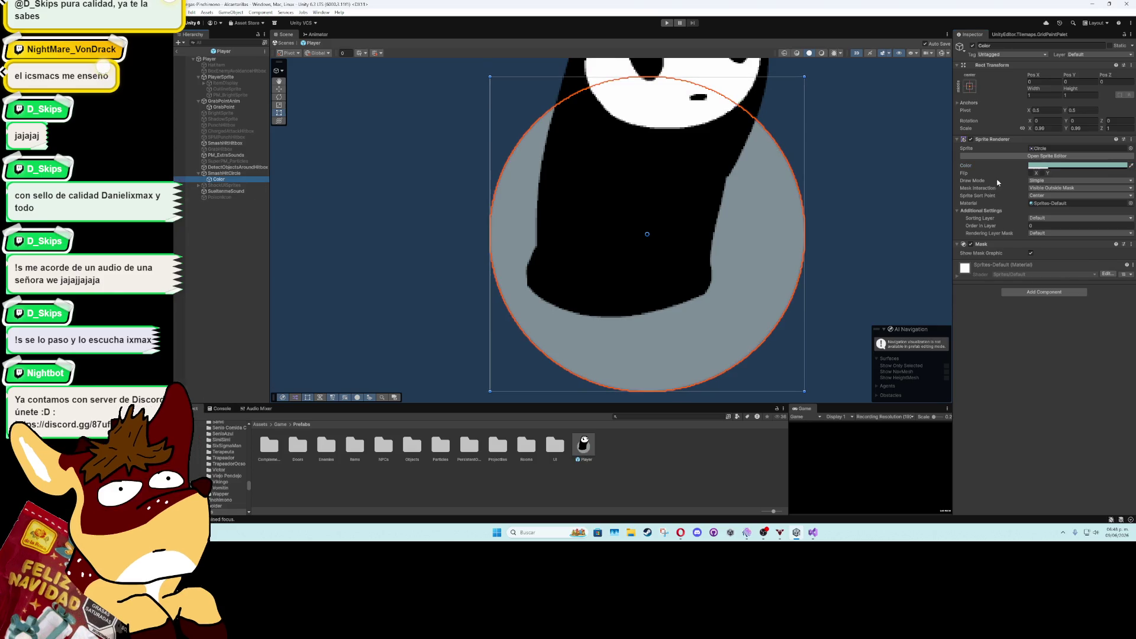
{"action": "left_click", "coordinate": [1059, 188]}
{"action": "left_click", "coordinate": [1063, 205]}
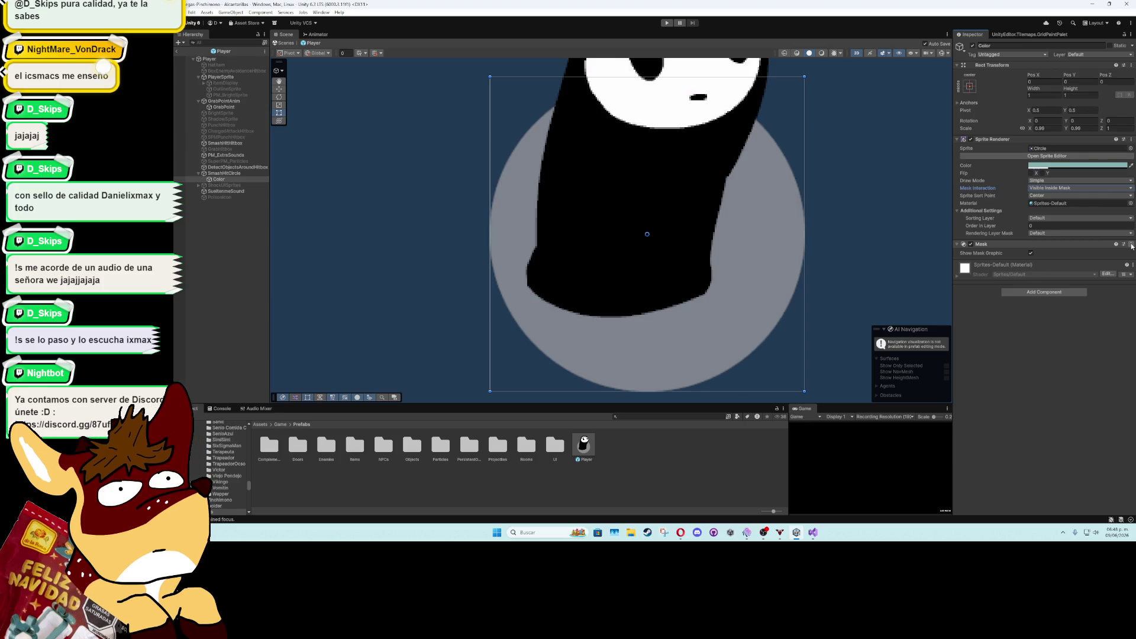
Remove the Mask components from the Color child and SmashHitCircle
{"action": "left_click", "coordinate": [1131, 244]}
{"action": "left_click", "coordinate": [1077, 261]}
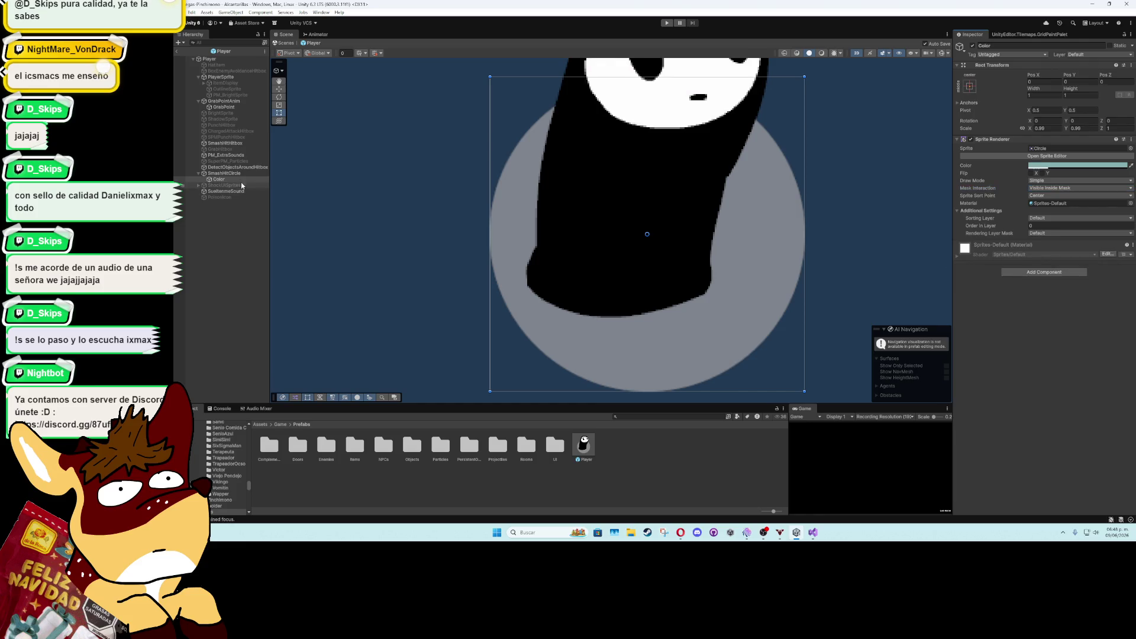
{"action": "left_click", "coordinate": [224, 173]}
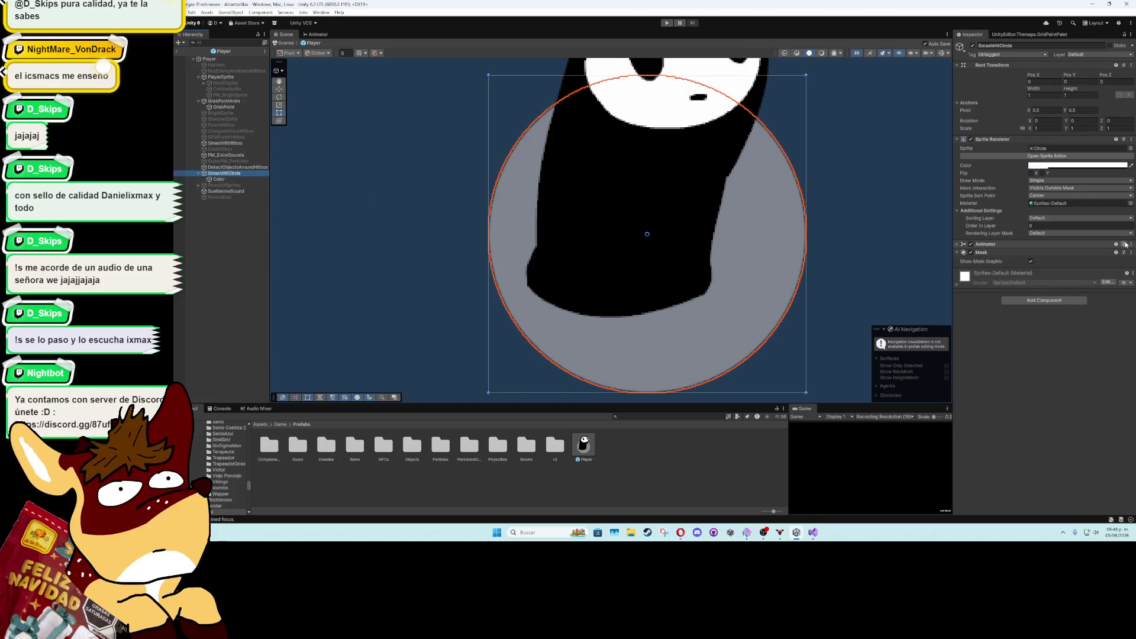
{"action": "left_click", "coordinate": [1132, 252]}
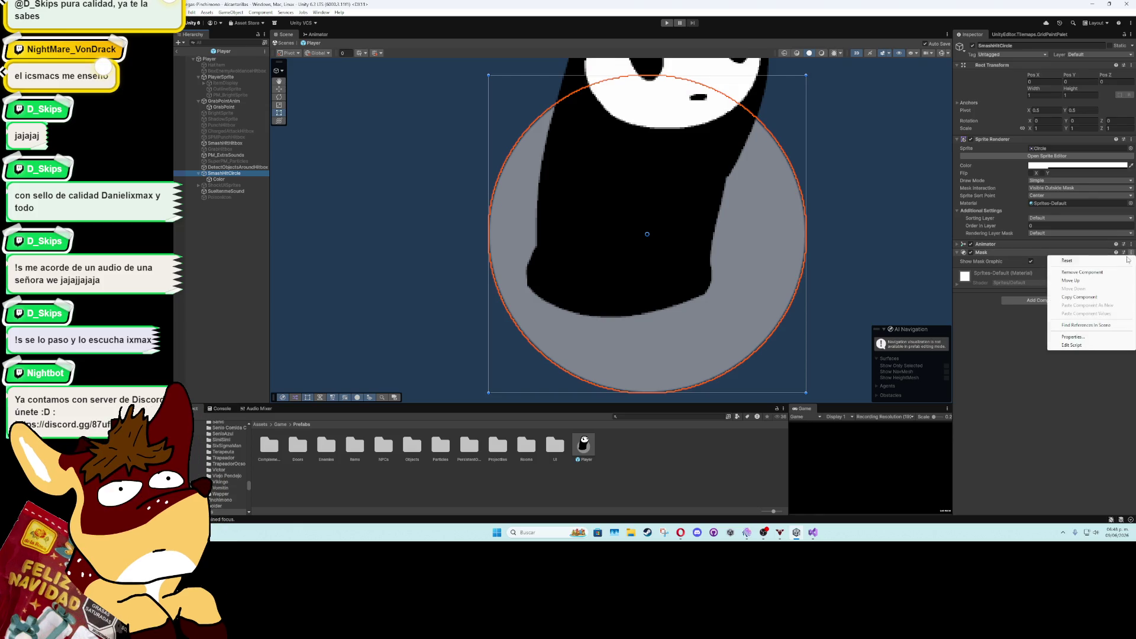
{"action": "left_click", "coordinate": [1076, 270]}
{"action": "key", "text": "super"}
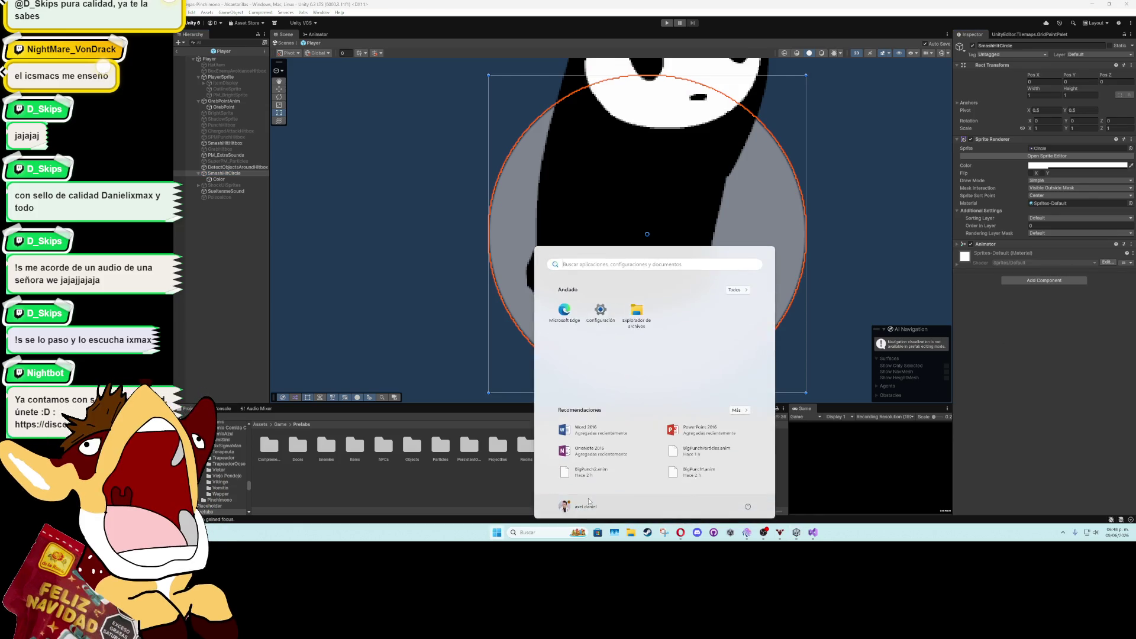
Search the Start menu for 'animat' and launch Adobe Animate 2024
{"action": "type", "text": "animat"}
{"action": "key", "text": "BackSpace"}
{"action": "key", "text": "BackSpace"}
{"action": "key", "text": "BackSpace"}
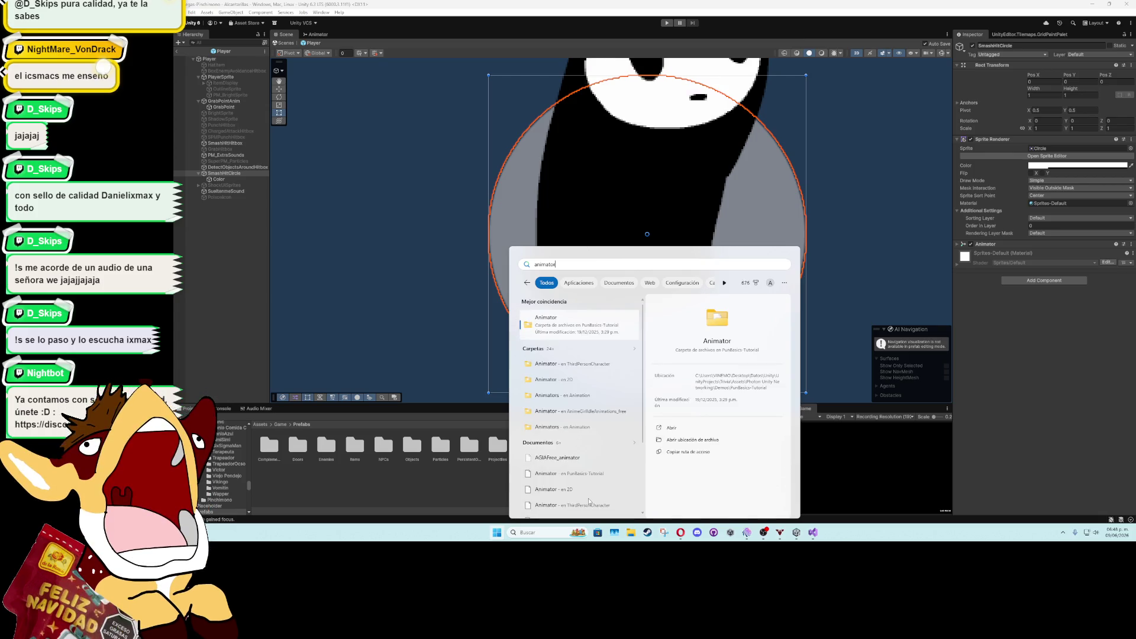
{"action": "key", "text": "BackSpace"}
{"action": "key", "text": "BackSpace"}
{"action": "key", "text": "BackSpace"}
{"action": "type", "text": "ani"}
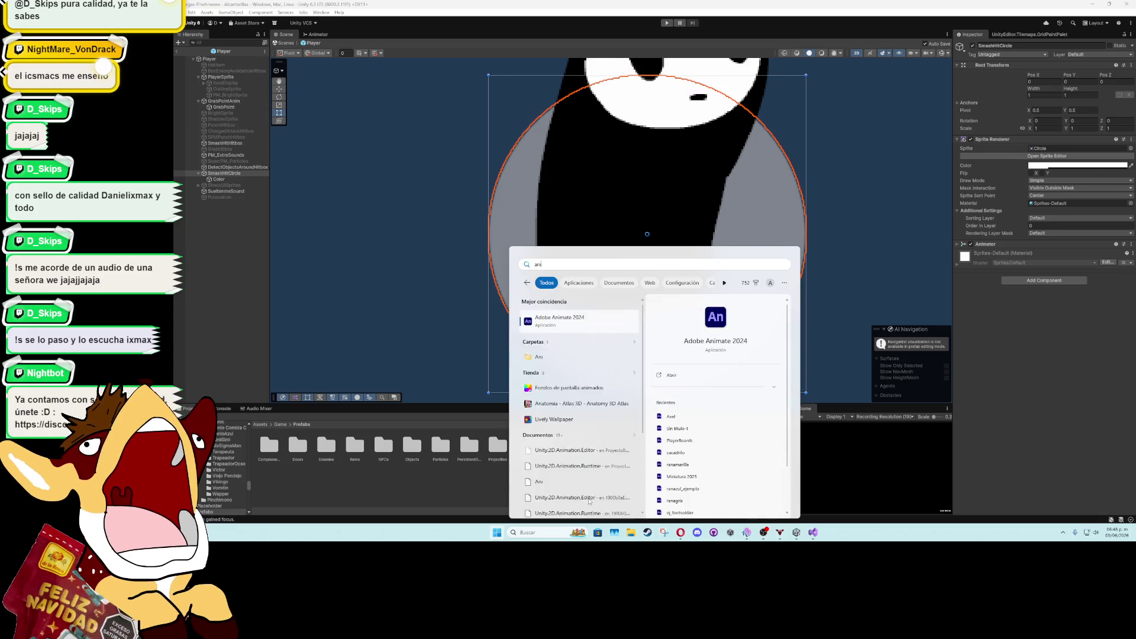
{"action": "key", "text": "Escape"}
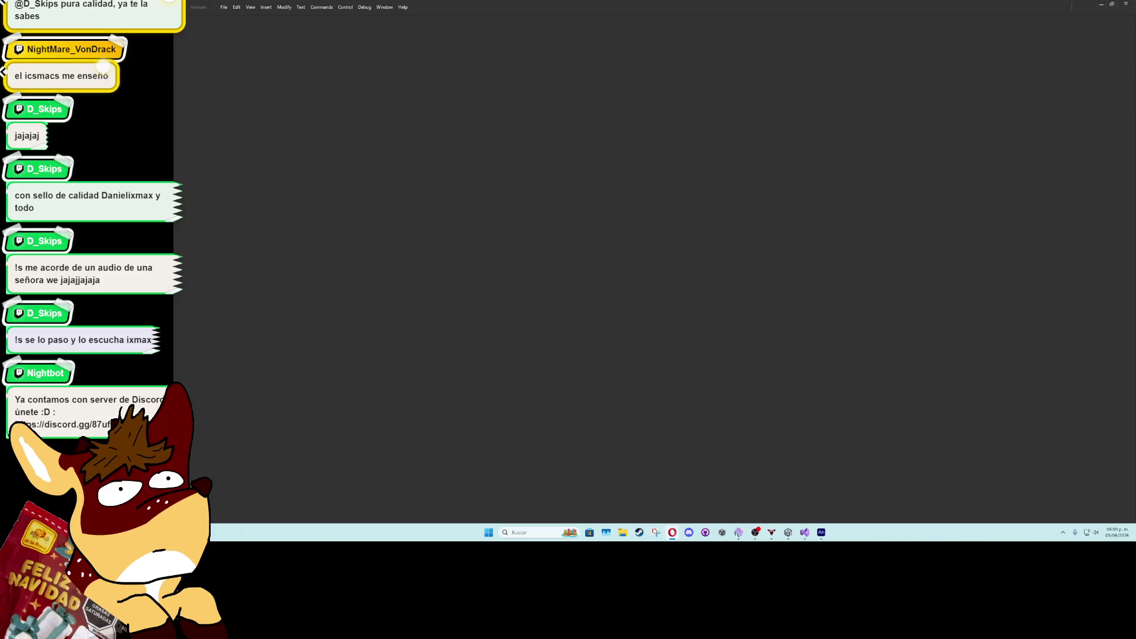
Create a new blank Full HD 1920×1080 document, Untitled-3, in Adobe Animate
{"action": "left_click", "coordinate": [210, 182]}
{"action": "left_click", "coordinate": [223, 7]}
{"action": "key", "text": "Escape"}
{"action": "key", "text": "ctrl+n"}
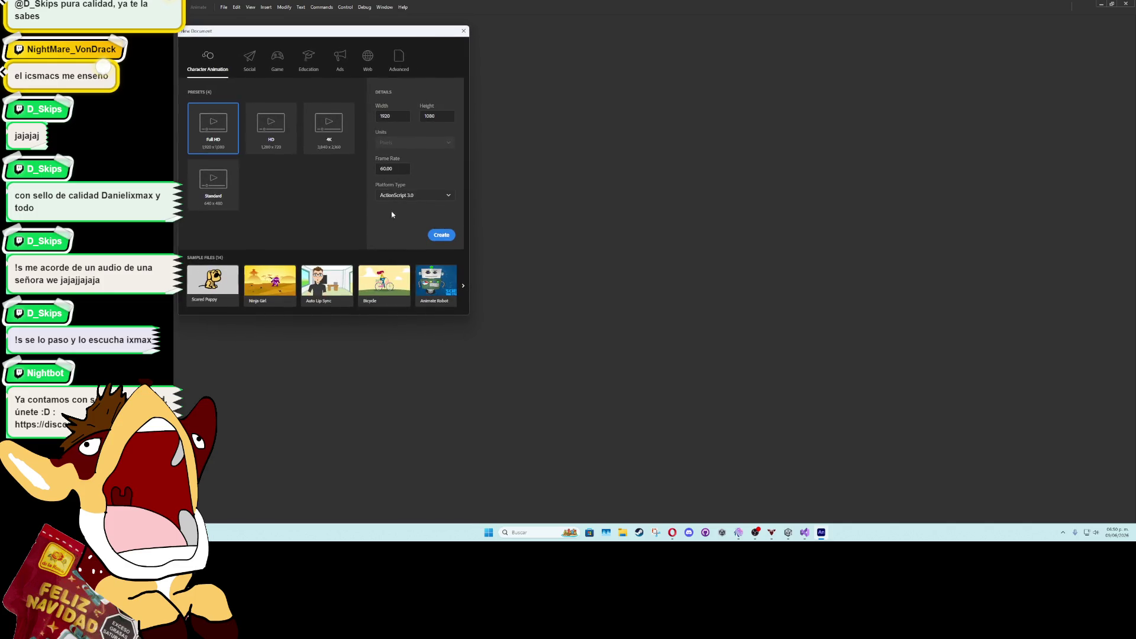
{"action": "left_click", "coordinate": [451, 236]}
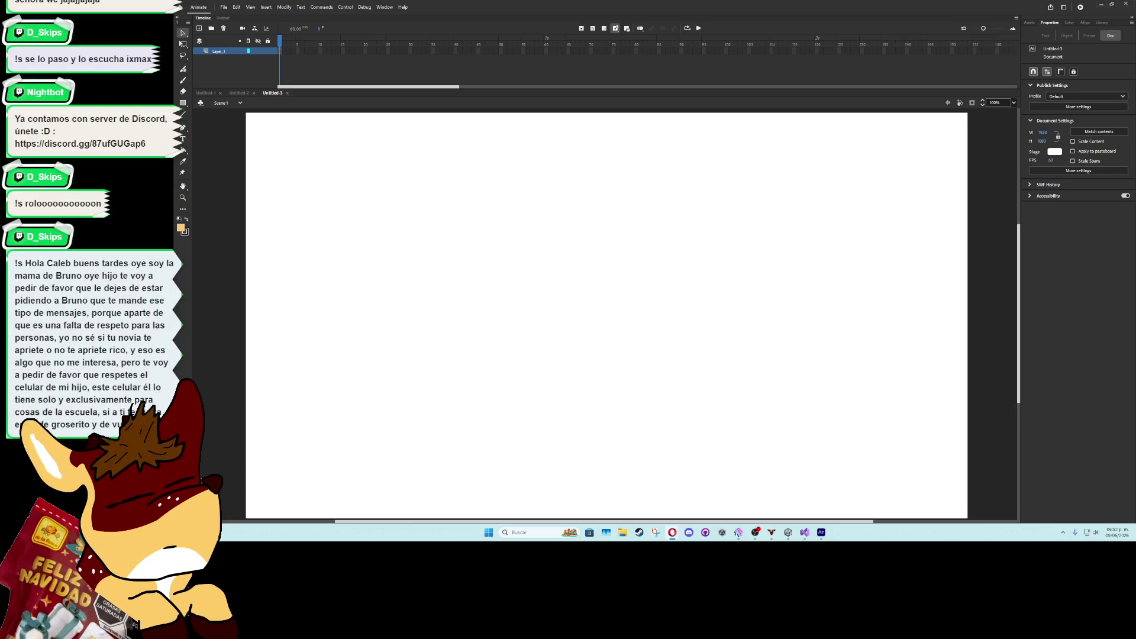
{"action": "left_click", "coordinate": [821, 532]}
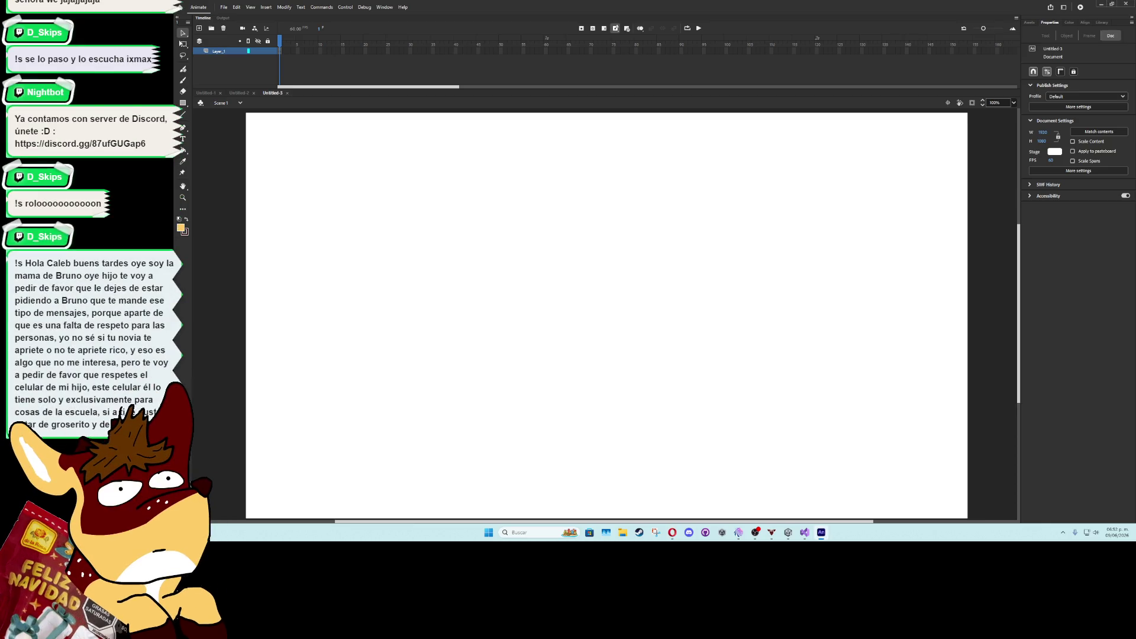
Draw a large filled circle at the stage's top-left with the Oval tool
{"action": "left_click", "coordinate": [739, 532]}
{"action": "left_click", "coordinate": [183, 103]}
{"action": "left_click", "coordinate": [183, 105]}
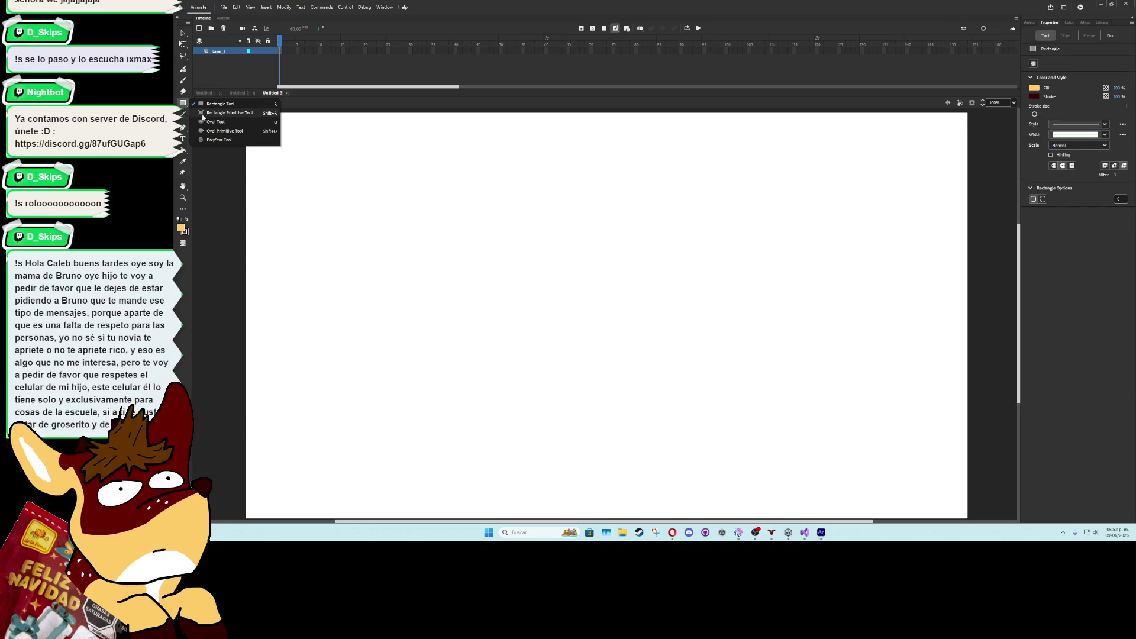
{"action": "left_click", "coordinate": [219, 120]}
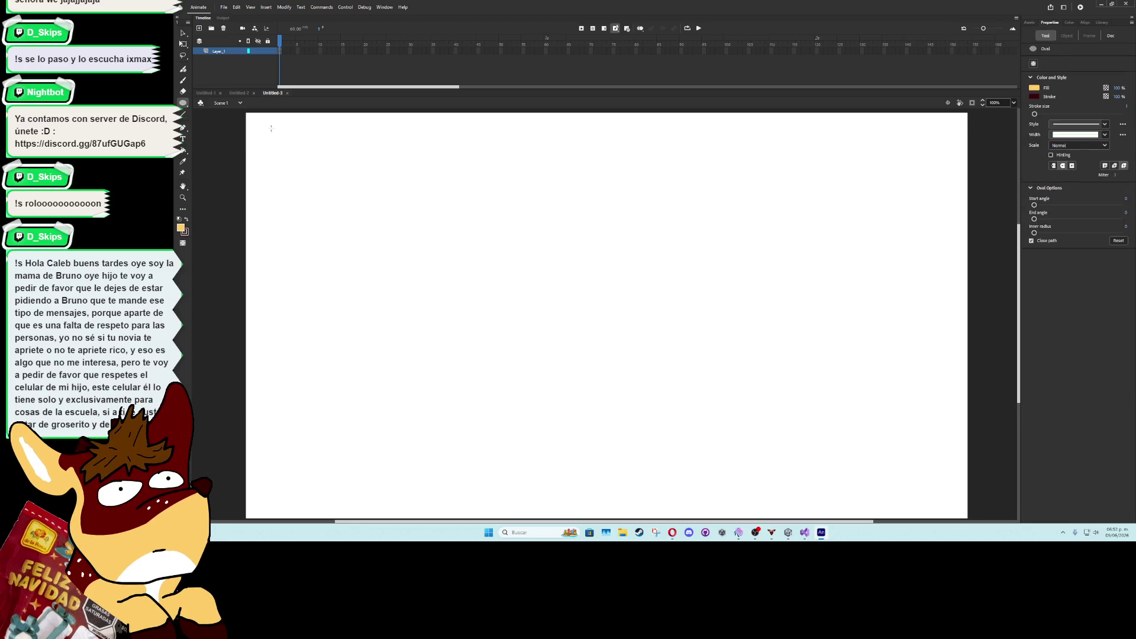
{"action": "mouse_move", "coordinate": [253, 120]}
{"action": "left_mouse_down"}
{"action": "mouse_move", "coordinate": [312, 165]}
{"action": "mouse_move", "coordinate": [396, 264]}
{"action": "left_mouse_up"}
Nudge the circle slightly up and left with the Selection tool
{"action": "left_click", "coordinate": [183, 43]}
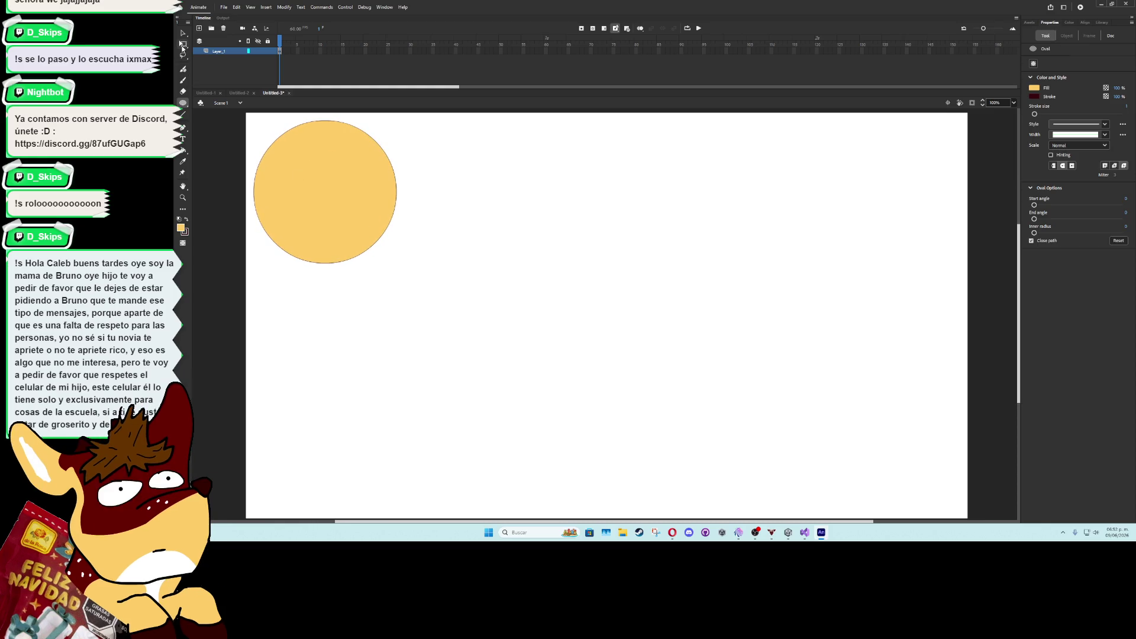
{"action": "left_click", "coordinate": [344, 190]}
{"action": "left_click_drag", "start_coordinate": [343, 190], "coordinate": [341, 189]}
{"action": "left_click", "coordinate": [412, 175]}
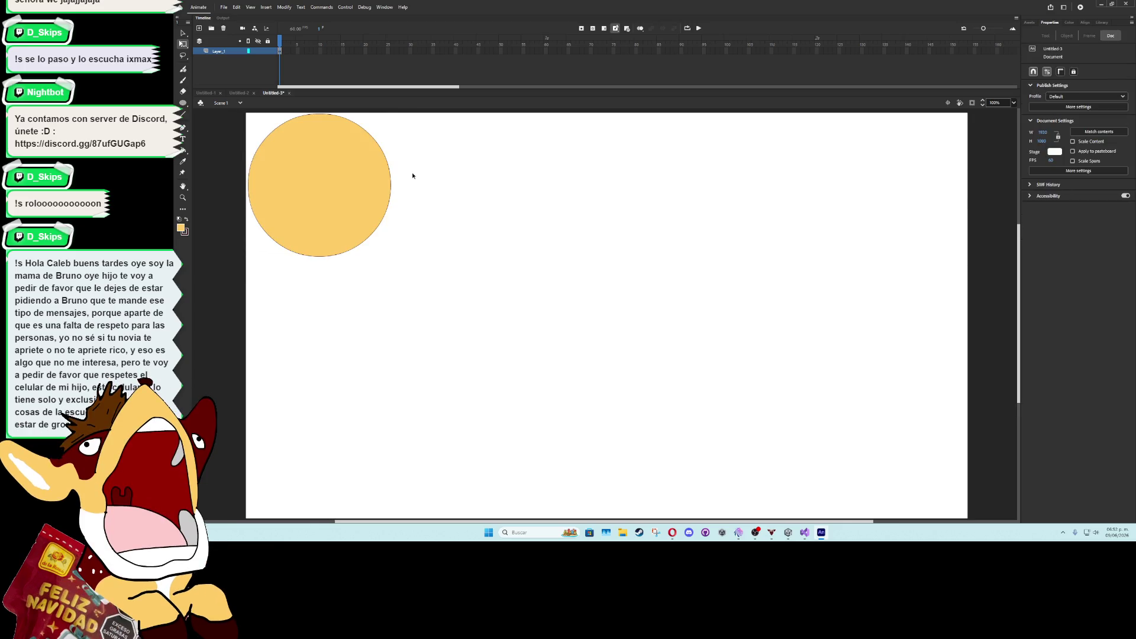
{"action": "scroll", "coordinate": [393, 170], "scroll_direction": "up", "scroll_amount": 5}
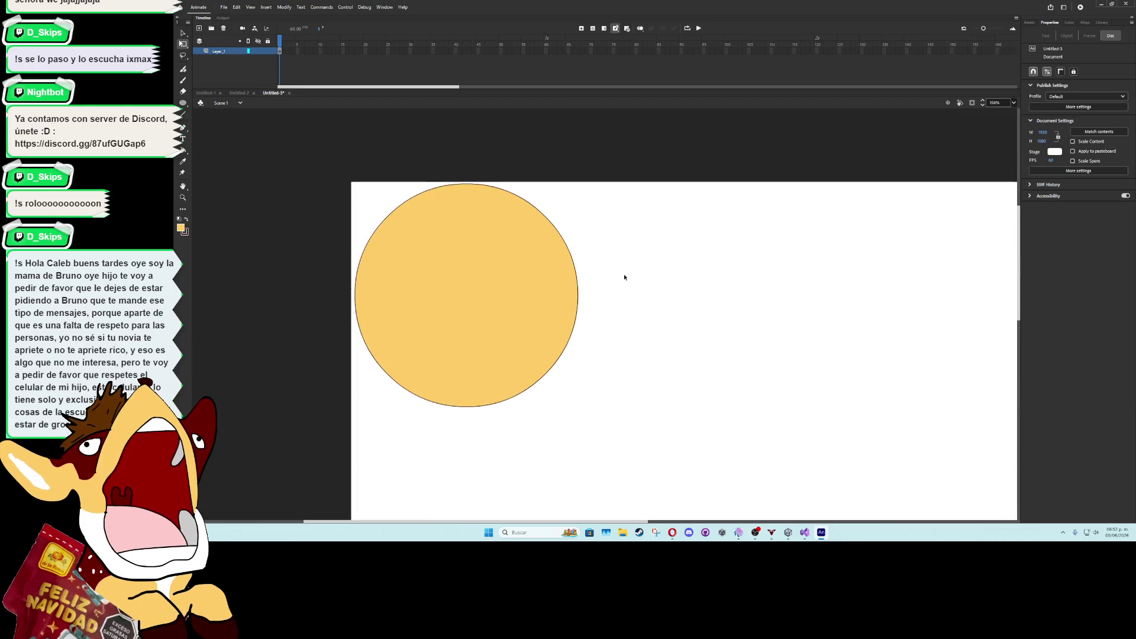
Delete the circle's fill, thicken its outline, and nudge the ring down slightly
{"action": "left_click", "coordinate": [551, 264]}
{"action": "key", "text": "Delete"}
{"action": "left_click", "coordinate": [577, 270]}
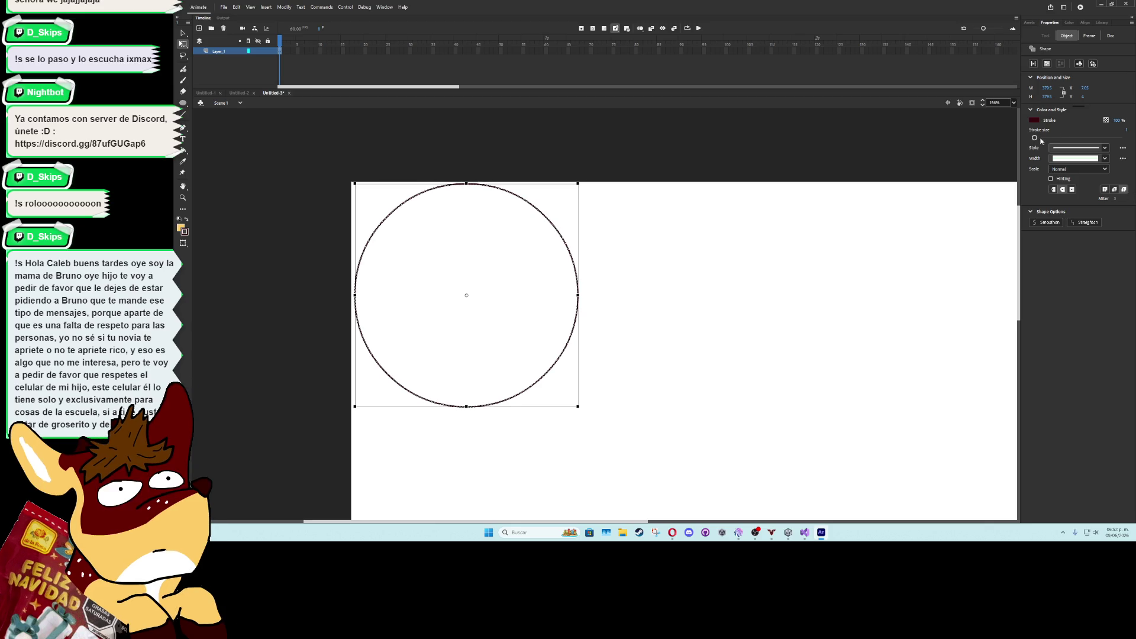
{"action": "left_click_drag", "start_coordinate": [1035, 138], "coordinate": [1041, 139]}
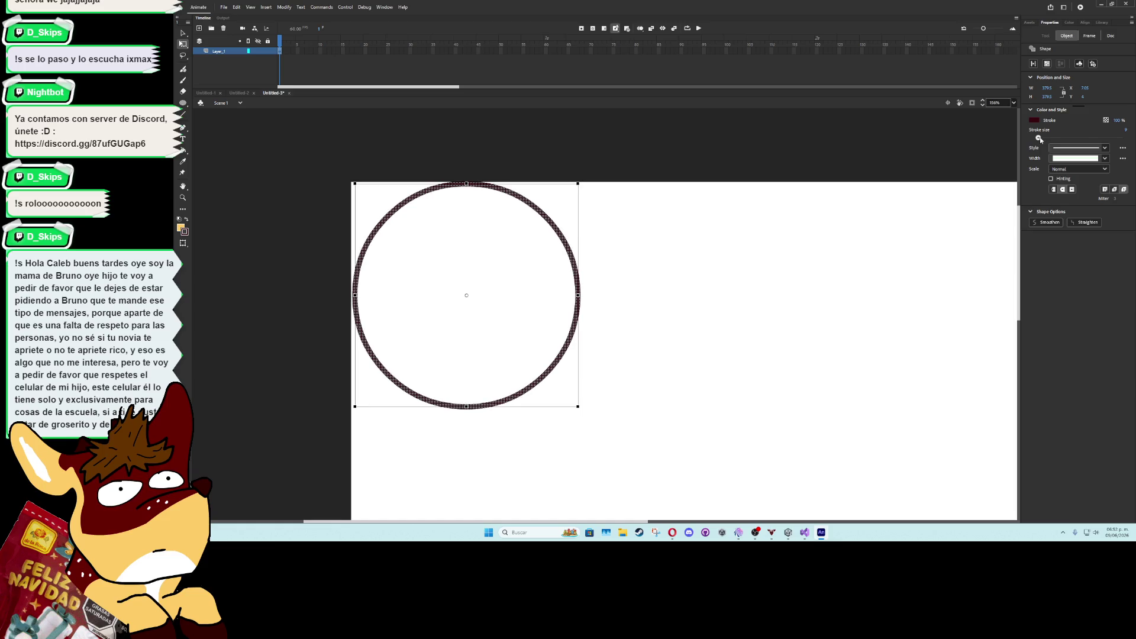
{"action": "left_click", "coordinate": [565, 225]}
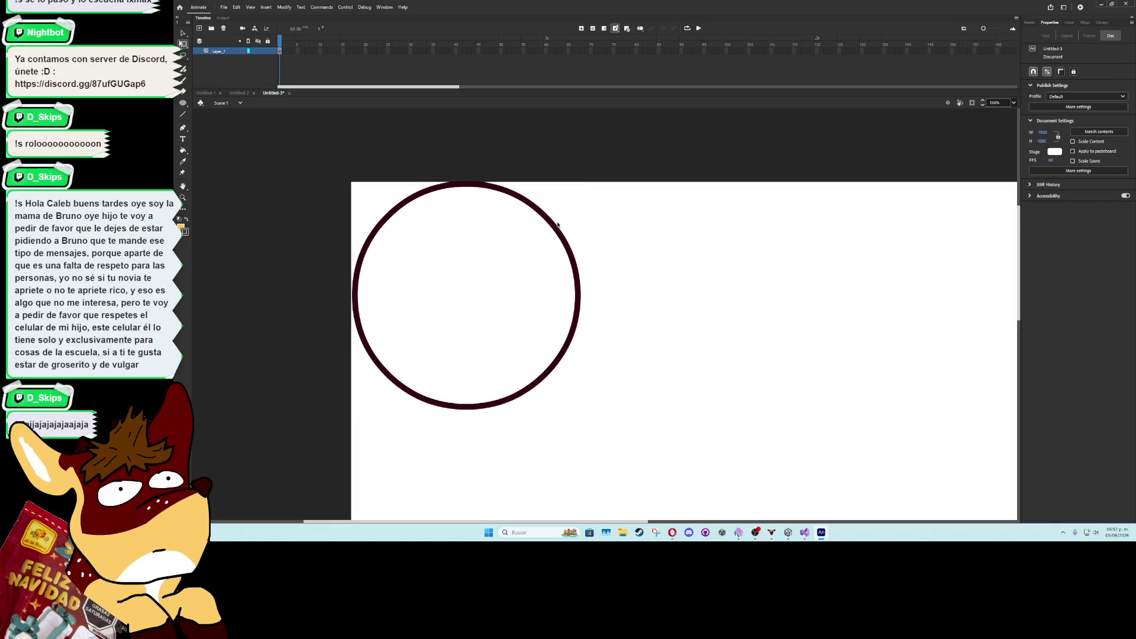
{"action": "left_click", "coordinate": [558, 224]}
{"action": "key", "text": "Down"}
{"action": "key", "text": "Down"}
{"action": "key", "text": "Down"}
{"action": "left_click", "coordinate": [604, 217]}
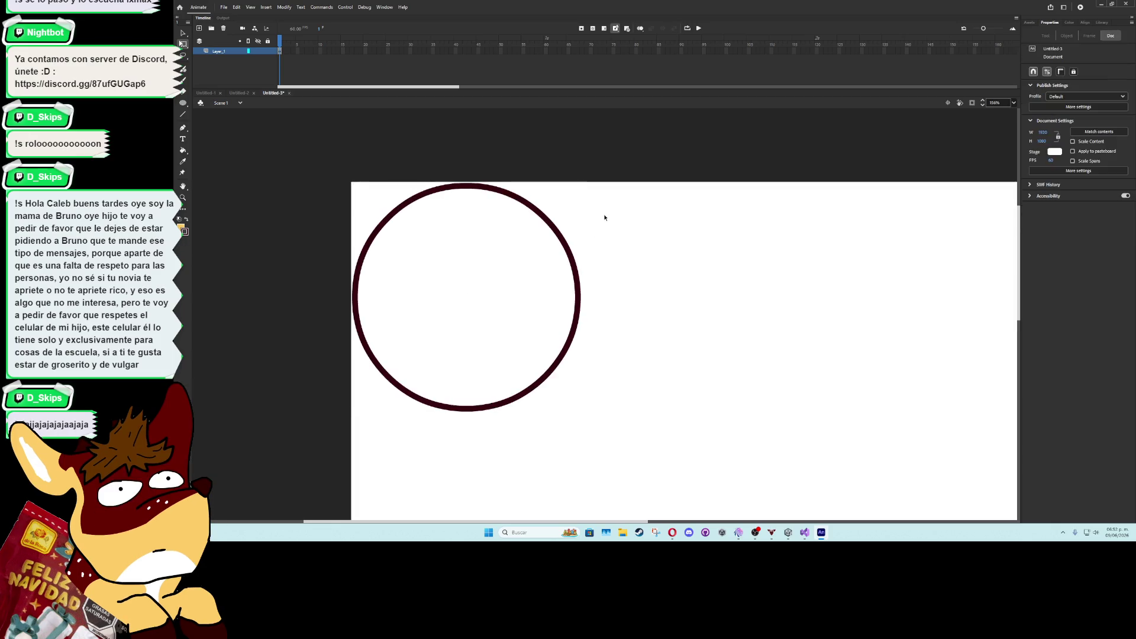
Make the ring's outline white and the stage background black
{"action": "left_click_drag", "start_coordinate": [628, 172], "coordinate": [261, 417]}
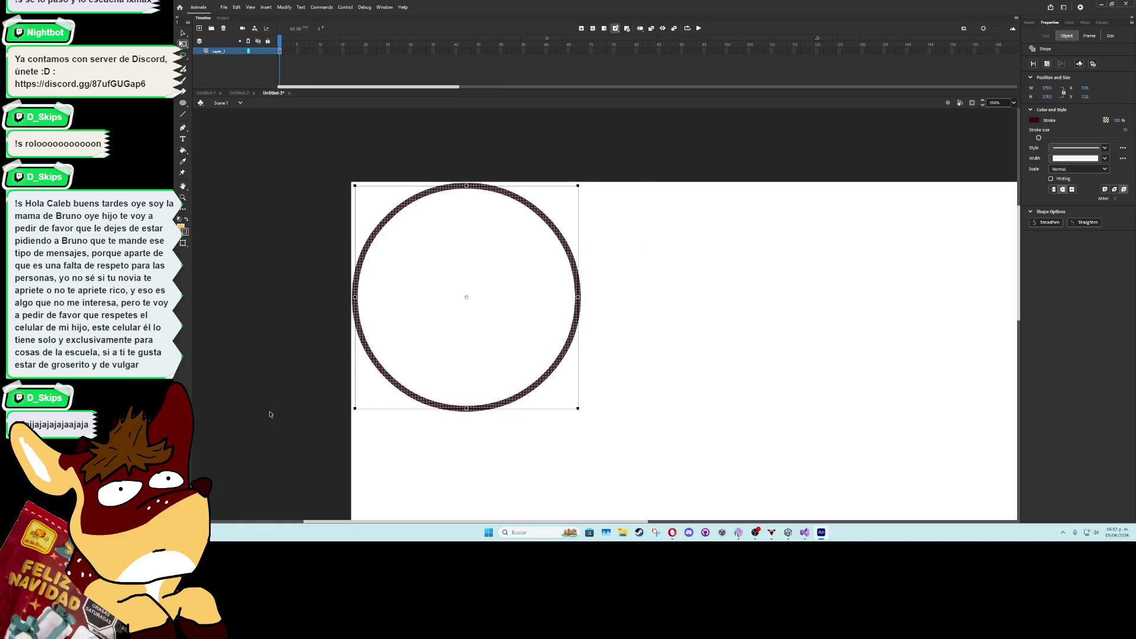
{"action": "left_click", "coordinate": [1034, 122]}
{"action": "left_click", "coordinate": [929, 158]}
{"action": "left_click", "coordinate": [695, 326]}
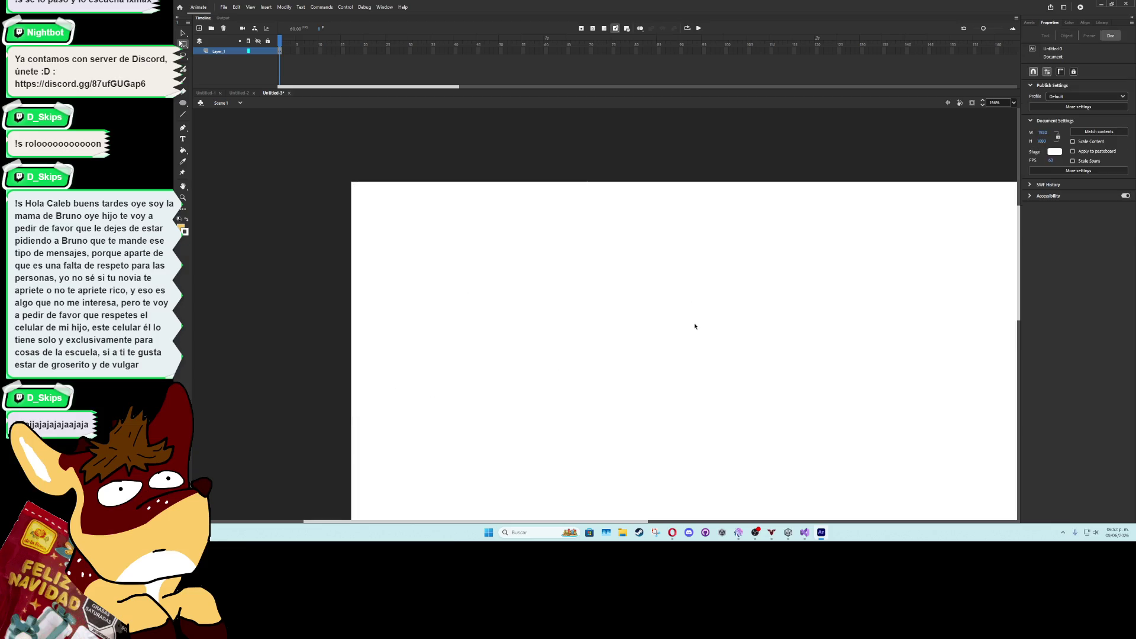
{"action": "left_click", "coordinate": [1055, 151]}
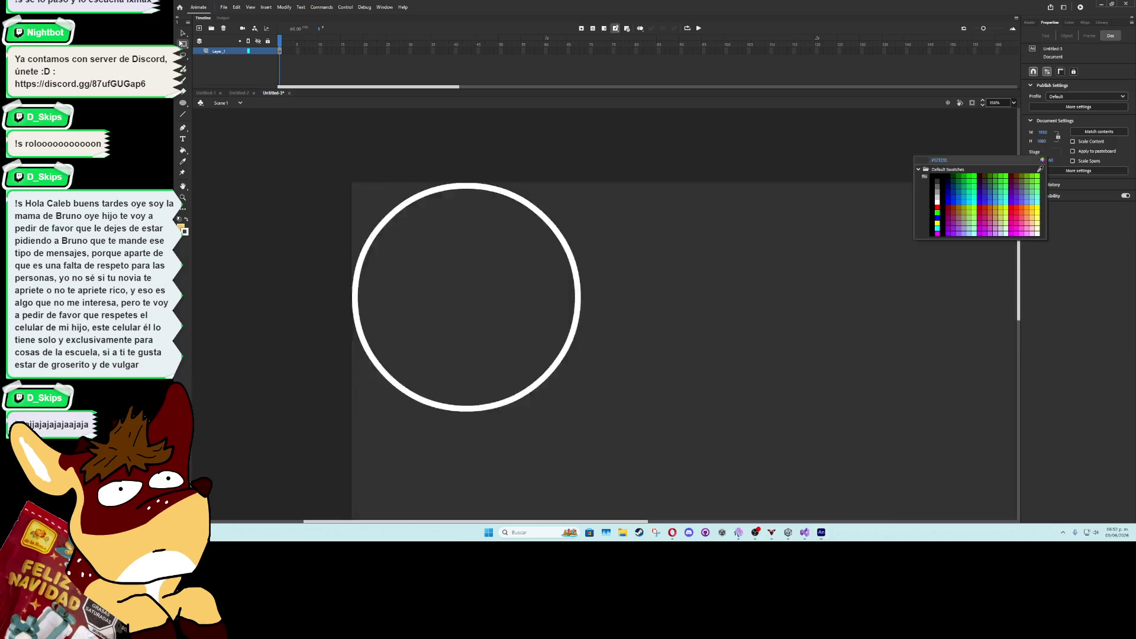
{"action": "left_click", "coordinate": [949, 177]}
{"action": "scroll", "coordinate": [761, 324], "scroll_direction": "down", "scroll_amount": 10}
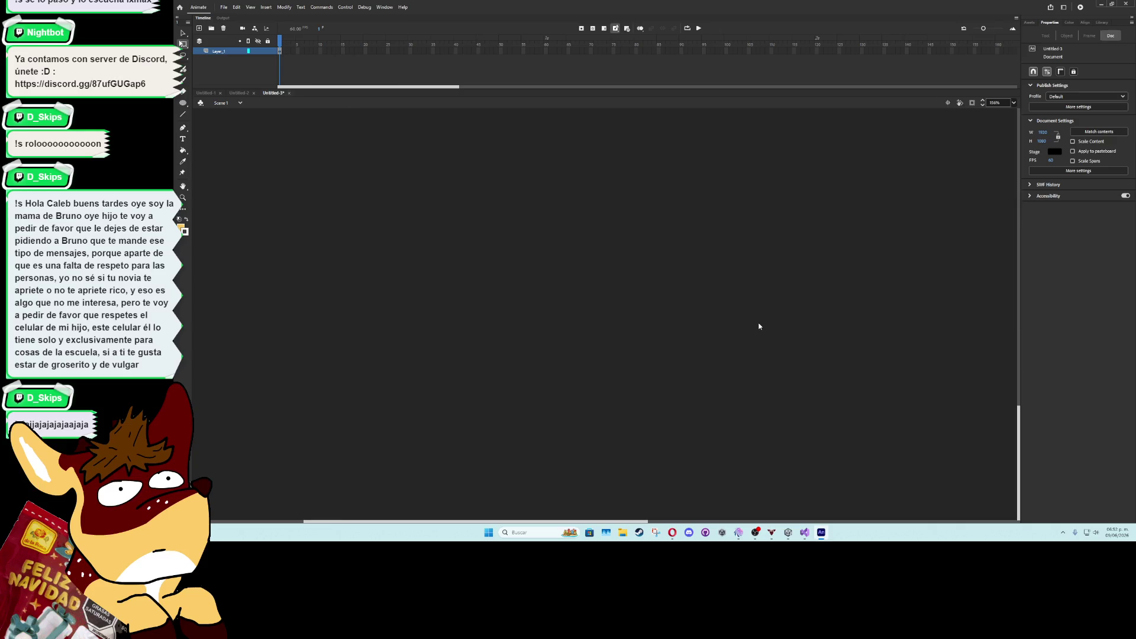
{"action": "scroll", "coordinate": [761, 324], "scroll_direction": "down", "scroll_amount": 5}
Narrow the document width to 400 so the stage just fits the ring
{"action": "scroll", "coordinate": [791, 323], "scroll_direction": "up", "scroll_amount": 3}
{"action": "scroll", "coordinate": [792, 323], "scroll_direction": "down", "scroll_amount": 5}
{"action": "scroll", "coordinate": [792, 324], "scroll_direction": "up", "scroll_amount": 2}
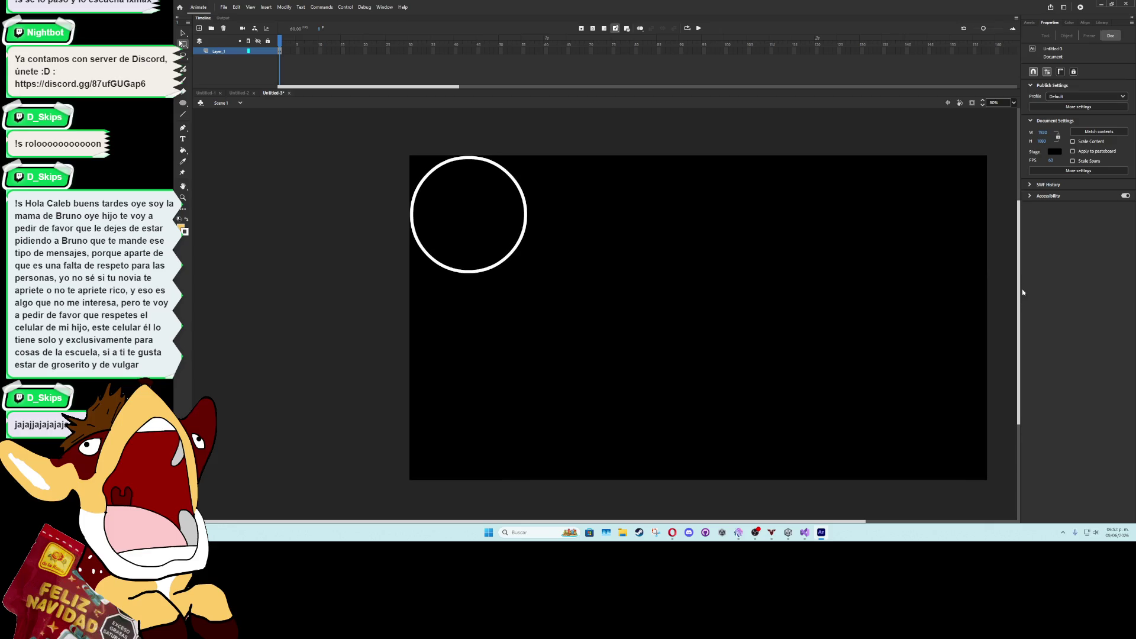
{"action": "left_click", "coordinate": [1041, 132]}
{"action": "type", "text": "880"}
{"action": "key", "text": "Return"}
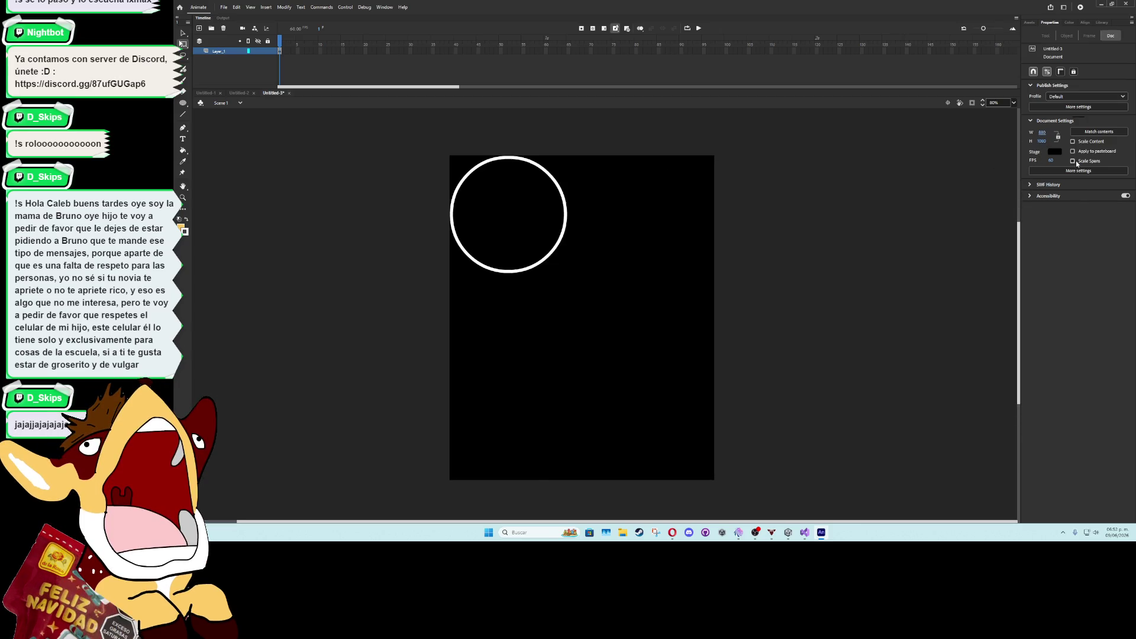
{"action": "left_click_drag", "start_coordinate": [1042, 132], "coordinate": [930, 141]}
{"action": "mouse_move", "coordinate": [1046, 137]}
{"action": "left_mouse_down"}
{"action": "mouse_move", "coordinate": [1080, 133]}
{"action": "mouse_move", "coordinate": [1042, 135]}
{"action": "left_mouse_up"}
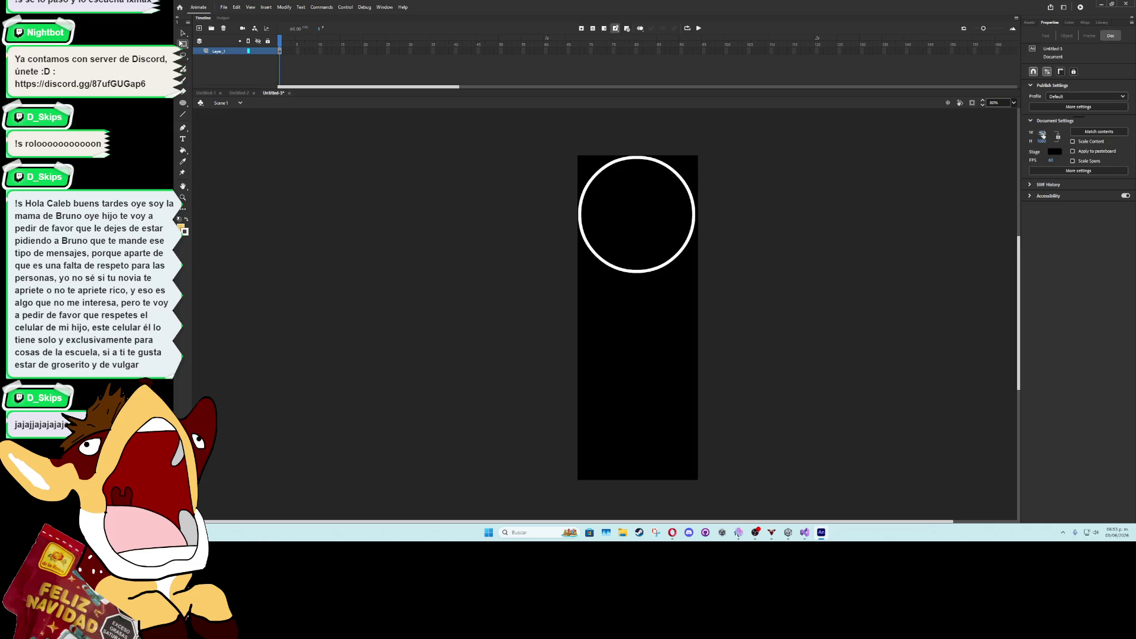
Shorten the stage height to about 402 so it frames the ring tightly
{"action": "left_click_drag", "start_coordinate": [1044, 140], "coordinate": [962, 153]}
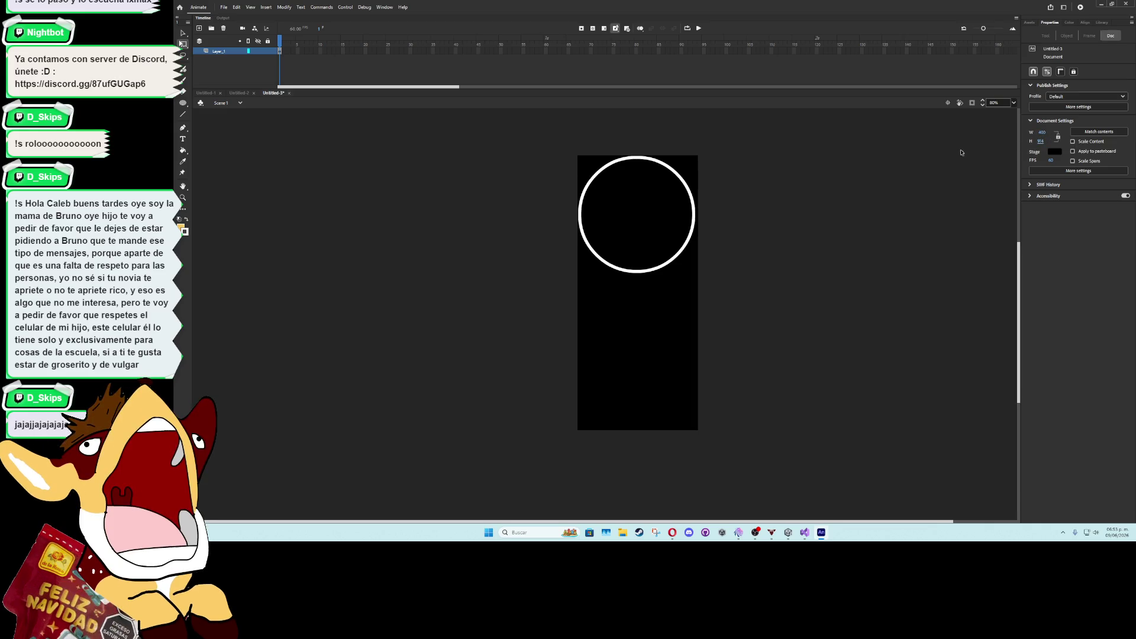
{"action": "left_click_drag", "start_coordinate": [1041, 144], "coordinate": [967, 157]}
{"action": "mouse_move", "coordinate": [1037, 144]}
{"action": "left_mouse_down"}
{"action": "mouse_move", "coordinate": [990, 149]}
{"action": "mouse_move", "coordinate": [1037, 142]}
{"action": "left_mouse_up"}
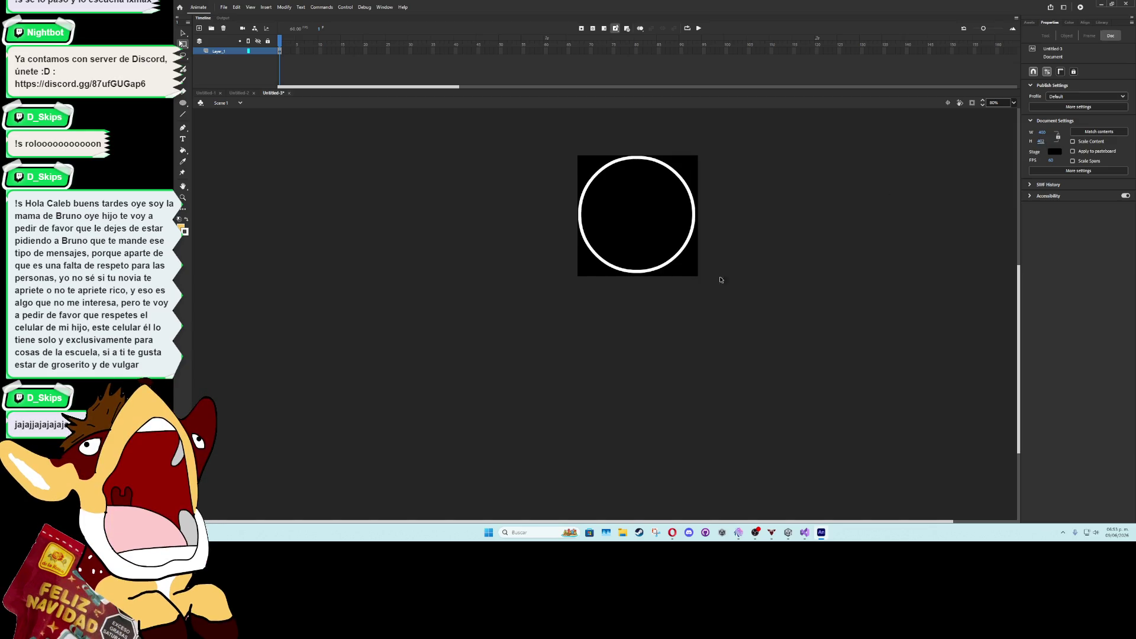
{"action": "scroll", "coordinate": [648, 306], "scroll_direction": "up", "scroll_amount": 5}
{"action": "scroll", "coordinate": [650, 306], "scroll_direction": "down", "scroll_amount": 5}
{"action": "scroll", "coordinate": [649, 306], "scroll_direction": "up", "scroll_amount": 5}
{"action": "scroll", "coordinate": [649, 306], "scroll_direction": "down", "scroll_amount": 5}
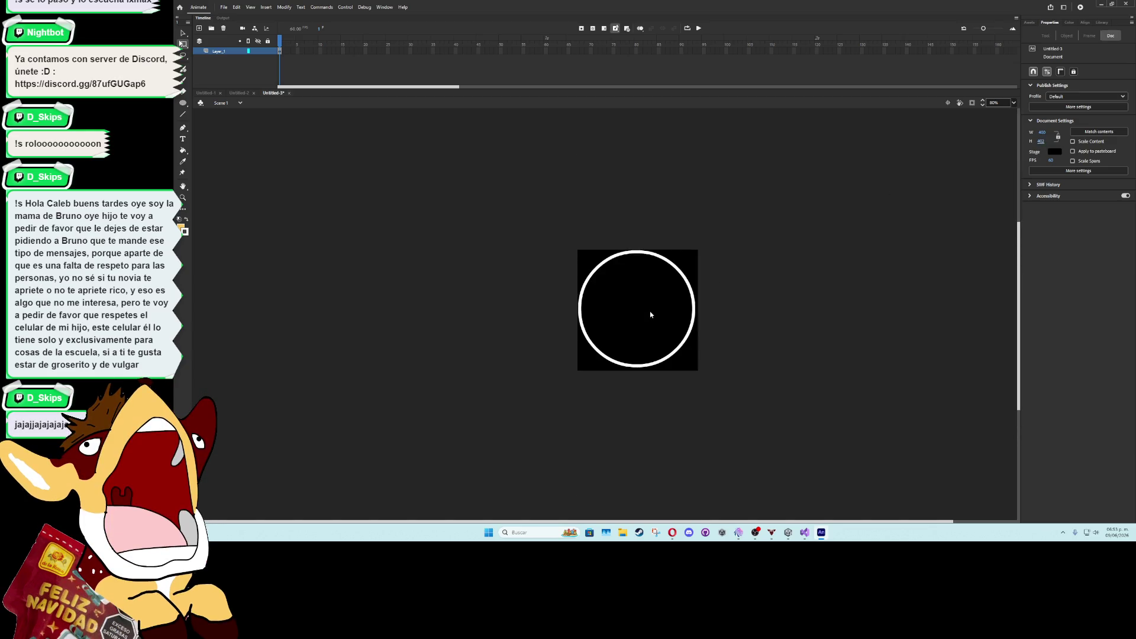
{"action": "scroll", "coordinate": [651, 313], "scroll_direction": "up", "scroll_amount": 1}
{"action": "scroll", "coordinate": [650, 314], "scroll_direction": "up", "scroll_amount": 2}
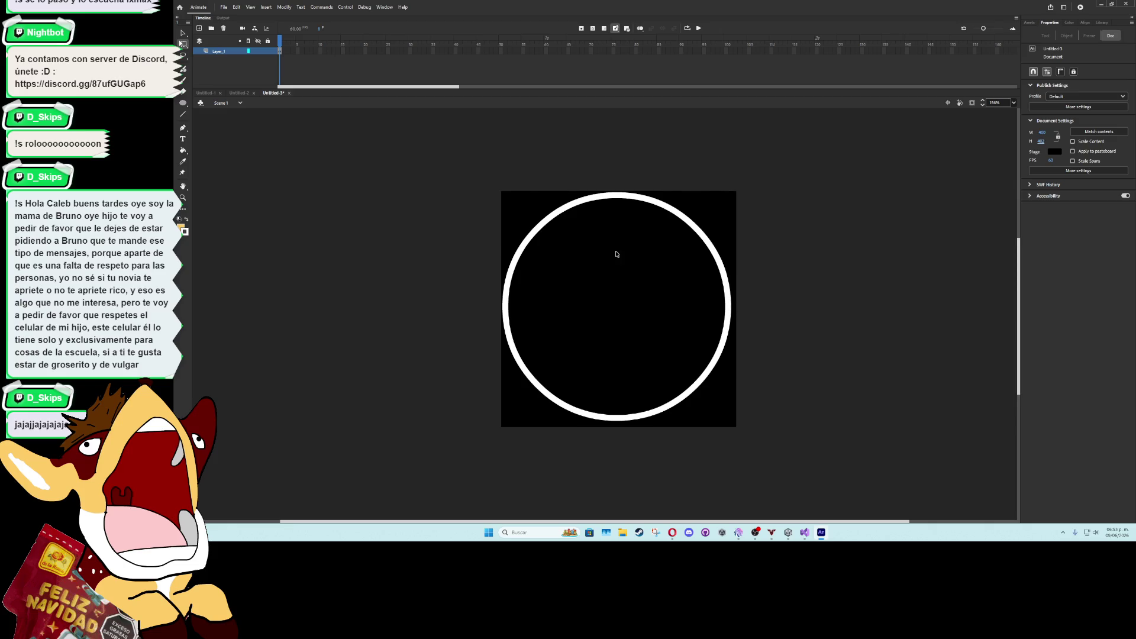
{"action": "left_click", "coordinate": [665, 210]}
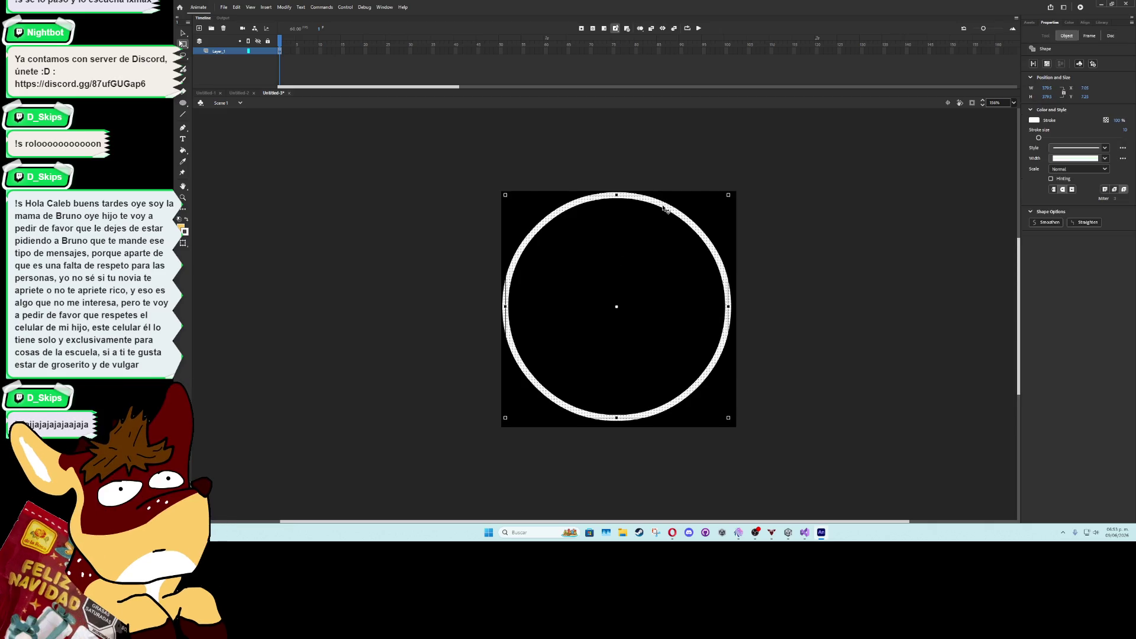
{"action": "left_click", "coordinate": [815, 218]}
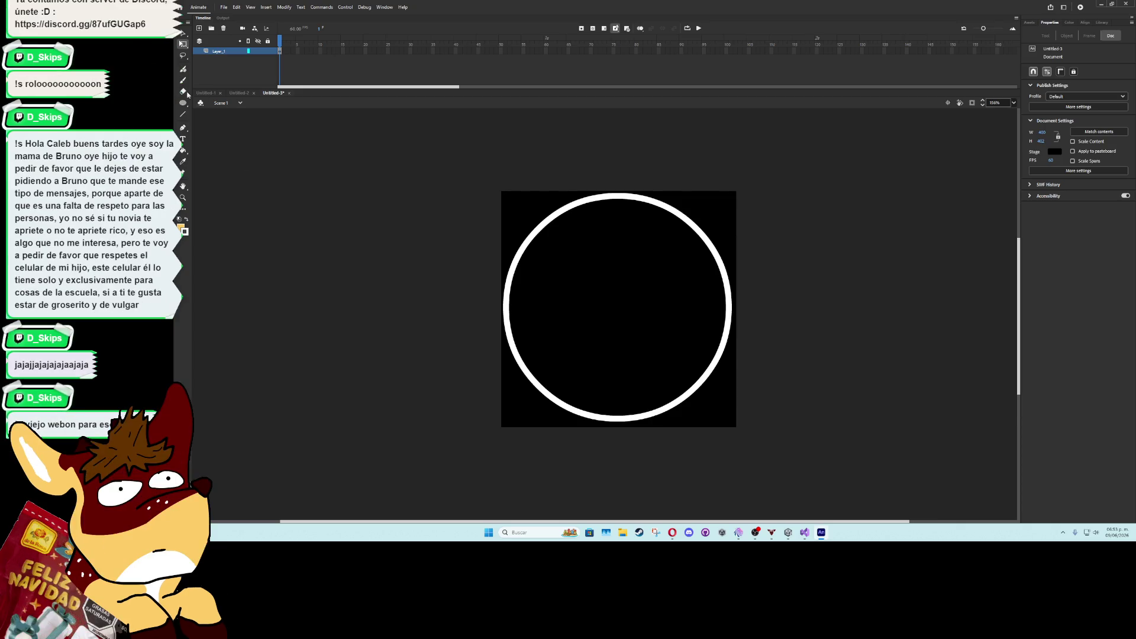
{"action": "left_click", "coordinate": [224, 7]}
Start exporting the stage as a JPEG named Circle, then cancel the save
{"action": "mouse_move", "coordinate": [307, 127]}
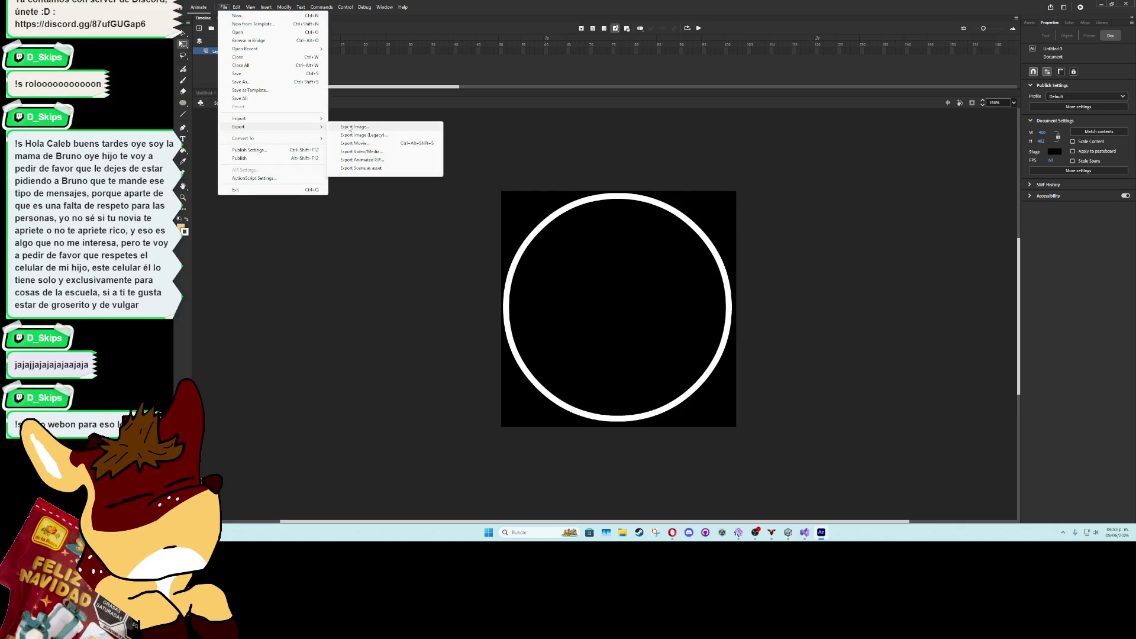
{"action": "left_click", "coordinate": [348, 127]}
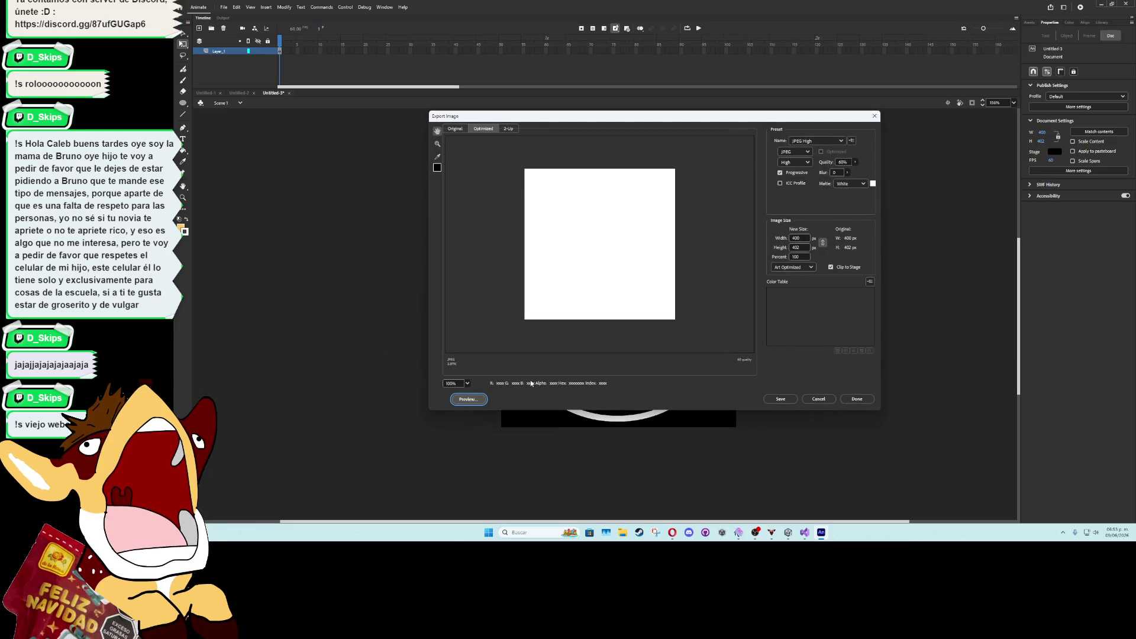
{"action": "left_click", "coordinate": [781, 399]}
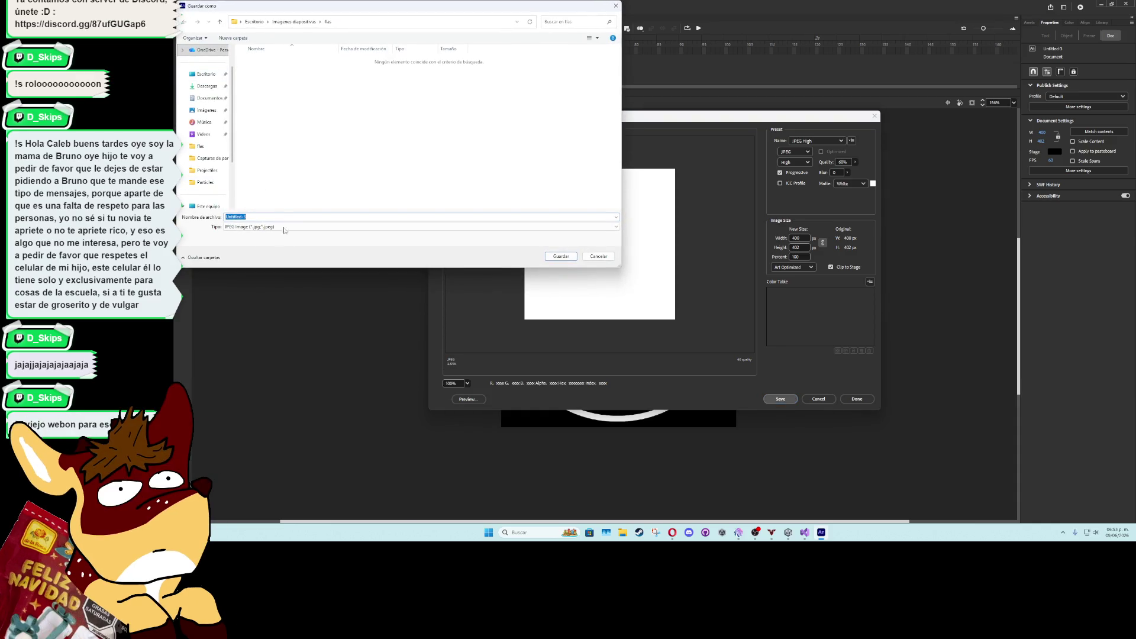
{"action": "type", "text": "Circ"}
{"action": "type", "text": "leLine"}
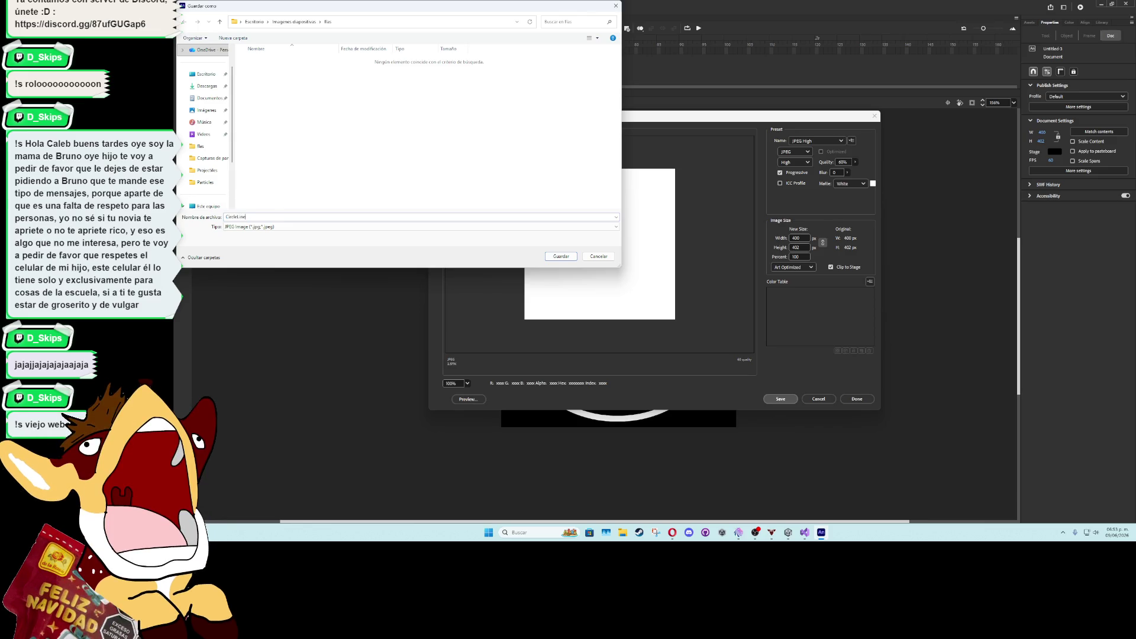
{"action": "left_click", "coordinate": [272, 227]}
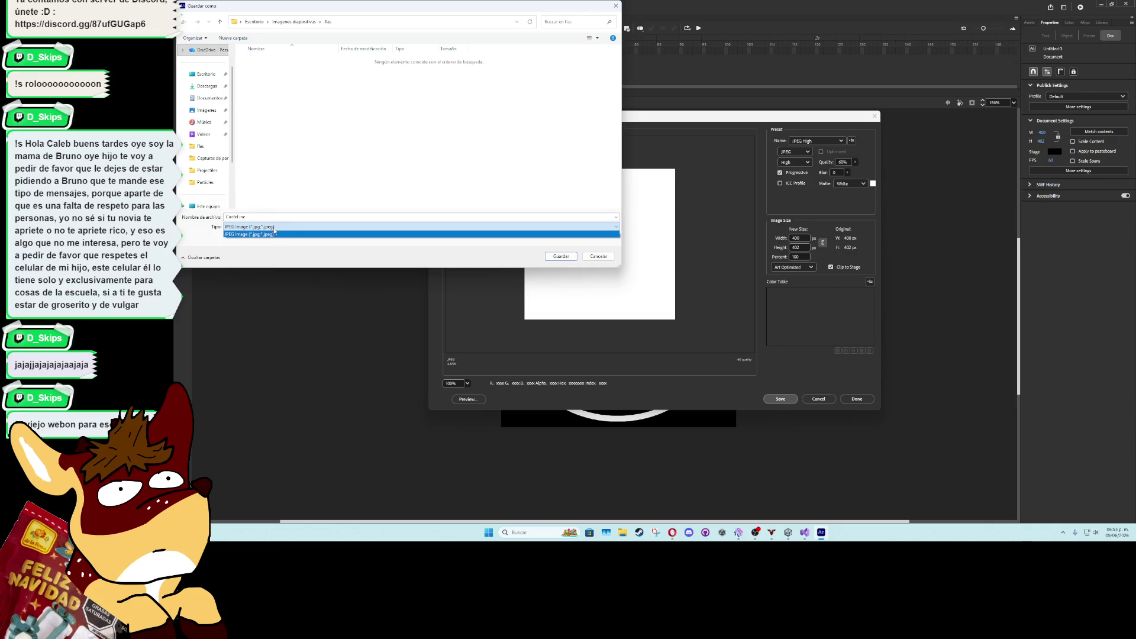
{"action": "left_click", "coordinate": [274, 234]}
{"action": "left_click", "coordinate": [599, 257]}
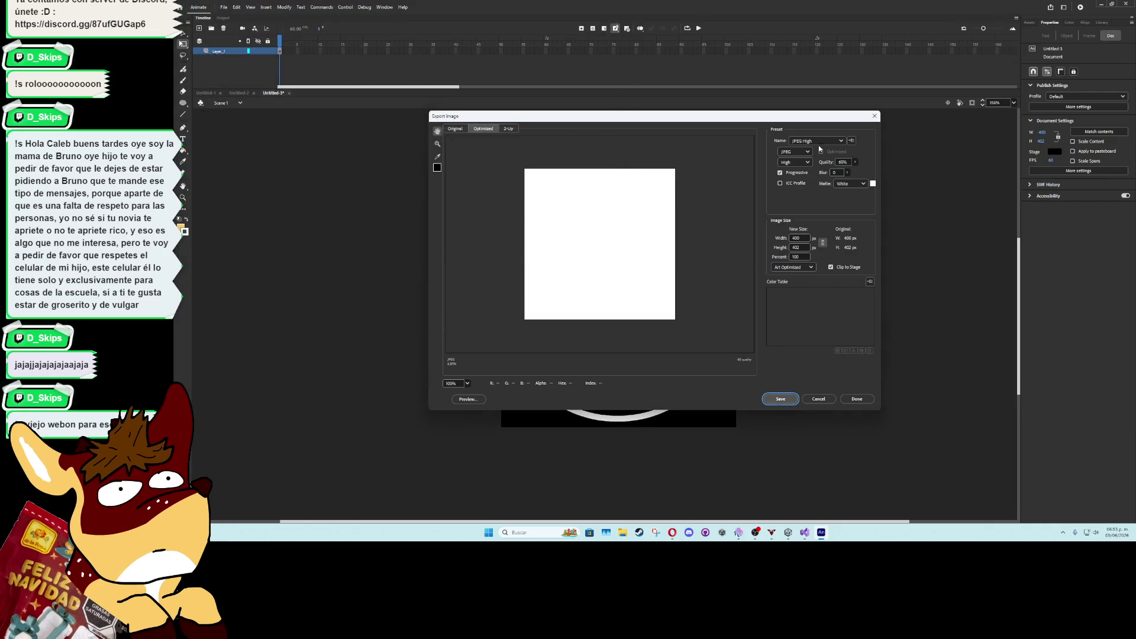
Export the stage as a PNG-24 image named CircleLine to the Desktop
{"action": "left_click", "coordinate": [794, 152]}
{"action": "left_click", "coordinate": [802, 190]}
{"action": "left_click", "coordinate": [850, 162]}
{"action": "left_click", "coordinate": [815, 188]}
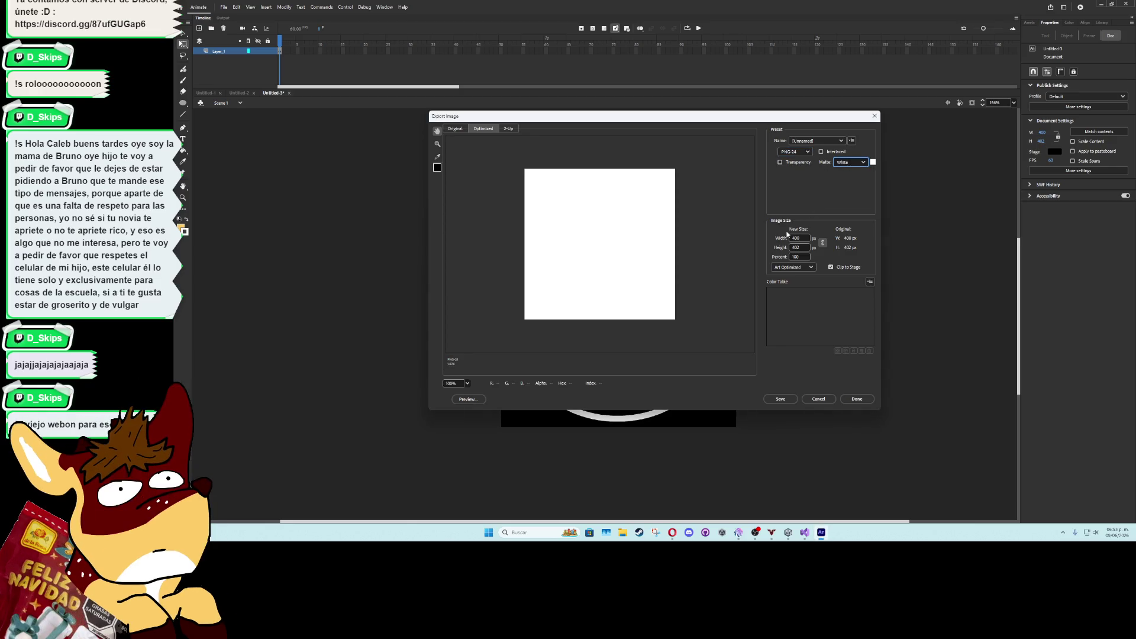
{"action": "left_click", "coordinate": [781, 399]}
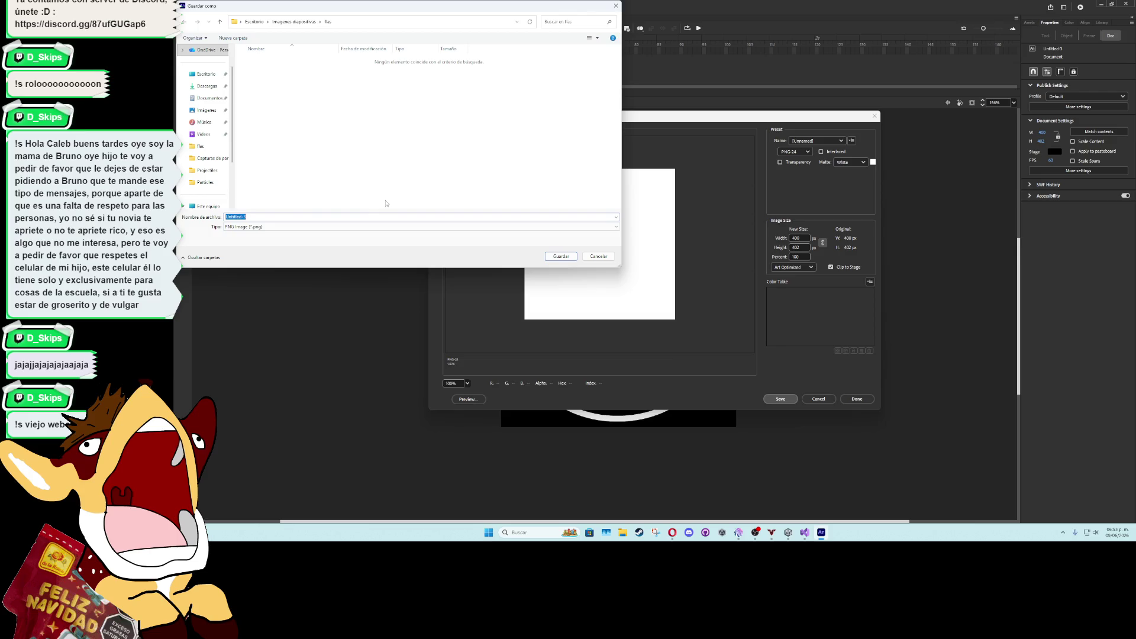
{"action": "type", "text": "CircleLine"}
{"action": "left_click", "coordinate": [206, 74]}
{"action": "left_click", "coordinate": [561, 256]}
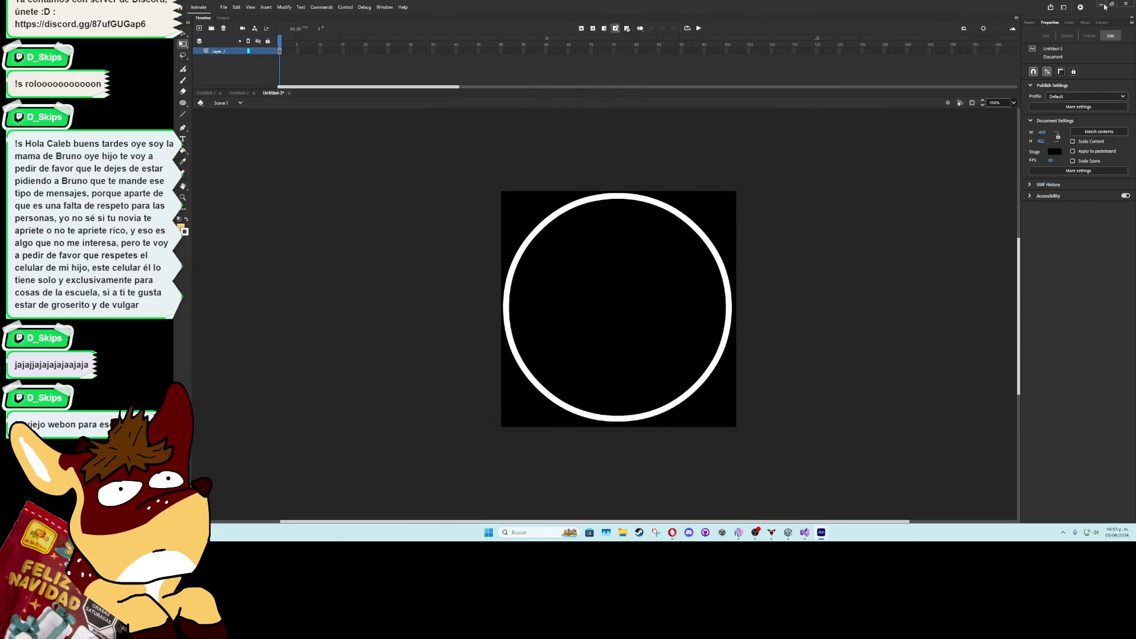
{"action": "key", "text": "alt+Tab"}
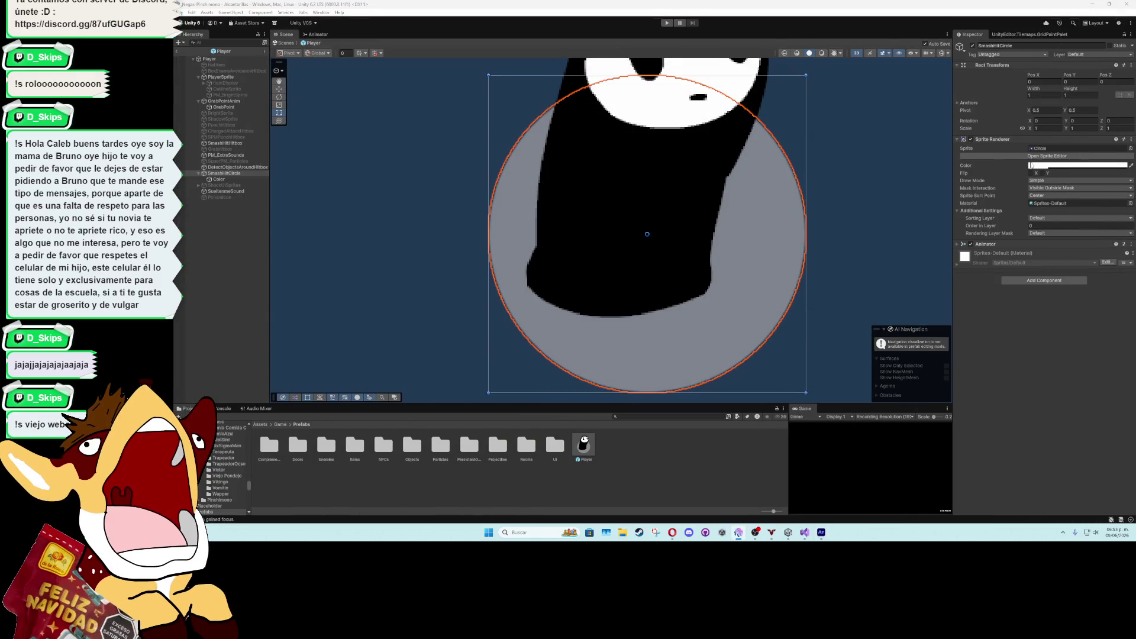
Ping the Circle and PlayerSprite sprites, then browse up to Assets/Game/Art/Sprites
{"action": "left_click", "coordinate": [1047, 148]}
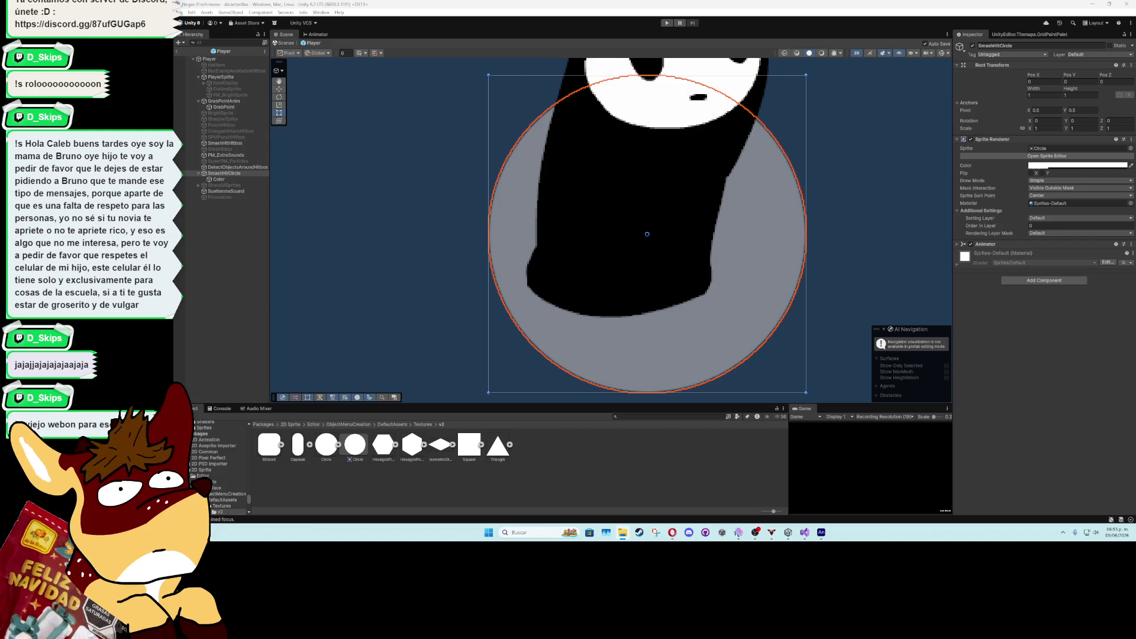
{"action": "left_click_drag", "start_coordinate": [224, 173], "coordinate": [651, 467]}
{"action": "mouse_move", "coordinate": [230, 249]}
{"action": "left_mouse_down"}
{"action": "mouse_move", "coordinate": [465, 443]}
{"action": "mouse_move", "coordinate": [568, 480]}
{"action": "mouse_move", "coordinate": [594, 465]}
{"action": "mouse_move", "coordinate": [523, 472]}
{"action": "left_mouse_up"}
{"action": "left_click_drag", "start_coordinate": [418, 473], "coordinate": [218, 458]}
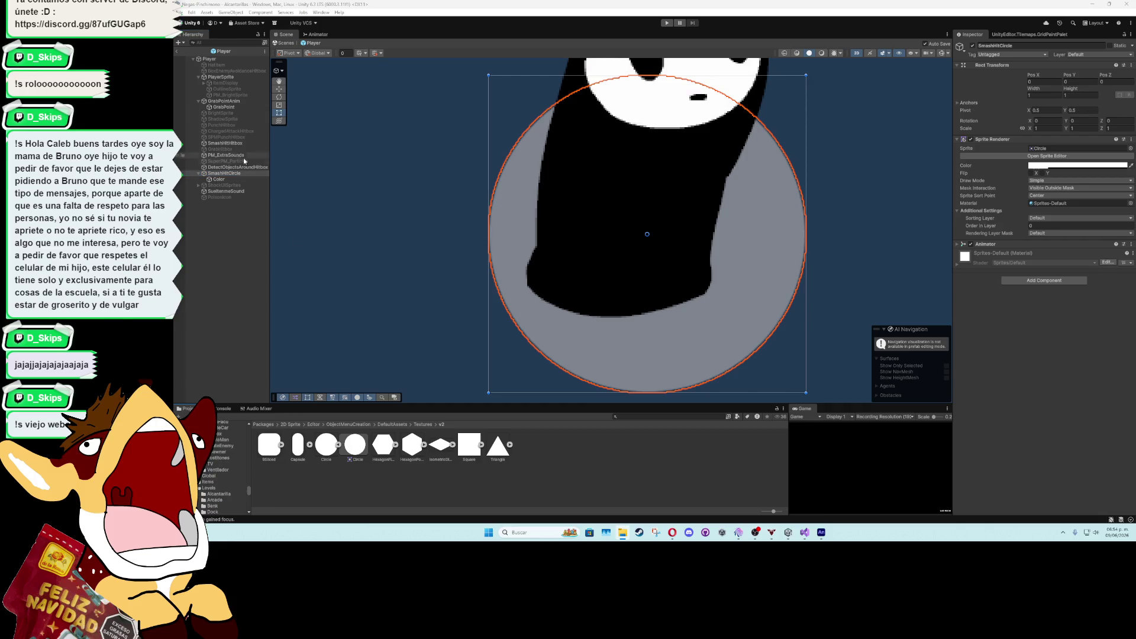
{"action": "left_click", "coordinate": [220, 76]}
{"action": "left_click", "coordinate": [1050, 109]}
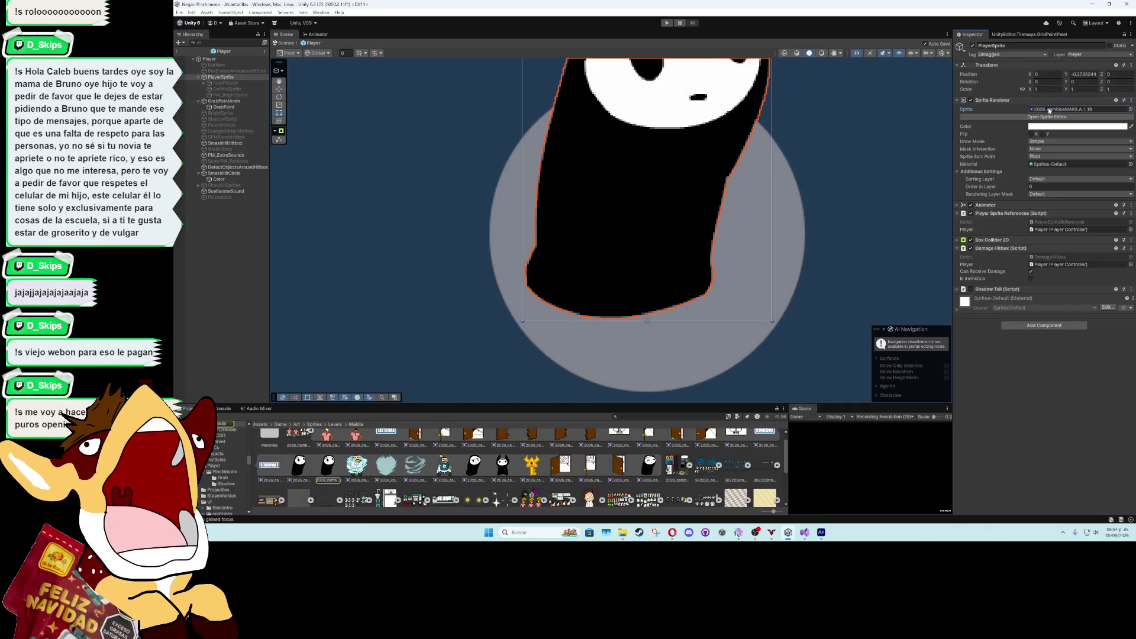
{"action": "scroll", "coordinate": [313, 466], "scroll_direction": "up", "scroll_amount": 1}
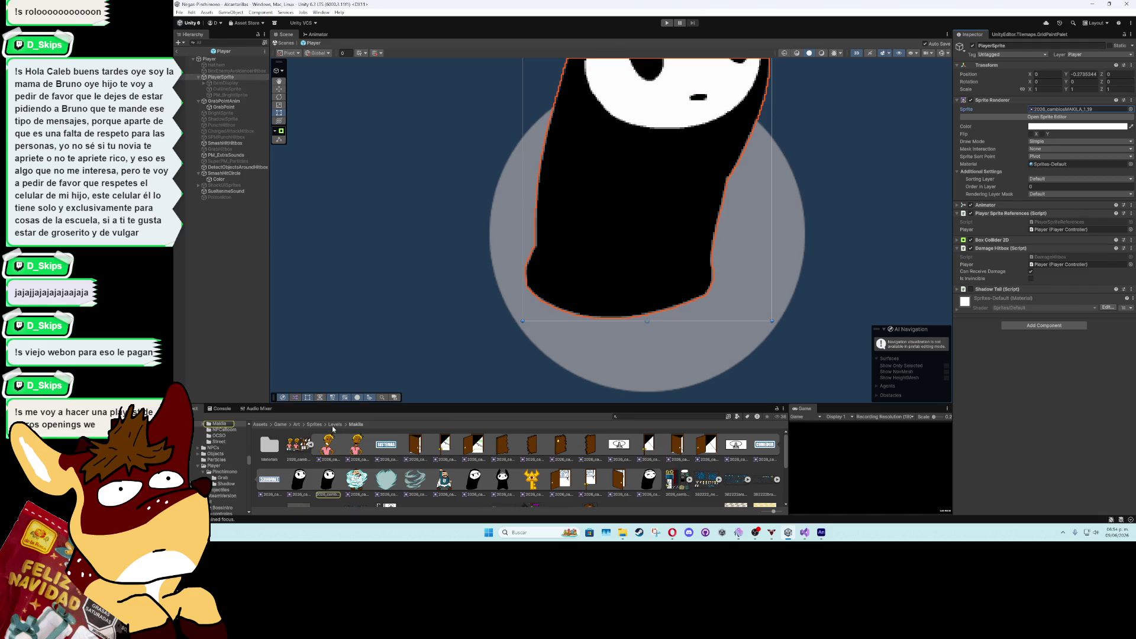
{"action": "left_click", "coordinate": [318, 425]}
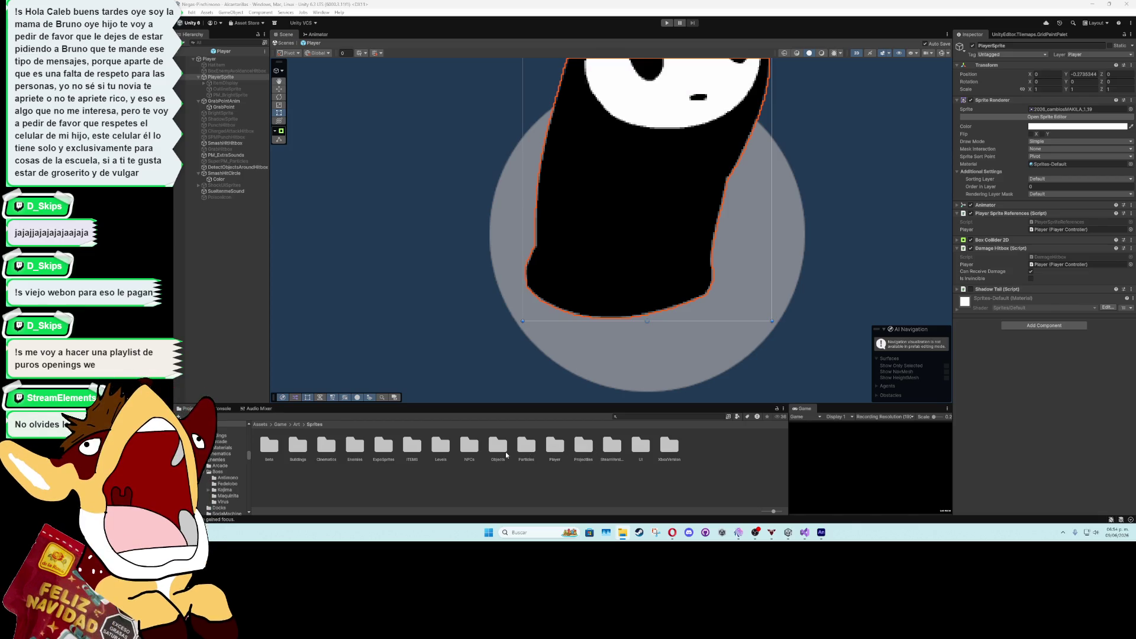
Open the Particles sprite folder and inspect SmashHitCircle and its Color child
{"action": "double_click", "coordinate": [526, 446]}
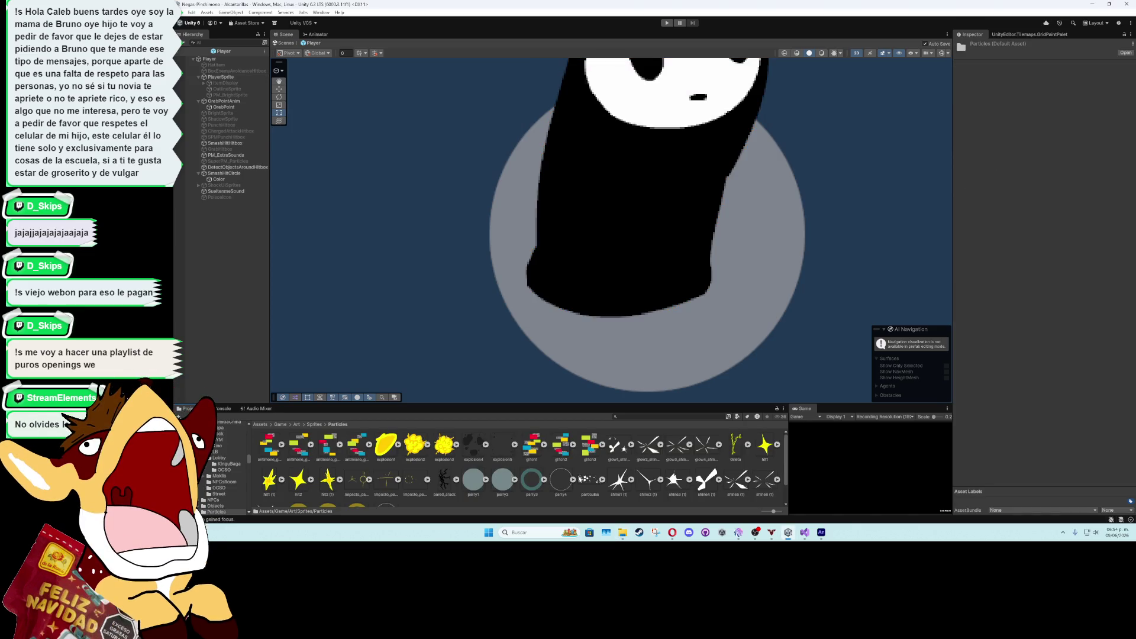
{"action": "scroll", "coordinate": [521, 470], "scroll_direction": "down", "scroll_amount": 1}
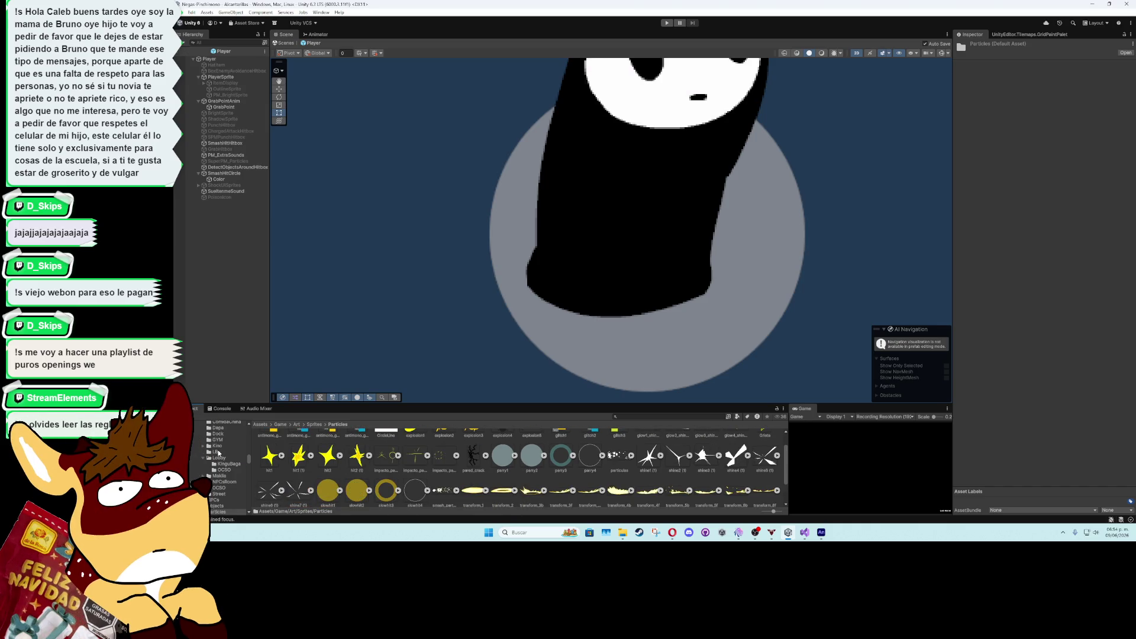
{"action": "left_click", "coordinate": [233, 174]}
{"action": "scroll", "coordinate": [486, 266], "scroll_direction": "down", "scroll_amount": 1}
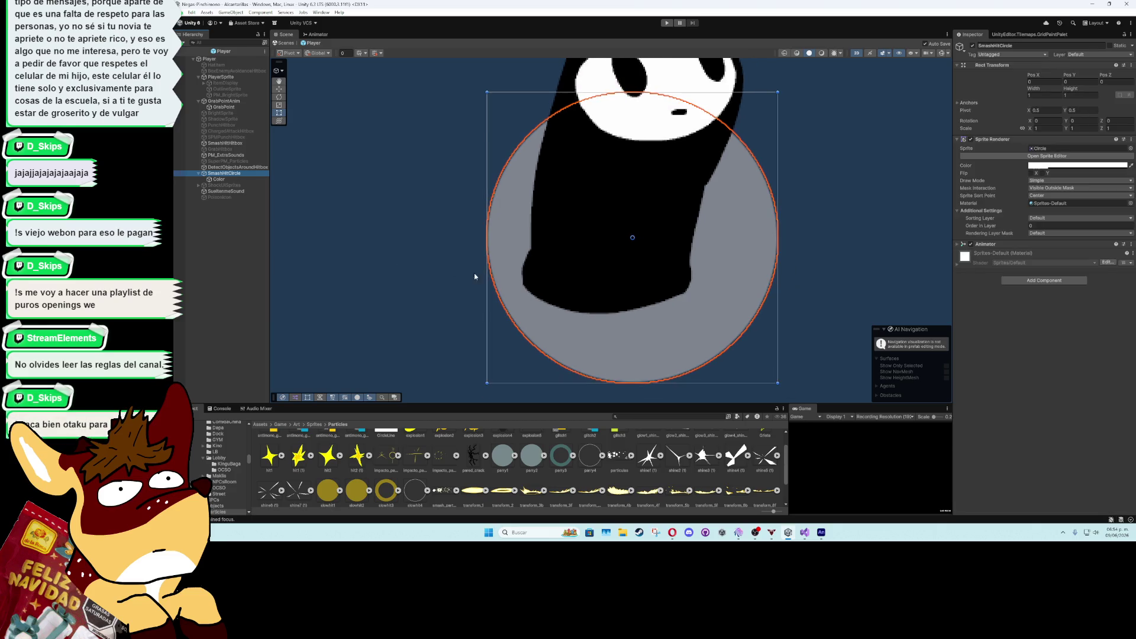
{"action": "left_click_drag", "start_coordinate": [486, 266], "coordinate": [490, 295]}
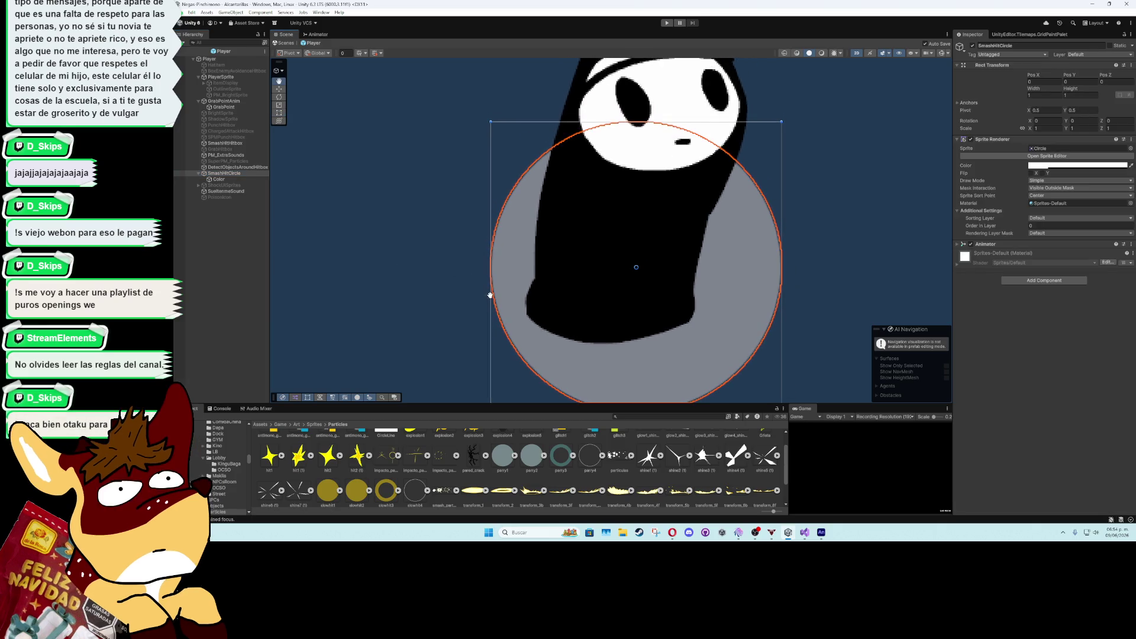
{"action": "left_click", "coordinate": [223, 175]}
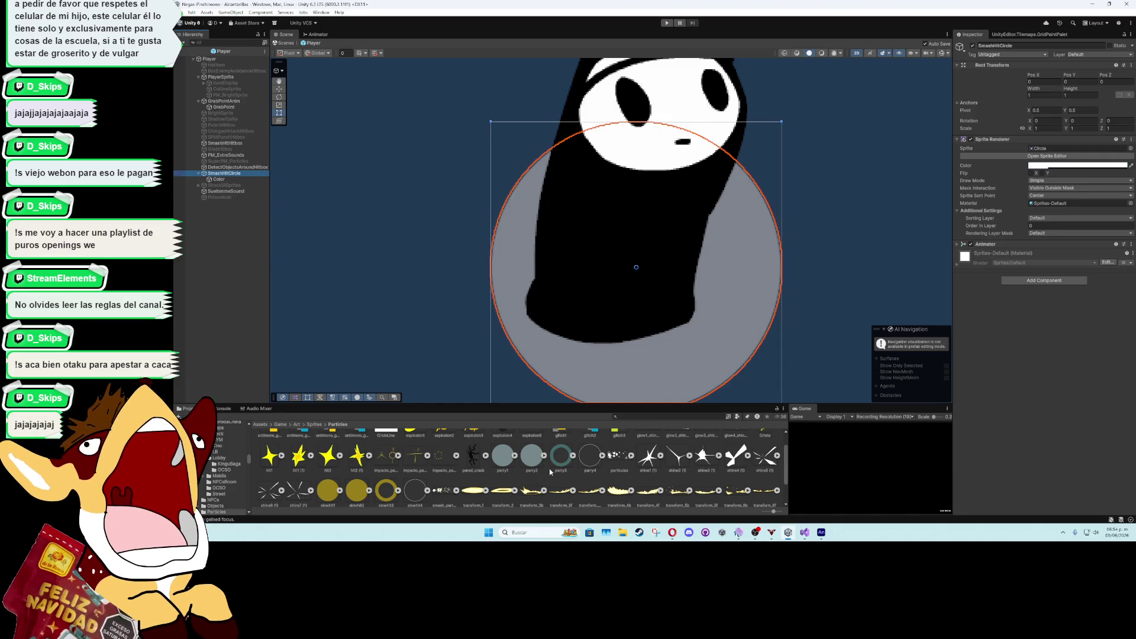
{"action": "scroll", "coordinate": [588, 474], "scroll_direction": "down", "scroll_amount": 1}
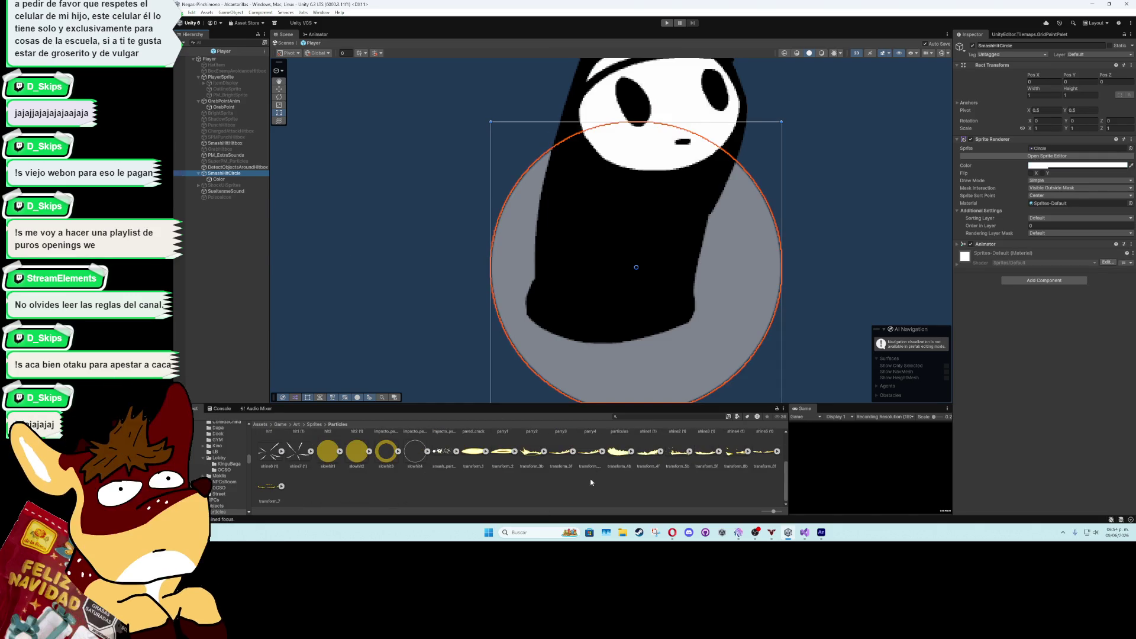
{"action": "scroll", "coordinate": [467, 487], "scroll_direction": "up", "scroll_amount": 2}
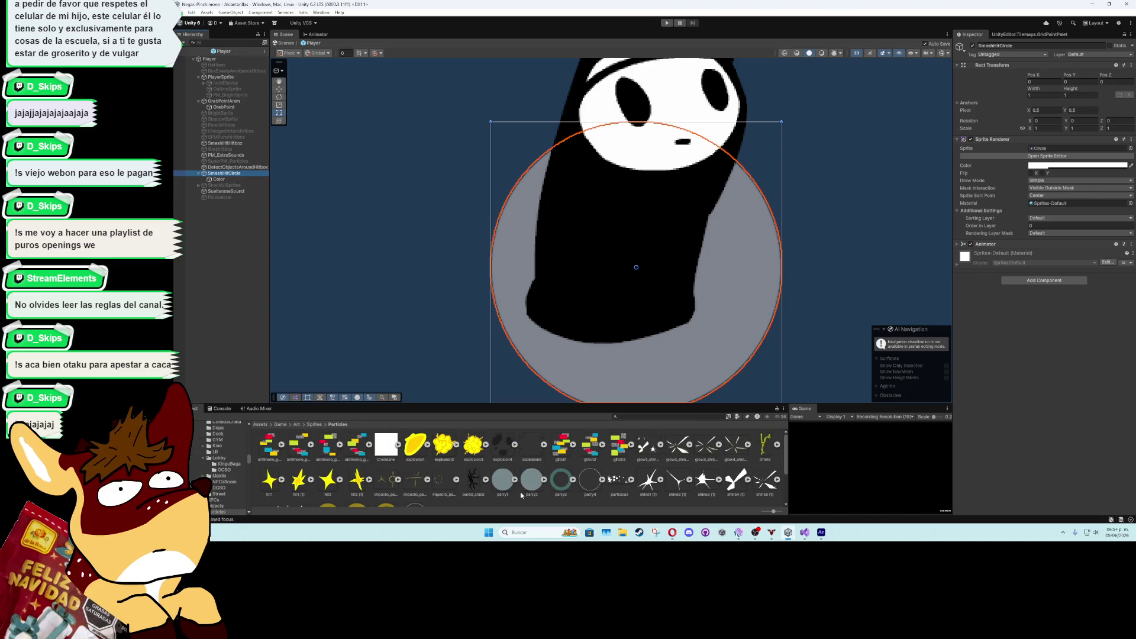
{"action": "scroll", "coordinate": [500, 485], "scroll_direction": "down", "scroll_amount": 2}
{"action": "scroll", "coordinate": [575, 495], "scroll_direction": "up", "scroll_amount": 2}
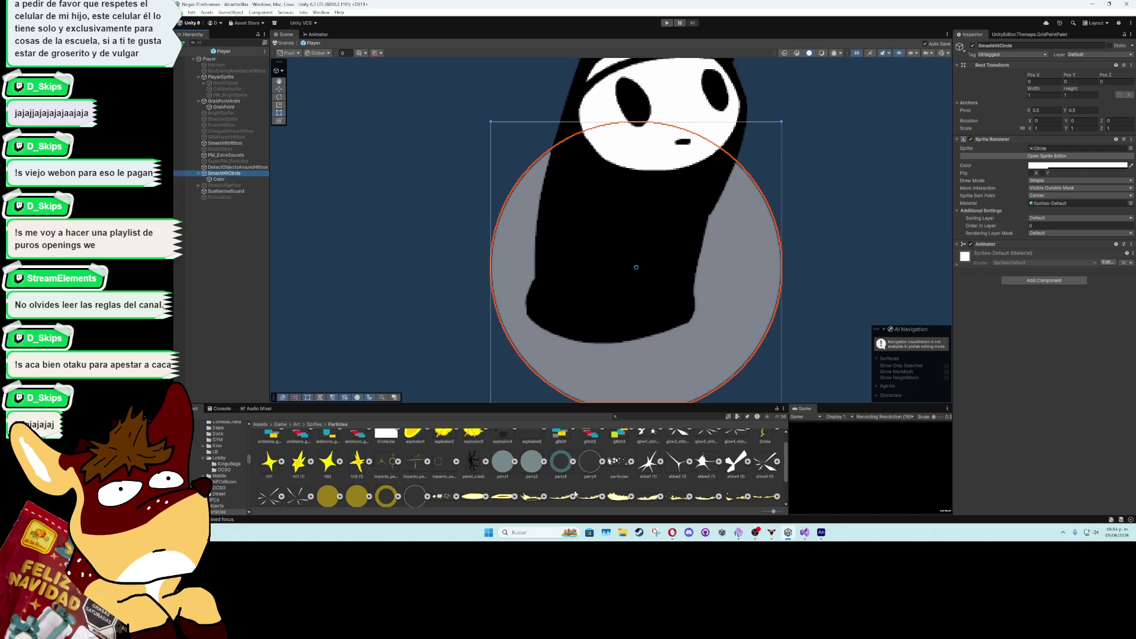
{"action": "scroll", "coordinate": [562, 491], "scroll_direction": "up", "scroll_amount": 1}
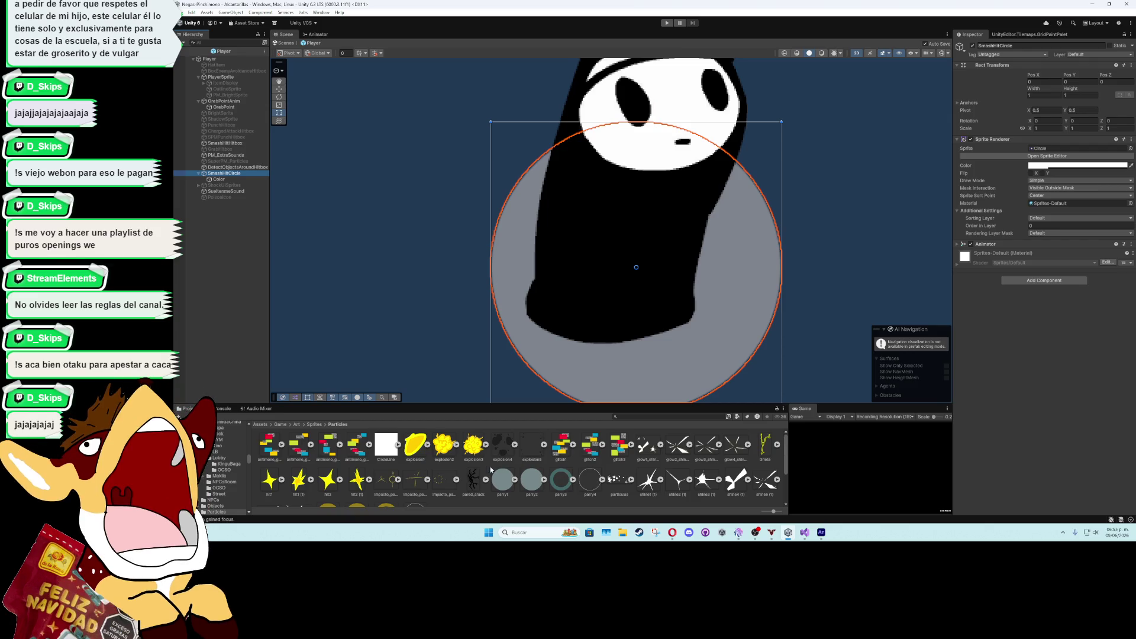
{"action": "scroll", "coordinate": [440, 470], "scroll_direction": "down", "scroll_amount": 2}
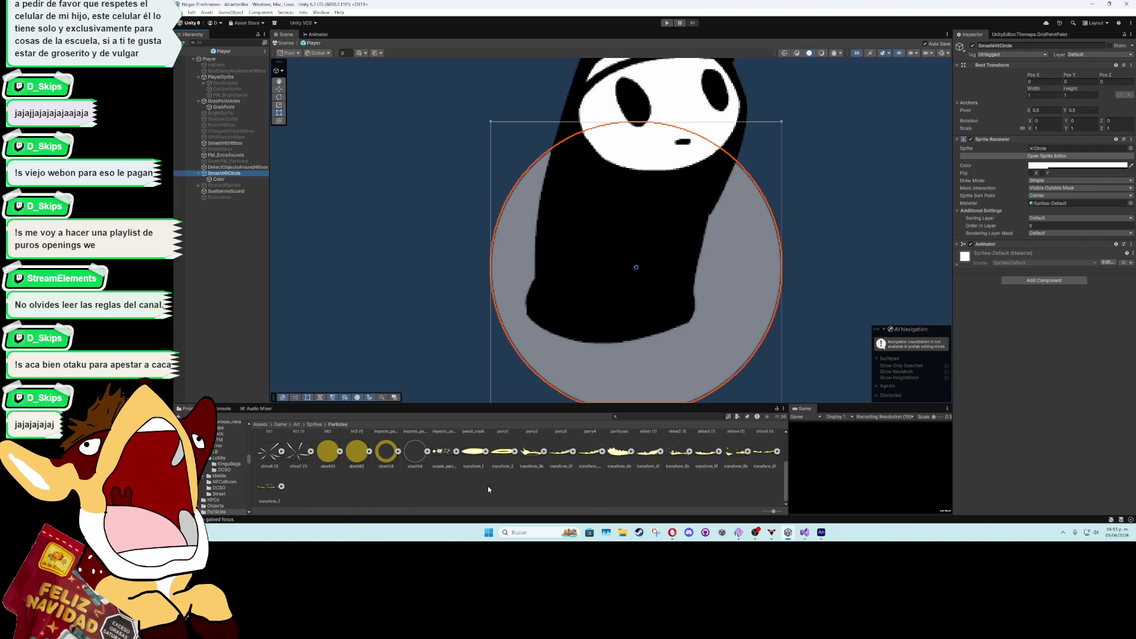
Preview the imported CircleLine image, which shows a plain white square instead of a ring
{"action": "left_click", "coordinate": [622, 532]}
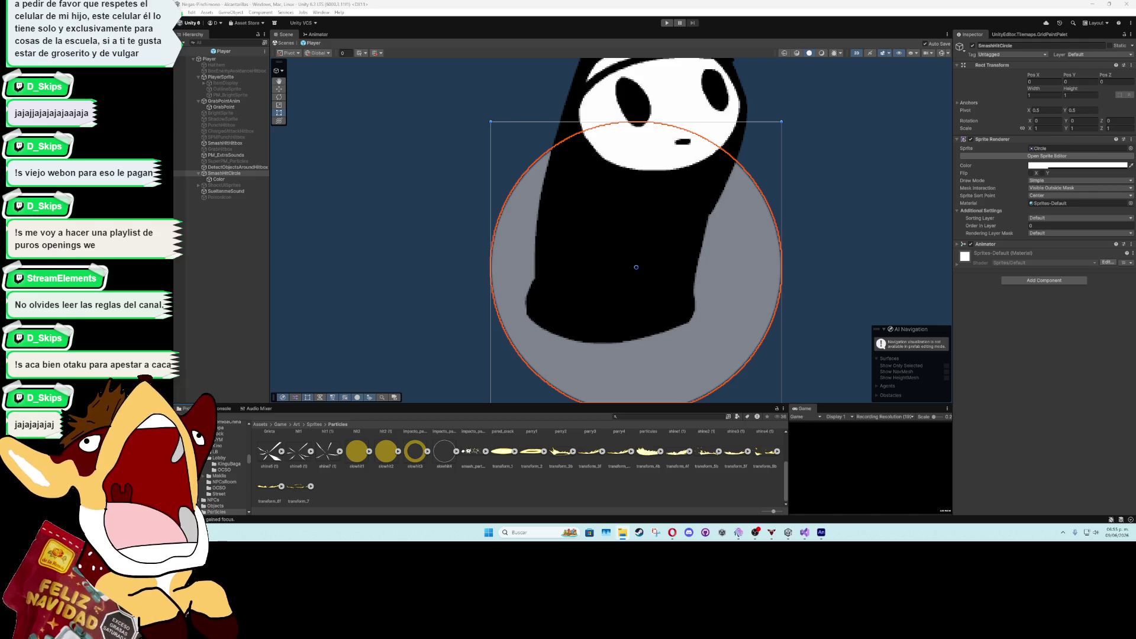
{"action": "scroll", "coordinate": [501, 489], "scroll_direction": "up", "scroll_amount": 3}
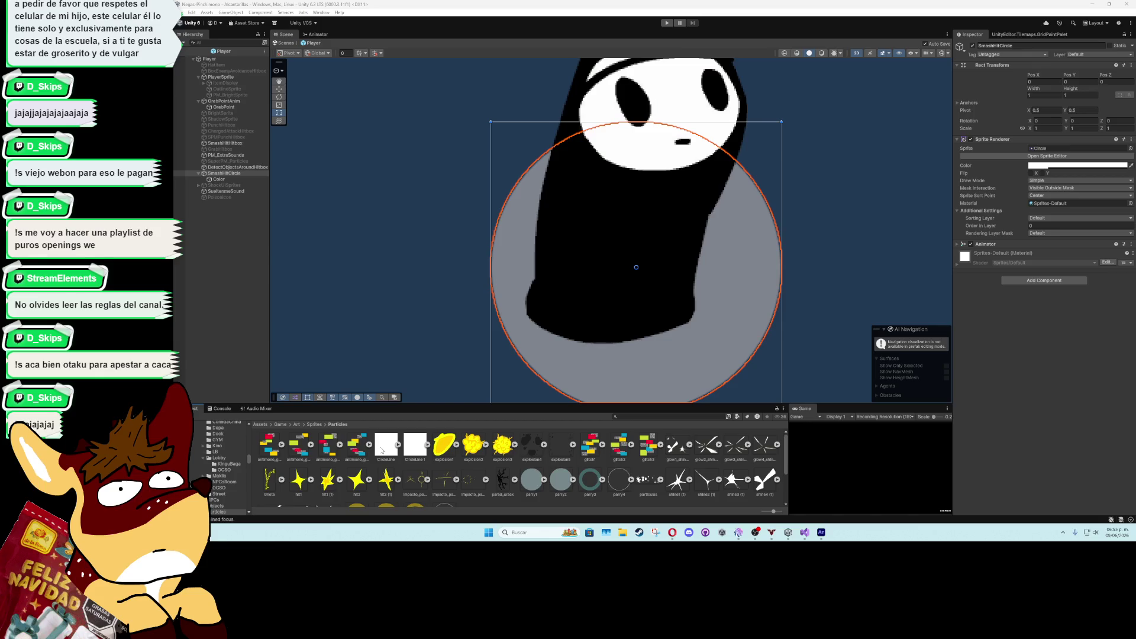
{"action": "left_click", "coordinate": [382, 449]}
{"action": "double_click", "coordinate": [382, 449]}
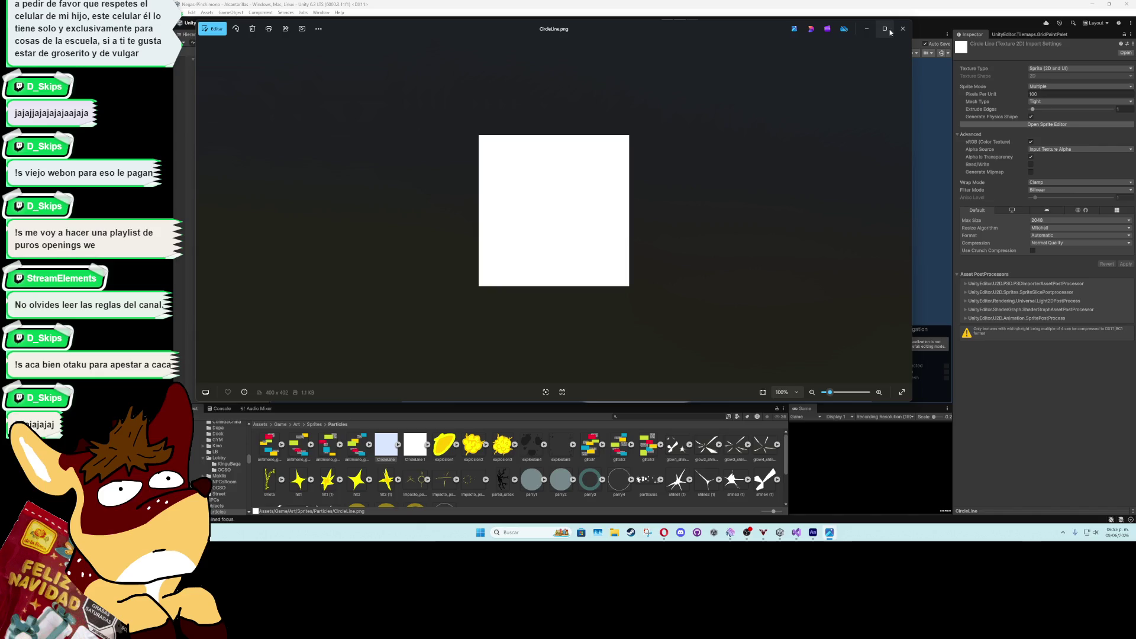
{"action": "left_click", "coordinate": [902, 28]}
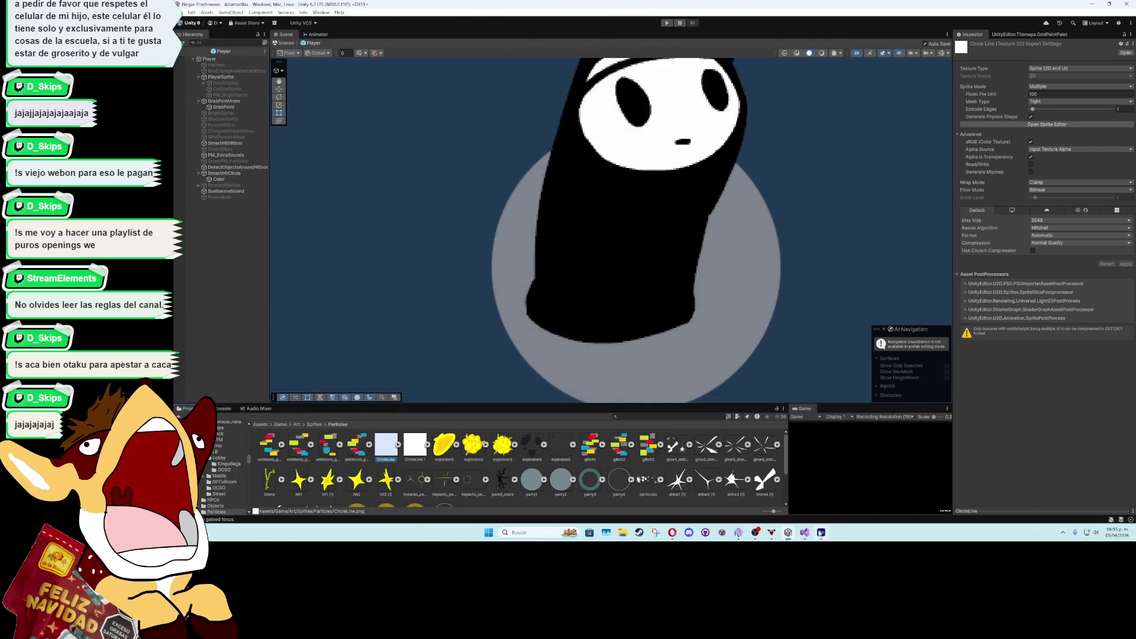
{"action": "left_click", "coordinate": [820, 532]}
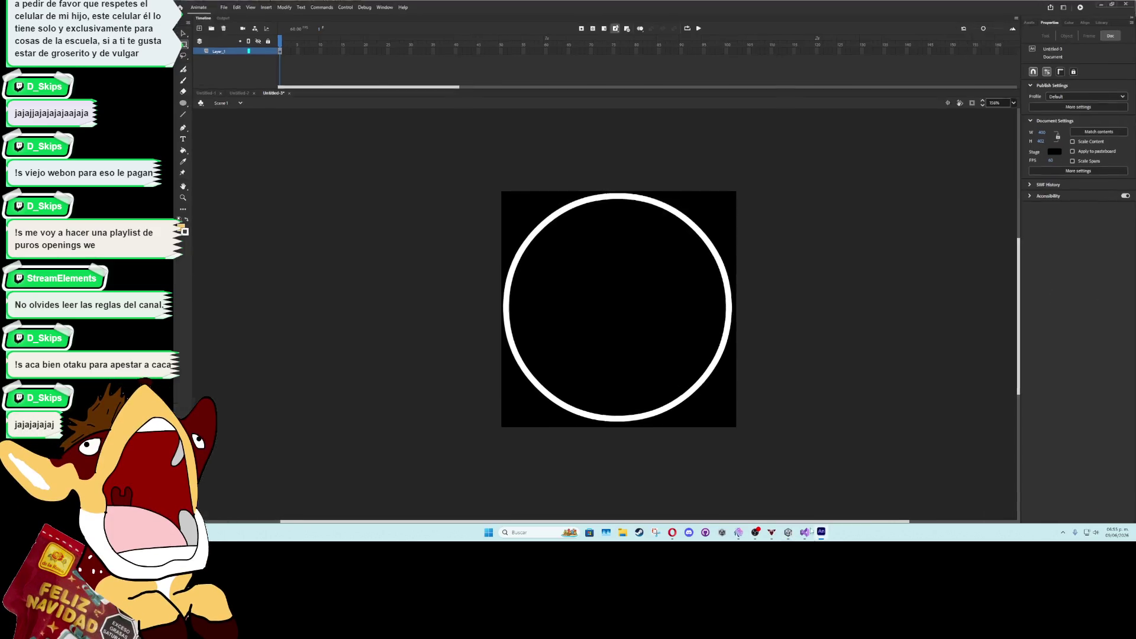
Re-export the ring with Transparency enabled, overwriting CircleLine.png on the Desktop
{"action": "left_click", "coordinate": [223, 7]}
{"action": "mouse_move", "coordinate": [284, 126]}
{"action": "left_click", "coordinate": [347, 126]}
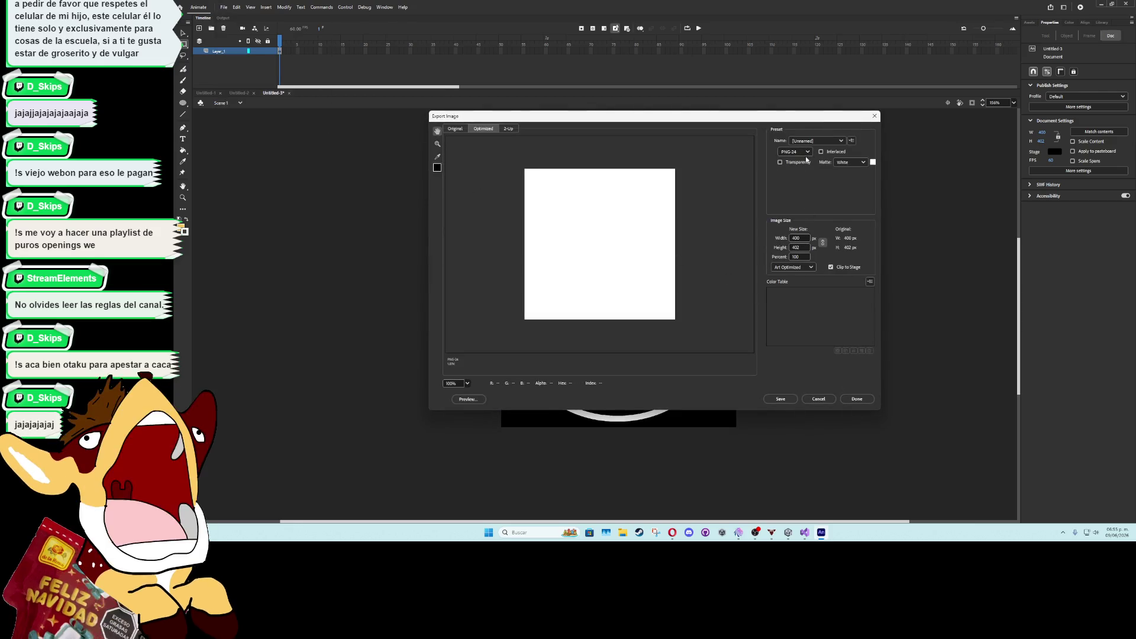
{"action": "left_click", "coordinate": [780, 162]}
{"action": "left_click", "coordinate": [781, 398]}
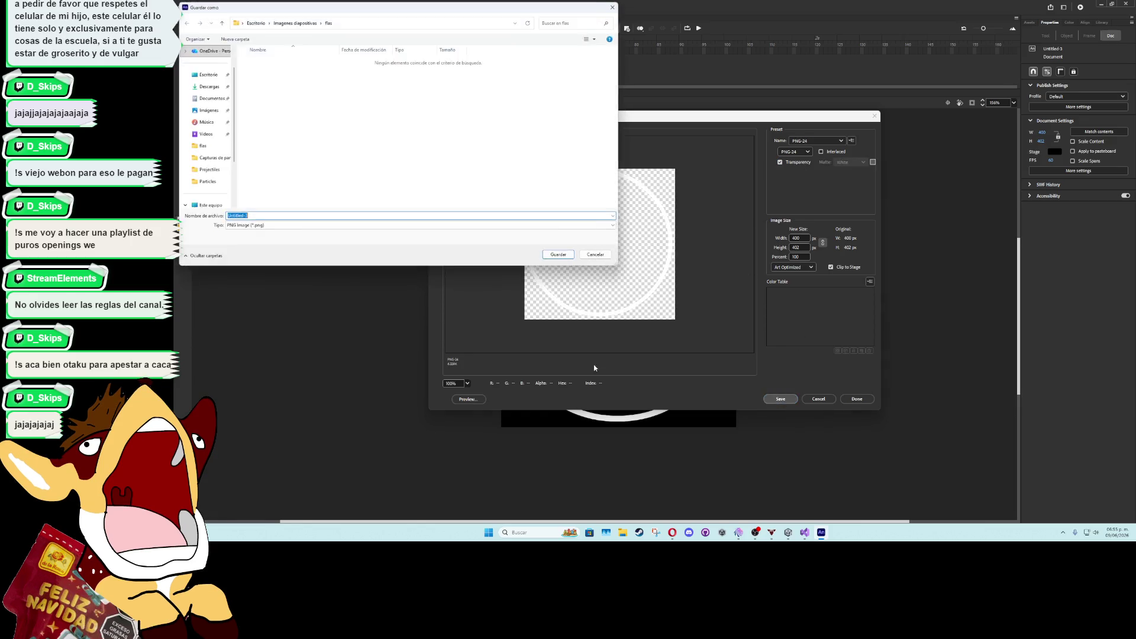
{"action": "double_click", "coordinate": [430, 122]}
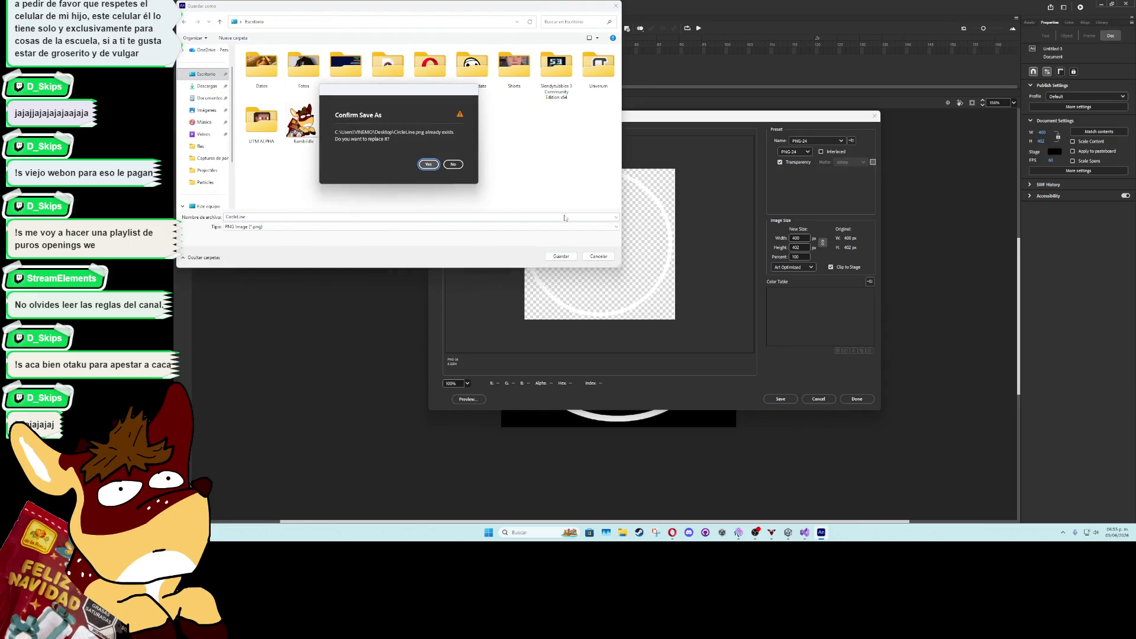
{"action": "left_click", "coordinate": [426, 162]}
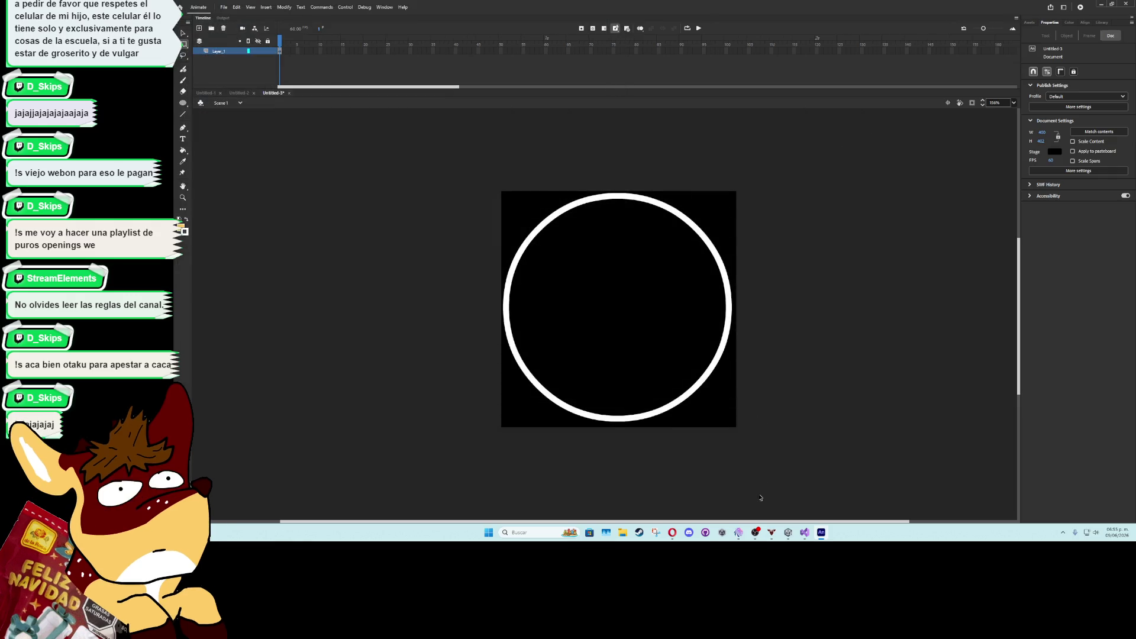
{"action": "left_click", "coordinate": [788, 533]}
{"action": "left_click", "coordinate": [415, 461], "text": "ctrl"}
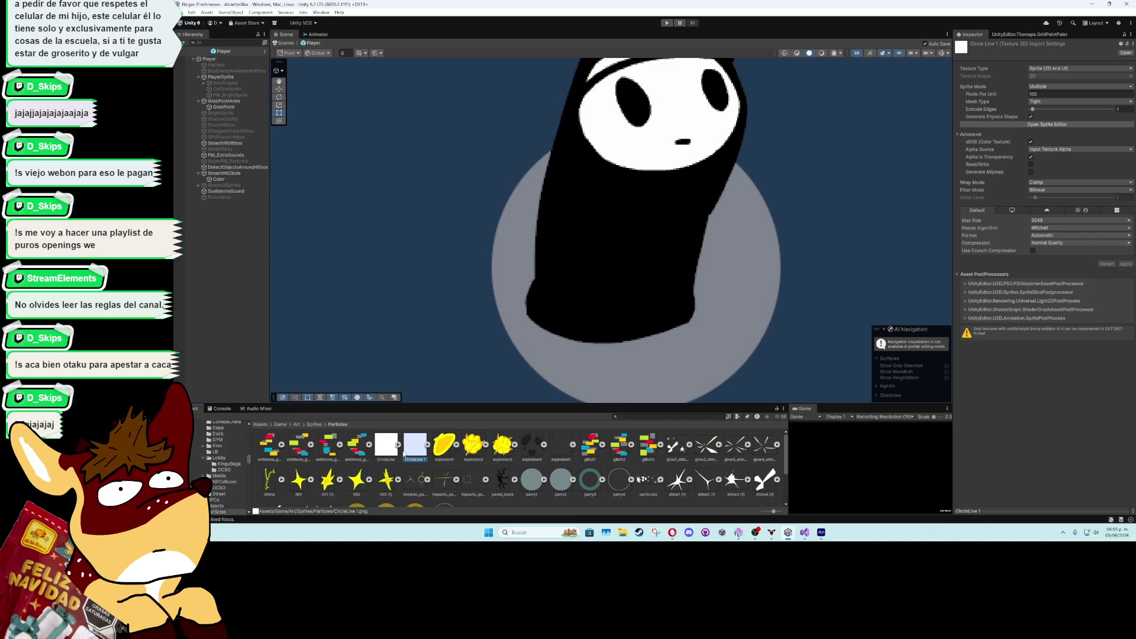
Delete the old CircleLine assets and bring in the new transparent PNG
{"action": "key", "text": "Delete"}
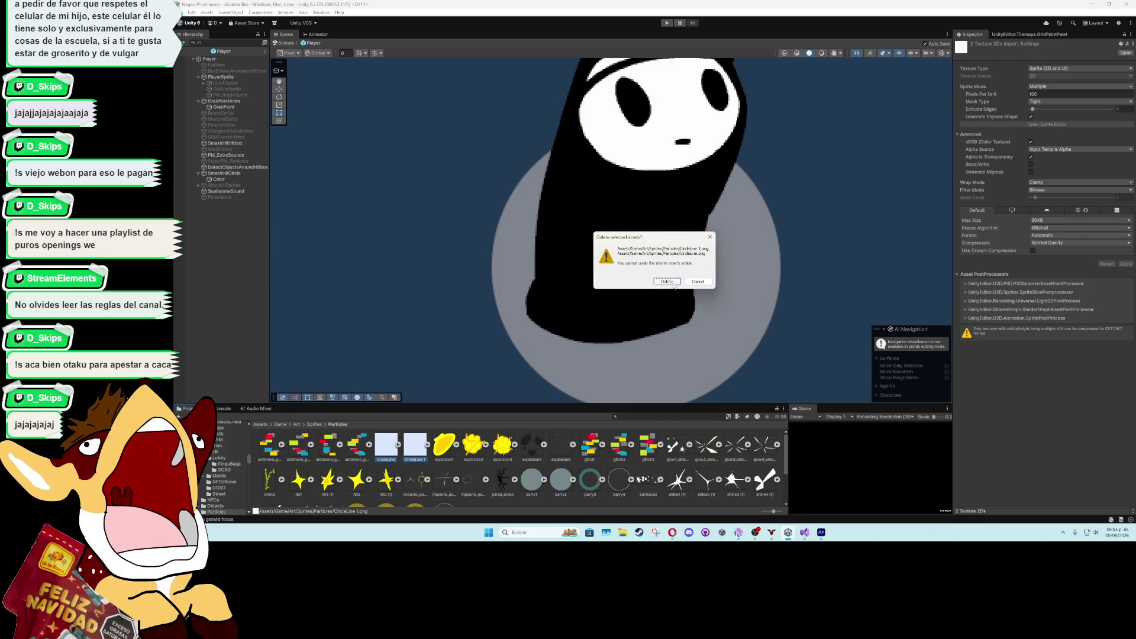
{"action": "left_click", "coordinate": [674, 283]}
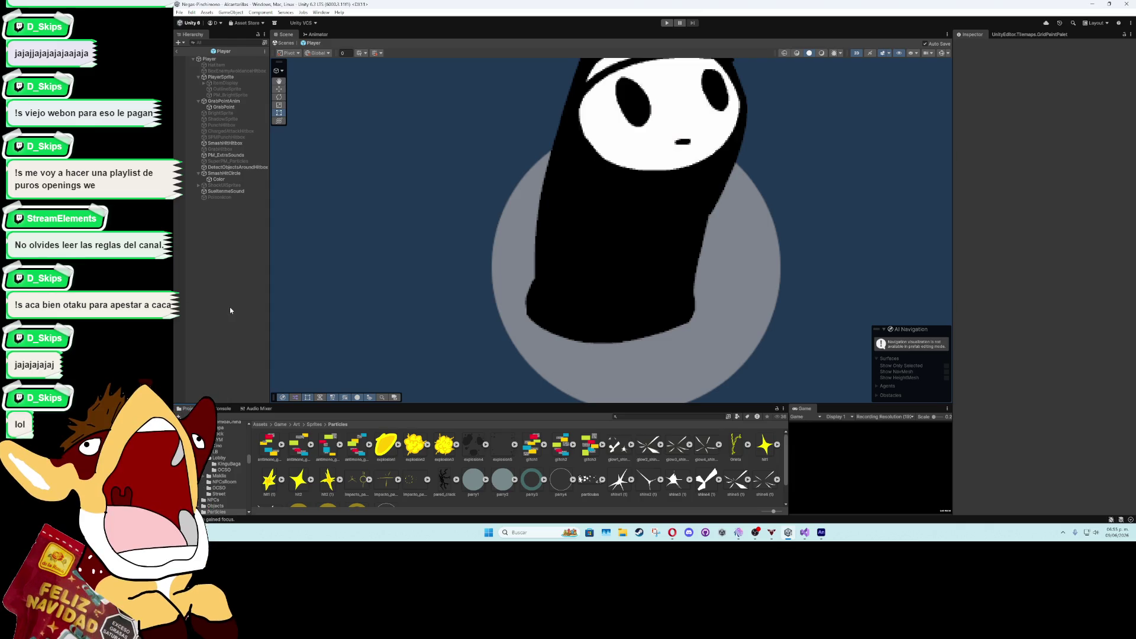
{"action": "scroll", "coordinate": [668, 503], "scroll_direction": "down", "scroll_amount": 1}
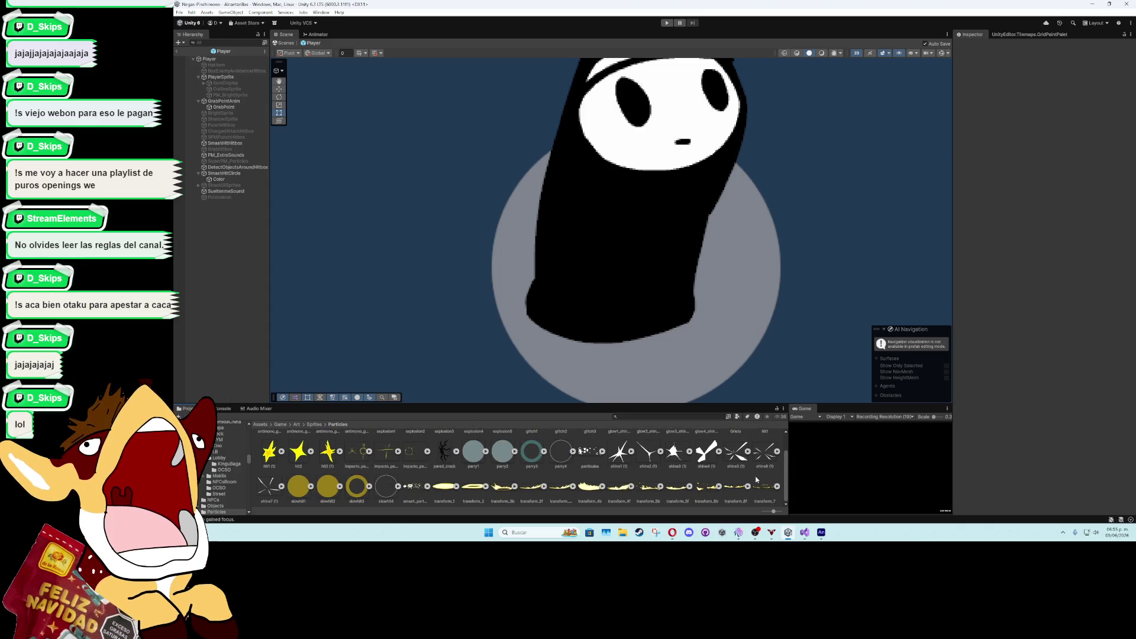
{"action": "scroll", "coordinate": [667, 502], "scroll_direction": "up", "scroll_amount": 1}
{"action": "left_click", "coordinate": [623, 532]}
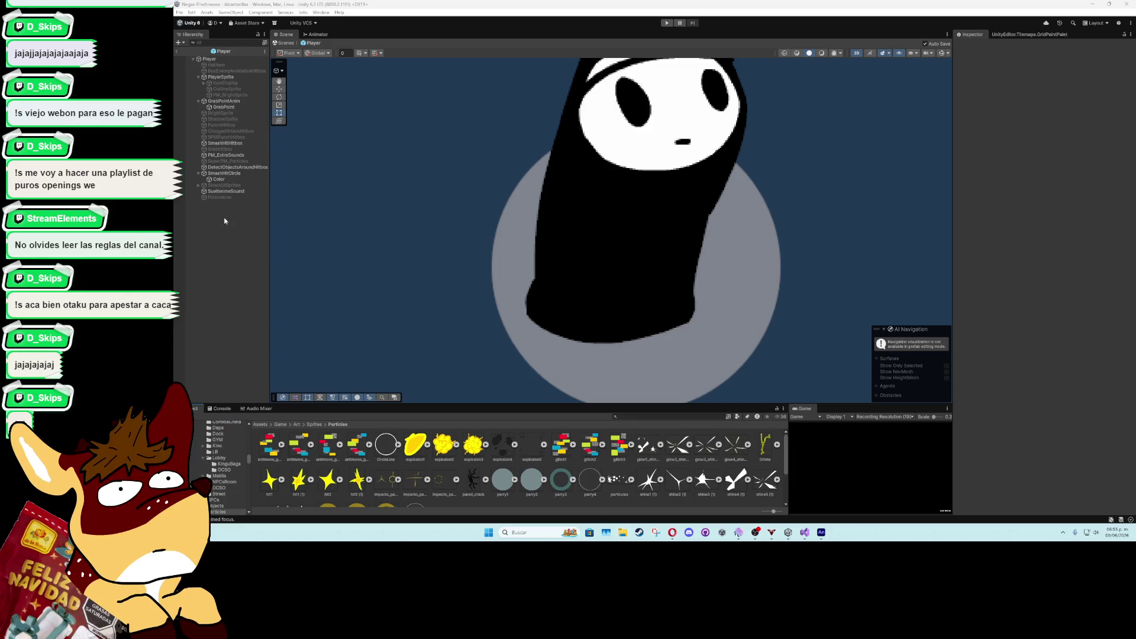
Assign the CircleLine ring sprite to SmashHitCircle's Sprite field
{"action": "left_click", "coordinate": [230, 173]}
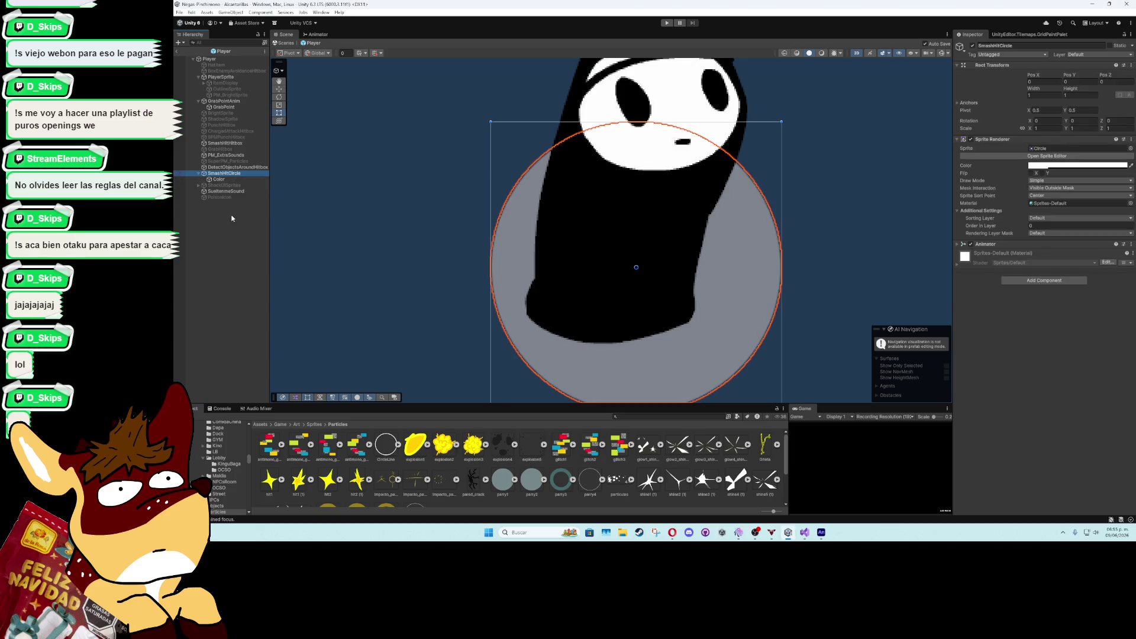
{"action": "left_click", "coordinate": [394, 444]}
{"action": "mouse_move", "coordinate": [394, 444]}
{"action": "left_mouse_down"}
{"action": "mouse_move", "coordinate": [1051, 241]}
{"action": "mouse_move", "coordinate": [1065, 148]}
{"action": "left_mouse_up"}
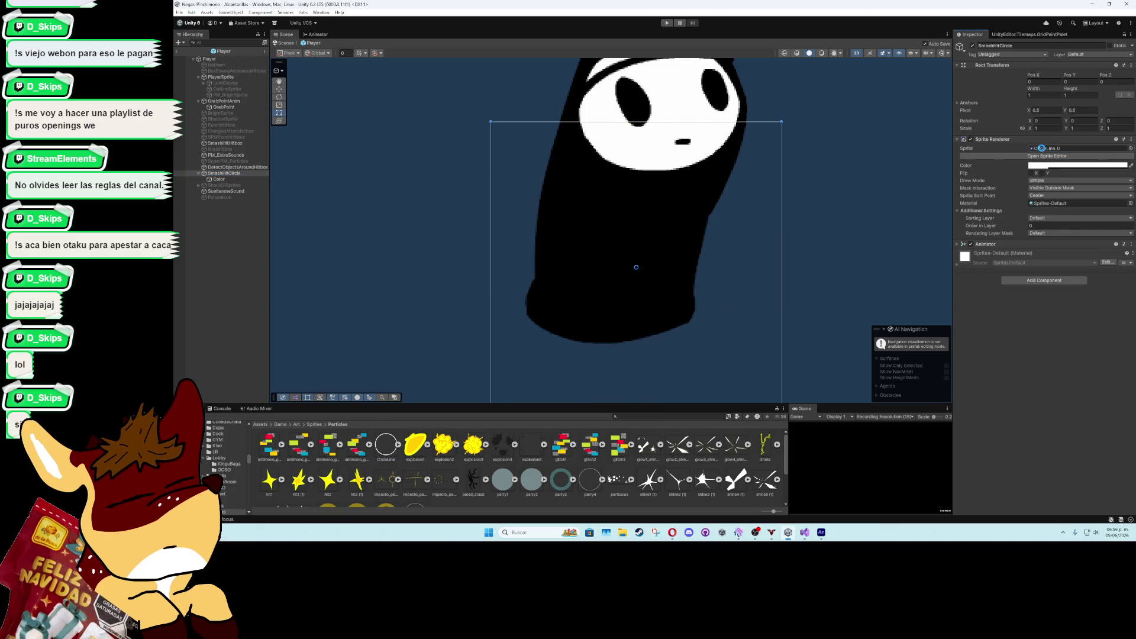
{"action": "scroll", "coordinate": [595, 273], "scroll_direction": "down", "scroll_amount": 5}
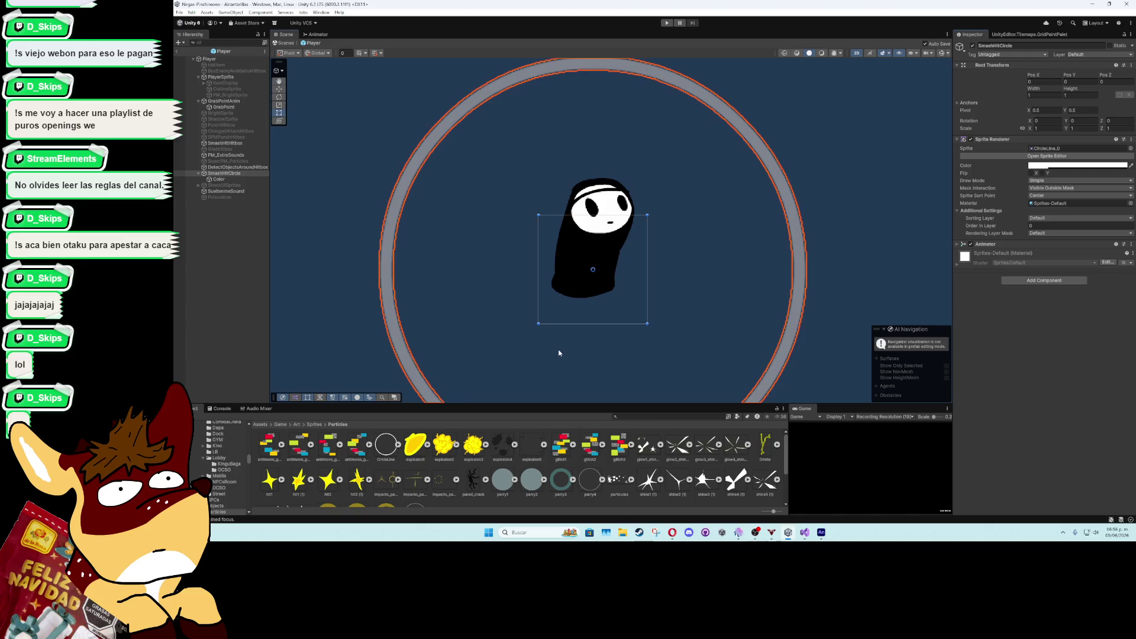
Set SmashHitCircle's colour alpha to 255 for fully opaque white
{"action": "left_click", "coordinate": [219, 180]}
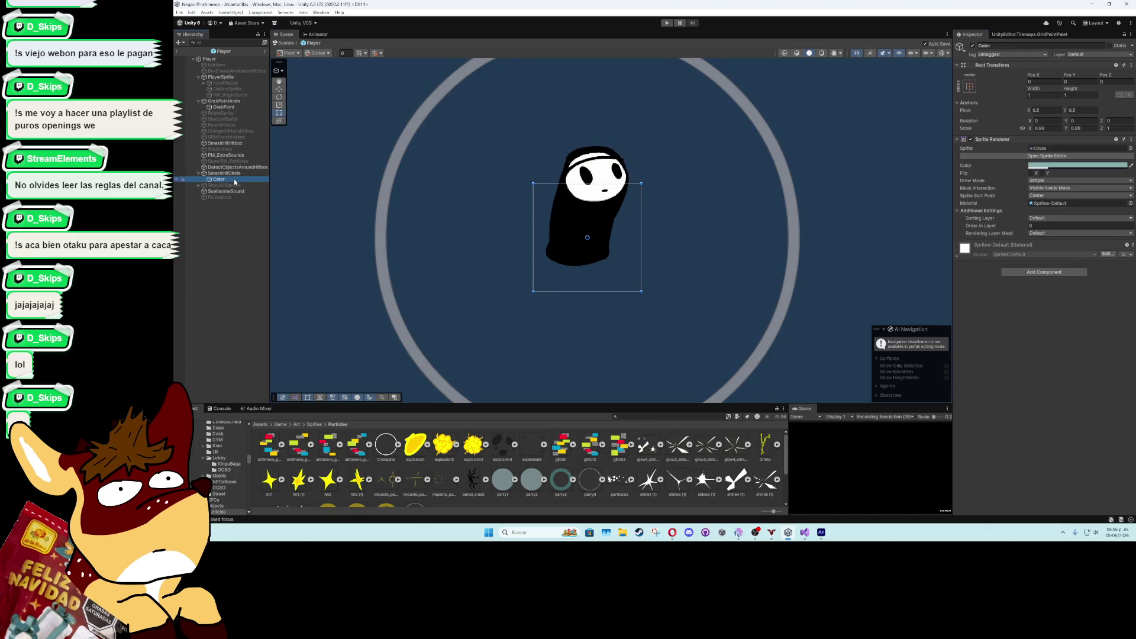
{"action": "left_click", "coordinate": [236, 173]}
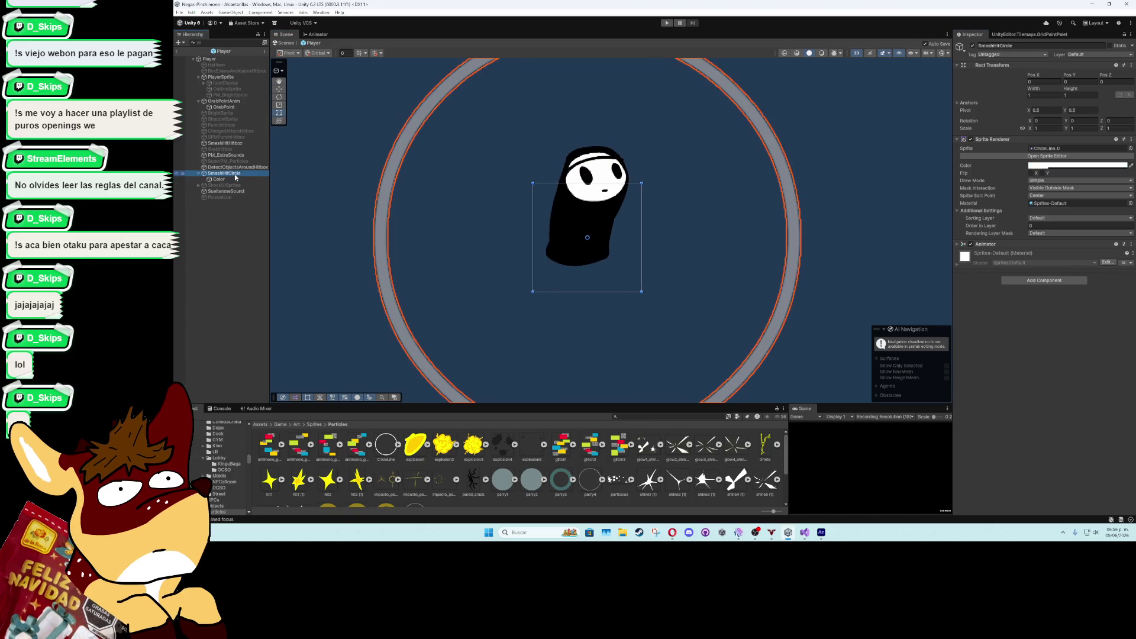
{"action": "left_click", "coordinate": [1034, 166]}
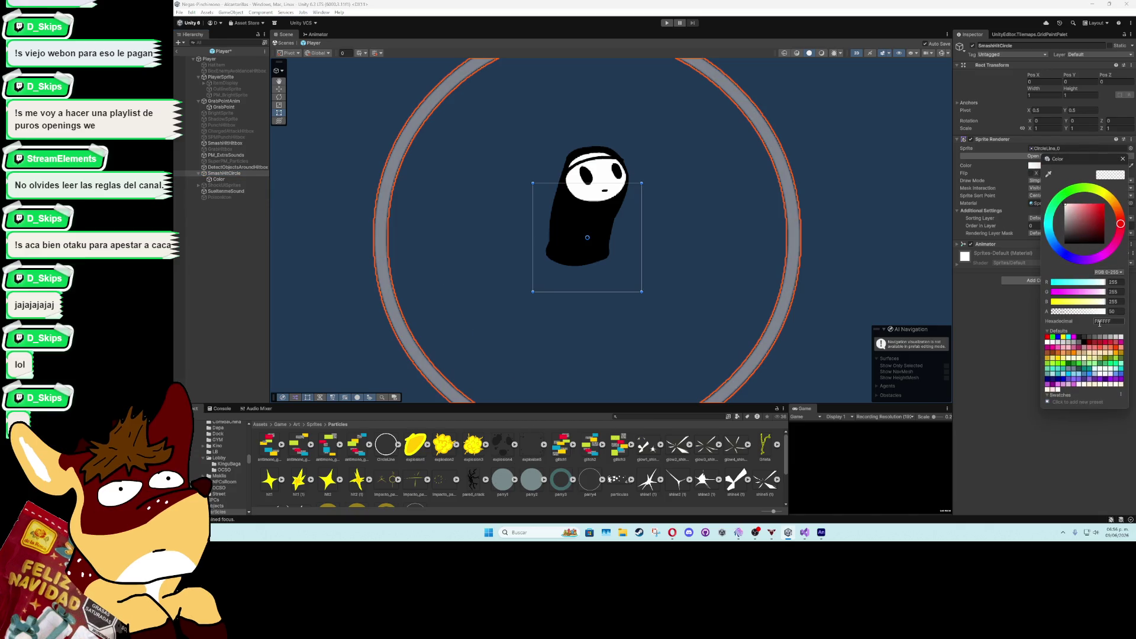
{"action": "left_click", "coordinate": [1115, 311]}
{"action": "type", "text": "255"}
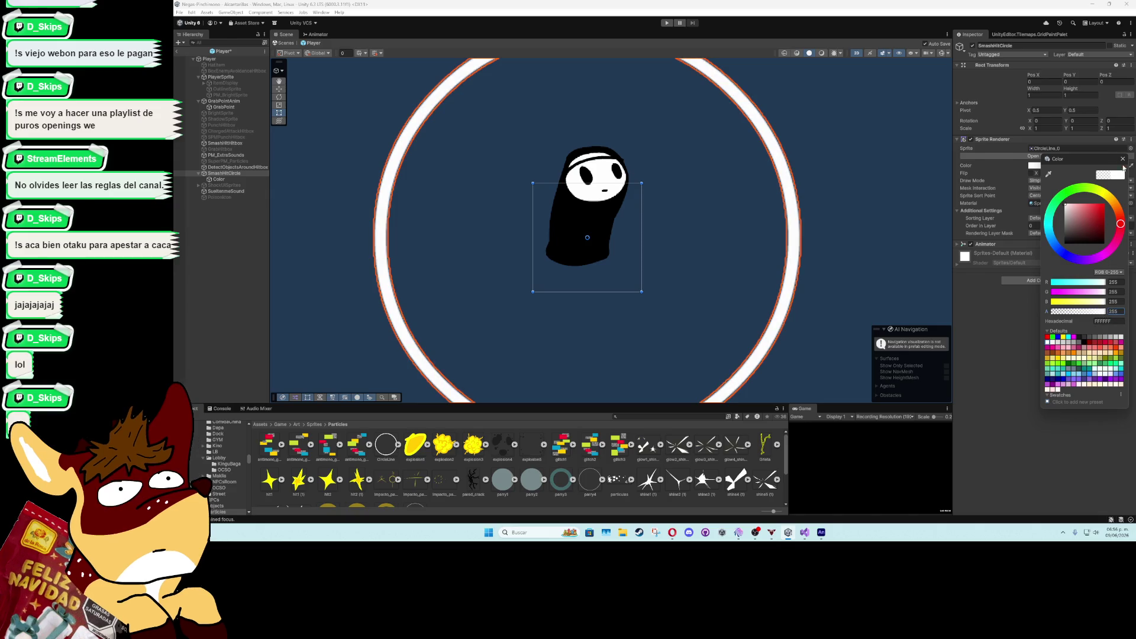
{"action": "left_click", "coordinate": [1122, 159]}
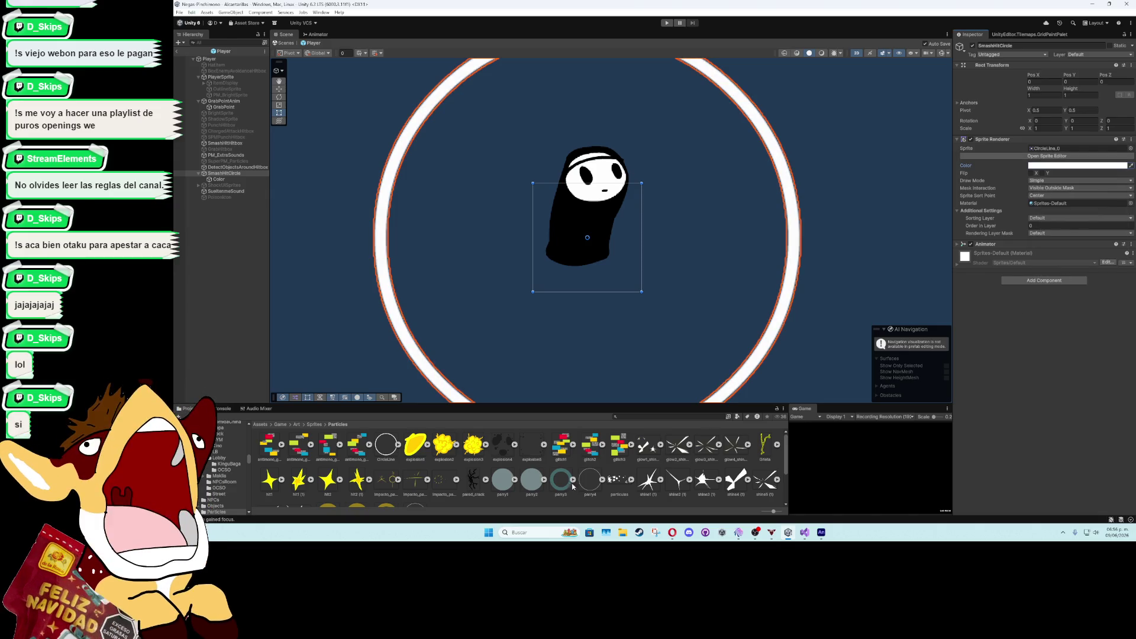
{"action": "left_click", "coordinate": [386, 445]}
Set the ring sprite's Pixels Per Unit to 400, apply, and check the Color object
{"action": "left_click", "coordinate": [1058, 94]}
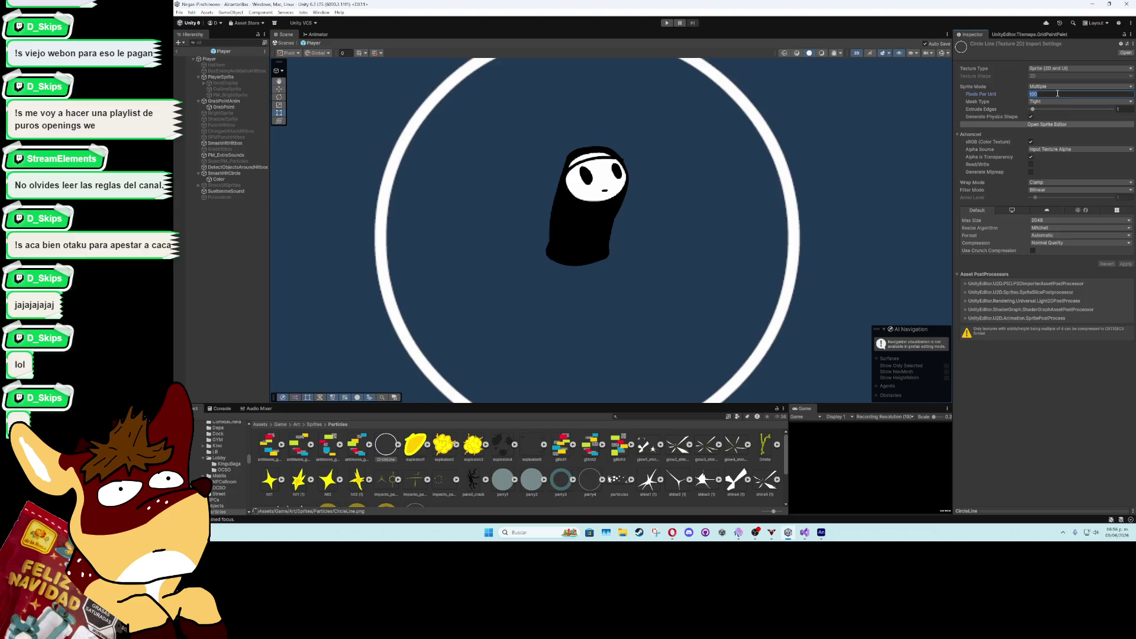
{"action": "type", "text": "4"}
{"action": "left_click", "coordinate": [1126, 265]}
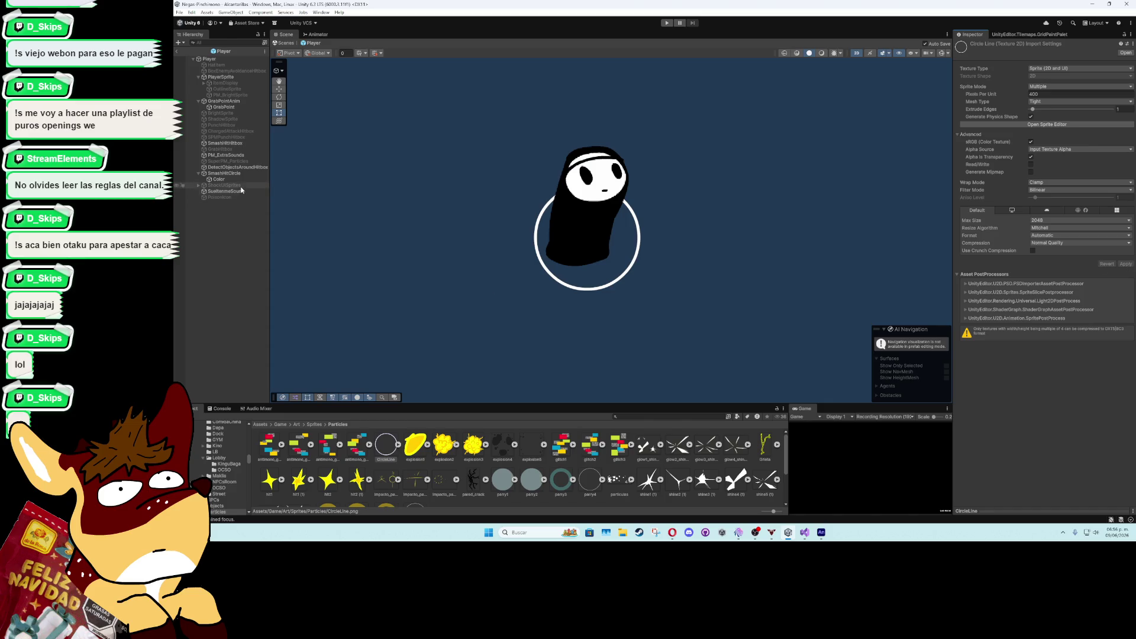
{"action": "left_click", "coordinate": [219, 179]}
{"action": "scroll", "coordinate": [648, 252], "scroll_direction": "up", "scroll_amount": 2}
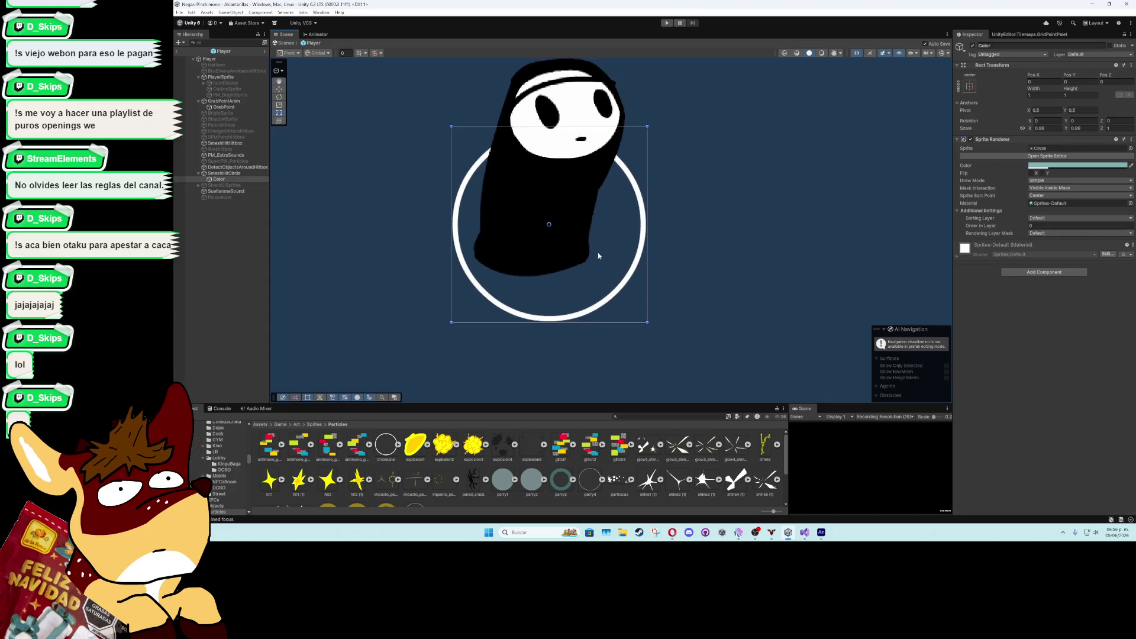
{"action": "scroll", "coordinate": [651, 254], "scroll_direction": "up", "scroll_amount": 2}
{"action": "left_click", "coordinate": [972, 46]}
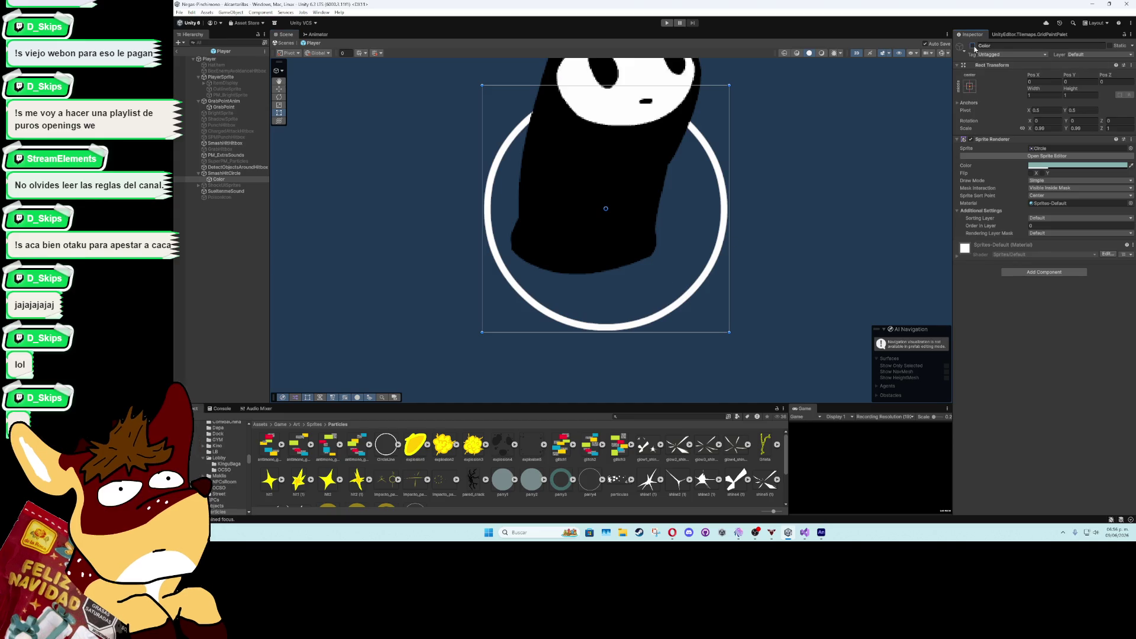
{"action": "left_click", "coordinate": [973, 46]}
Give the Color child Order in Layer 1 and Mask Interaction None
{"action": "left_click", "coordinate": [236, 175]}
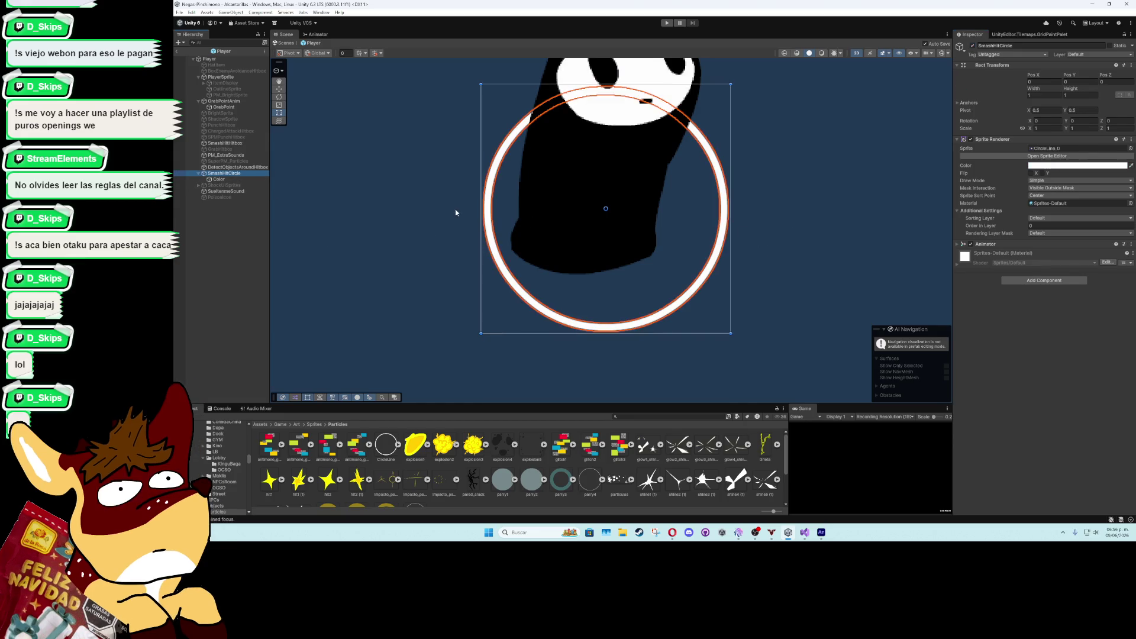
{"action": "left_click", "coordinate": [219, 179]}
{"action": "left_click", "coordinate": [1041, 226]}
{"action": "type", "text": "1"}
{"action": "left_click", "coordinate": [1031, 308]}
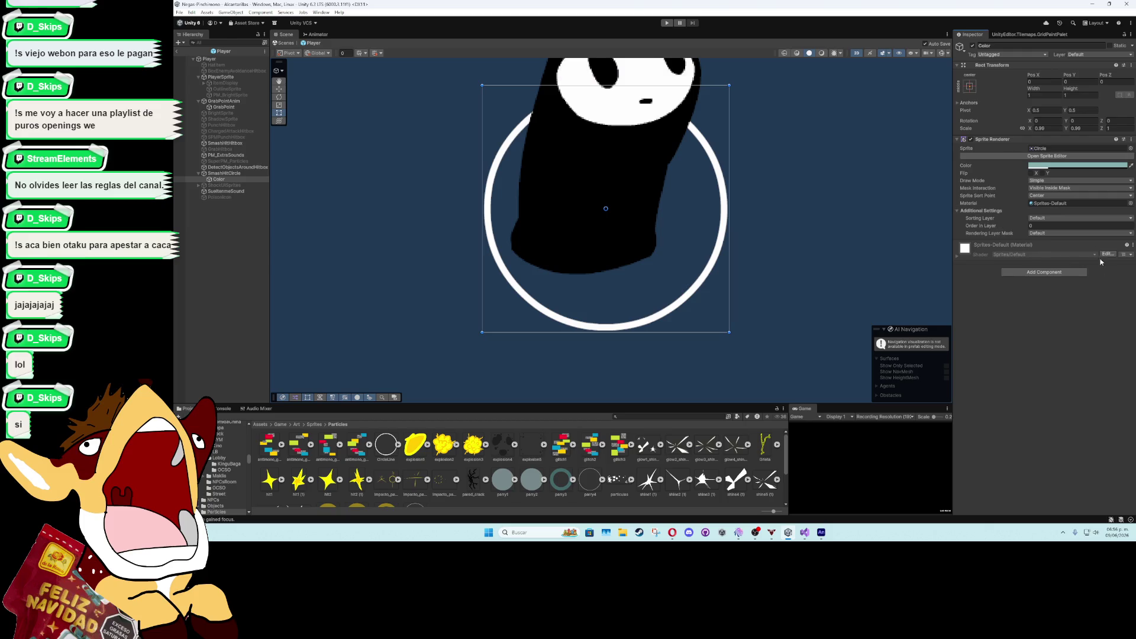
{"action": "left_click", "coordinate": [1080, 187]}
{"action": "left_click", "coordinate": [1059, 193]}
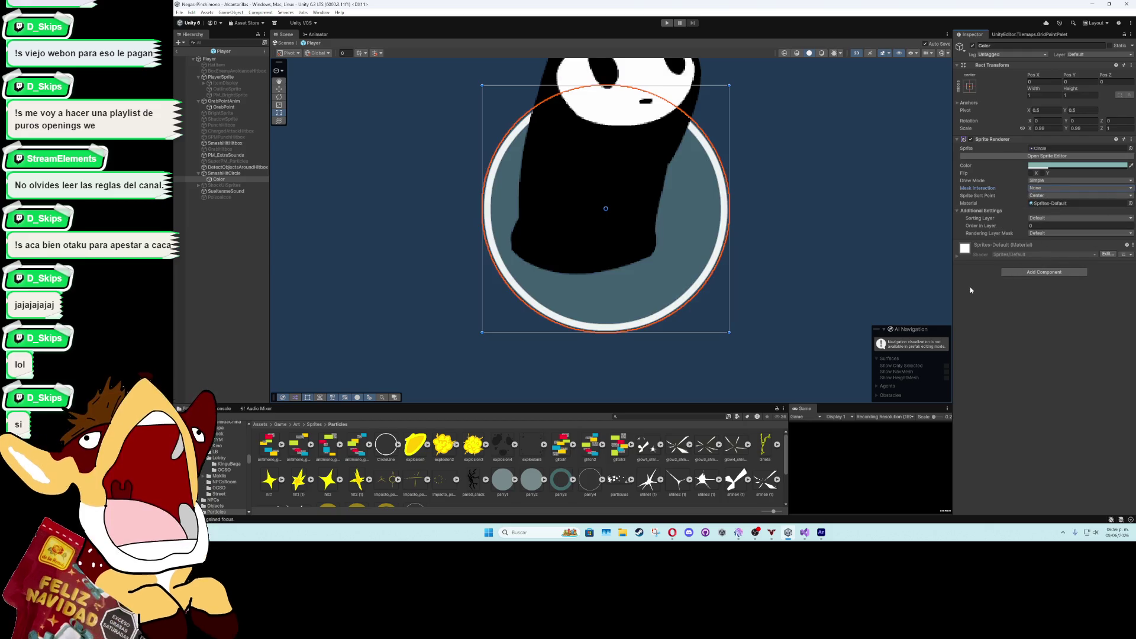
{"action": "scroll", "coordinate": [653, 247], "scroll_direction": "up", "scroll_amount": 5}
{"action": "scroll", "coordinate": [652, 247], "scroll_direction": "down", "scroll_amount": 5}
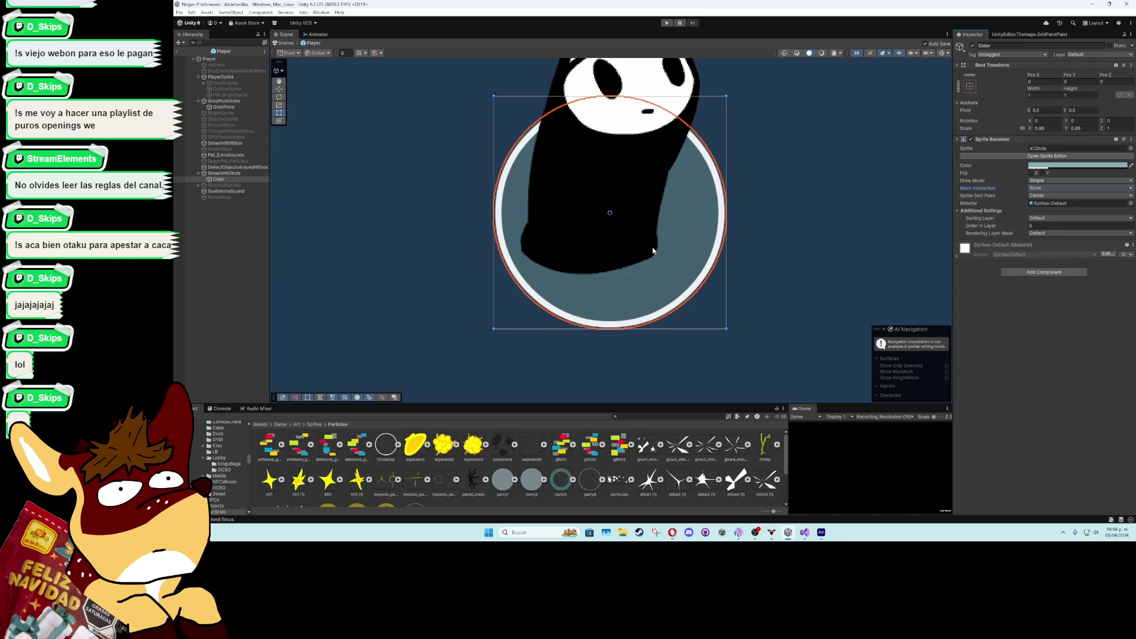
{"action": "left_click", "coordinate": [247, 239]}
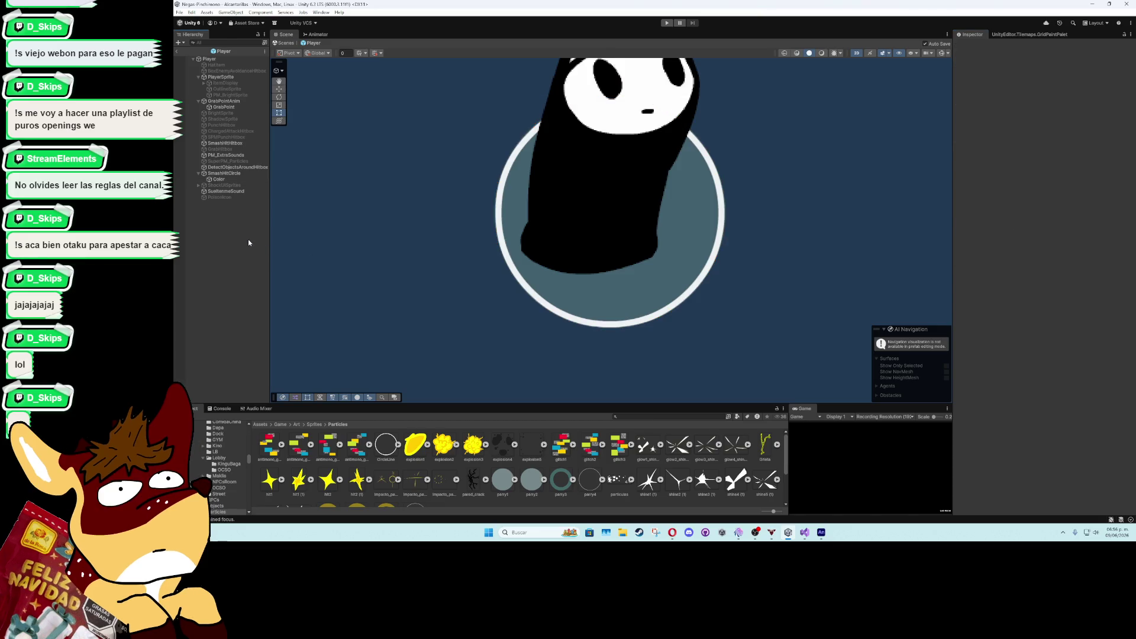
{"action": "left_click", "coordinate": [228, 173]}
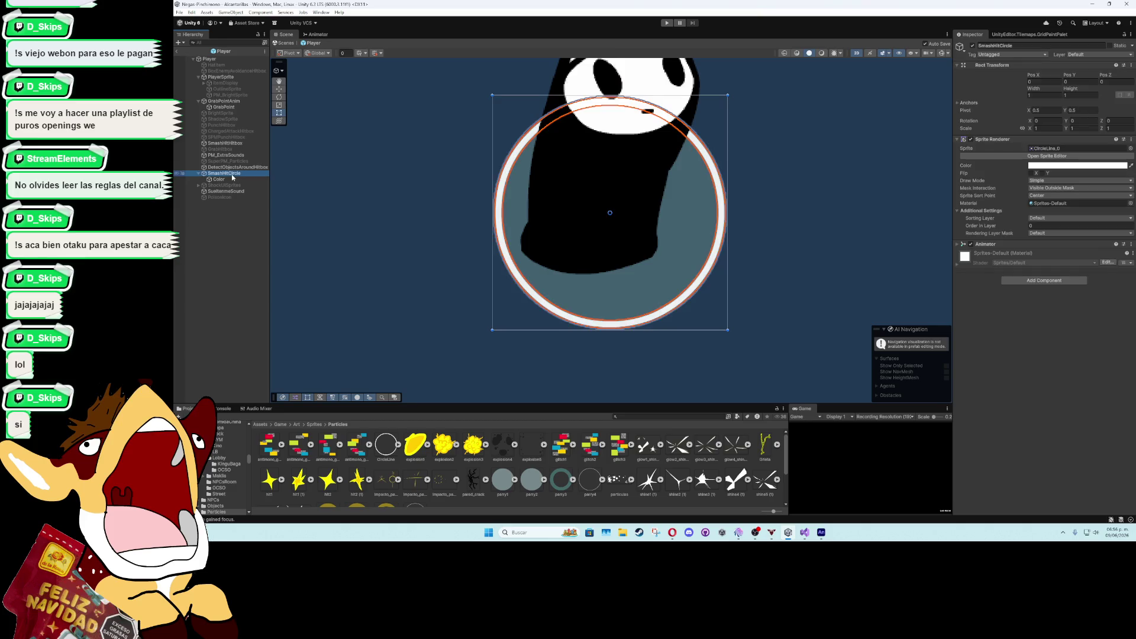
{"action": "left_click", "coordinate": [319, 12]}
Delete the SmashHitCircle Sprite Renderer.Color track from the circle's animation and close the Animation window
{"action": "mouse_move", "coordinate": [355, 112]}
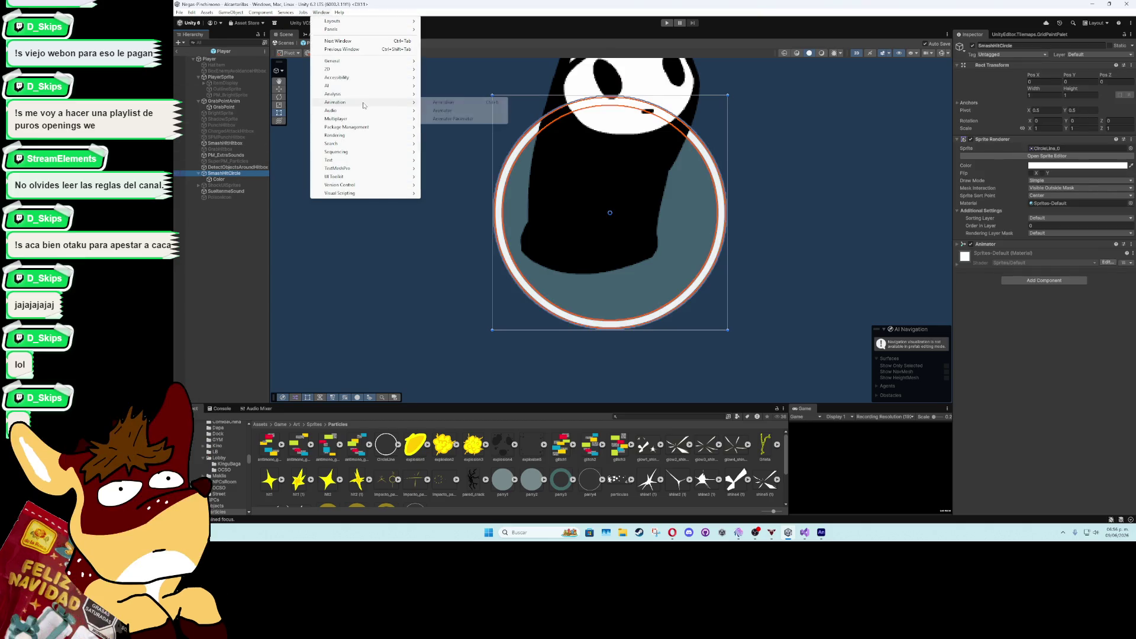
{"action": "left_click", "coordinate": [456, 105]}
{"action": "left_click", "coordinate": [463, 395]}
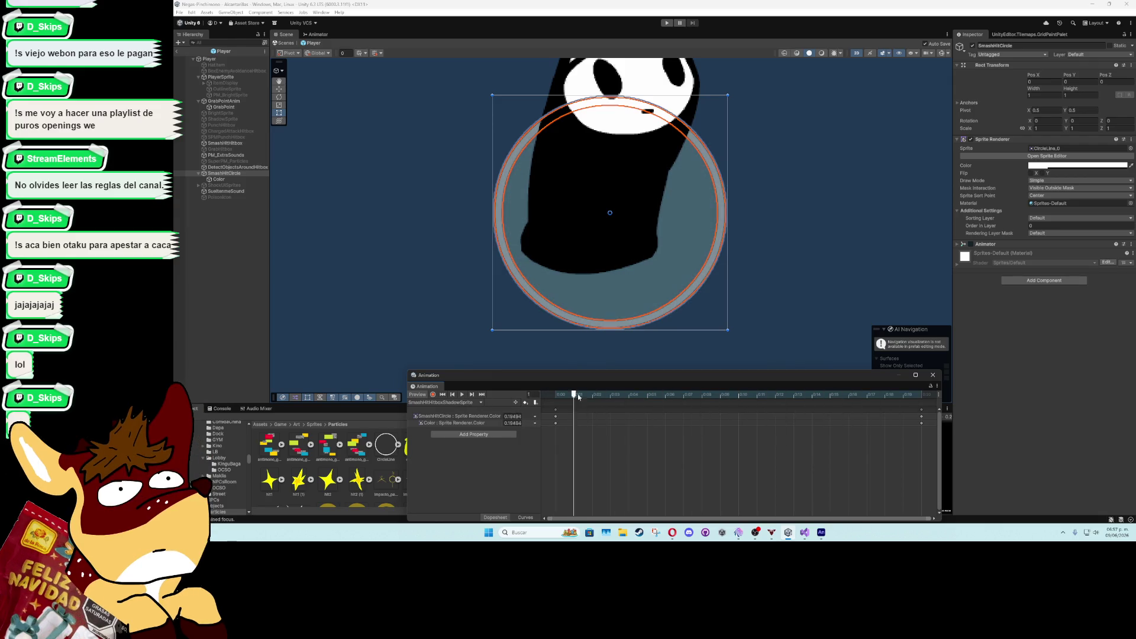
{"action": "left_click", "coordinate": [443, 394]}
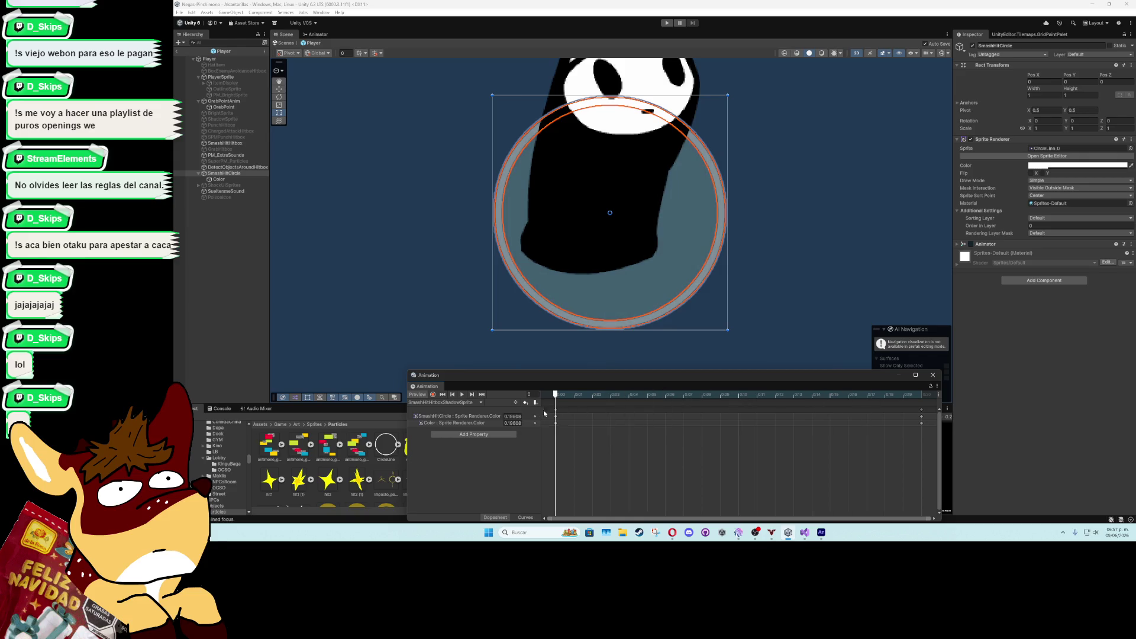
{"action": "left_click", "coordinate": [465, 417]}
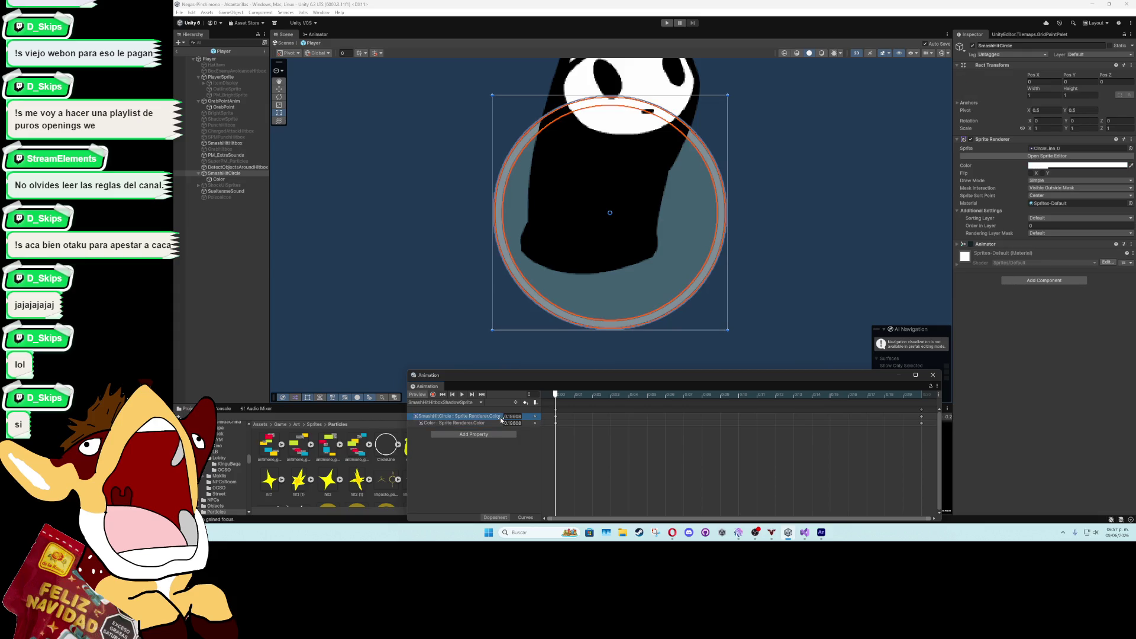
{"action": "key", "text": "Delete"}
{"action": "left_click", "coordinate": [462, 394]}
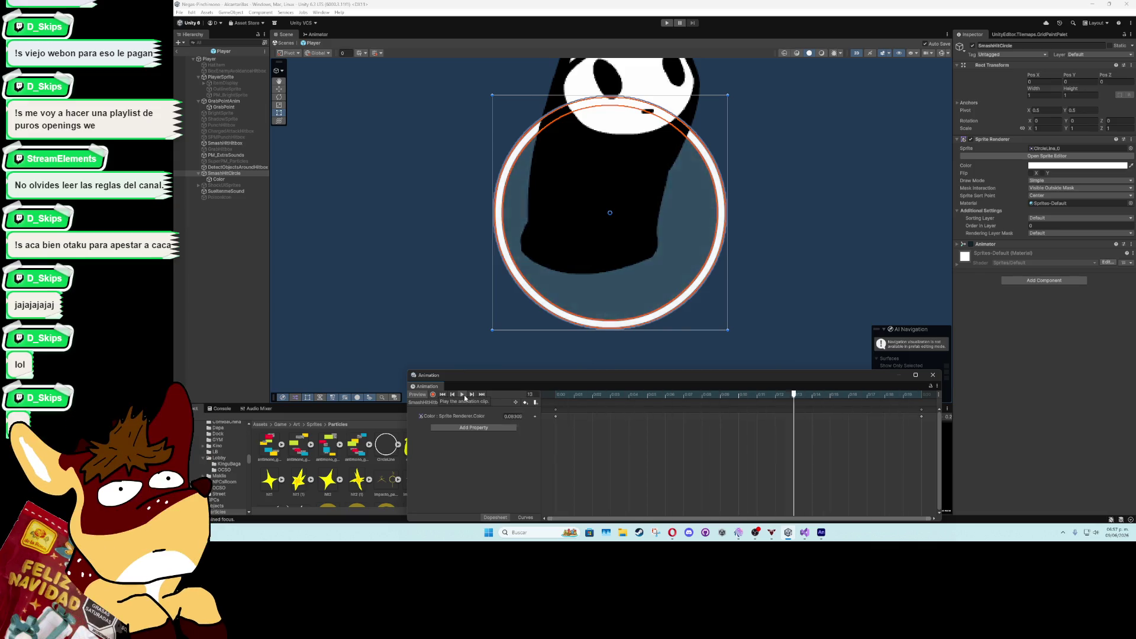
{"action": "left_click", "coordinate": [932, 375]}
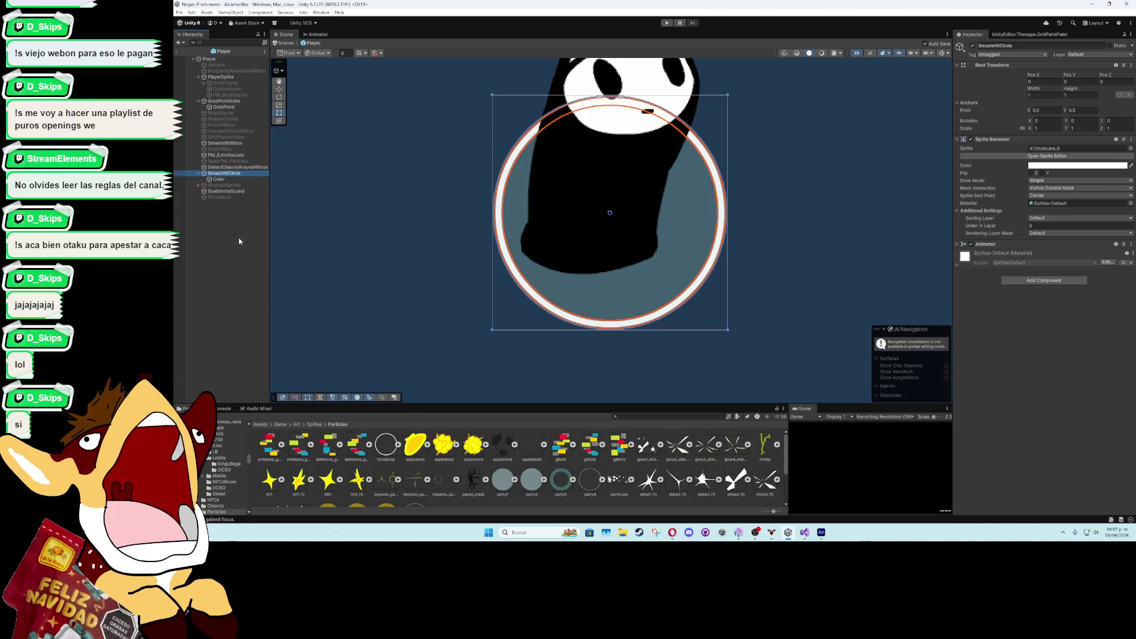
Deactivate SmashHitCircle, exit the Player prefab to the Alcantarillas level, and maximize the Game view
{"action": "left_click", "coordinate": [972, 45]}
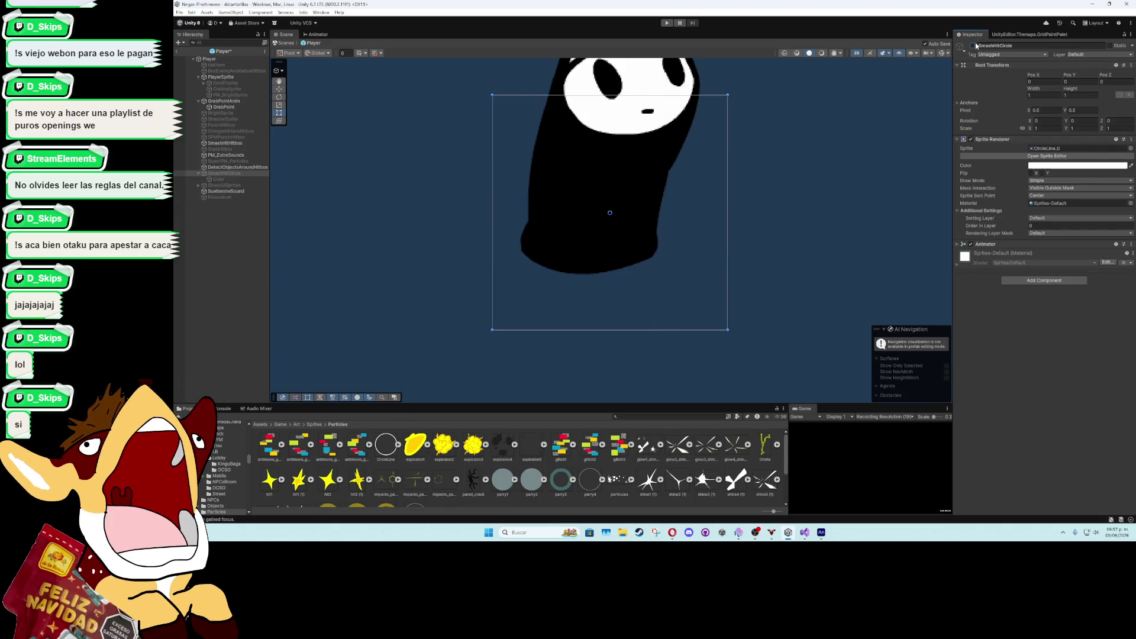
{"action": "left_click", "coordinate": [215, 251]}
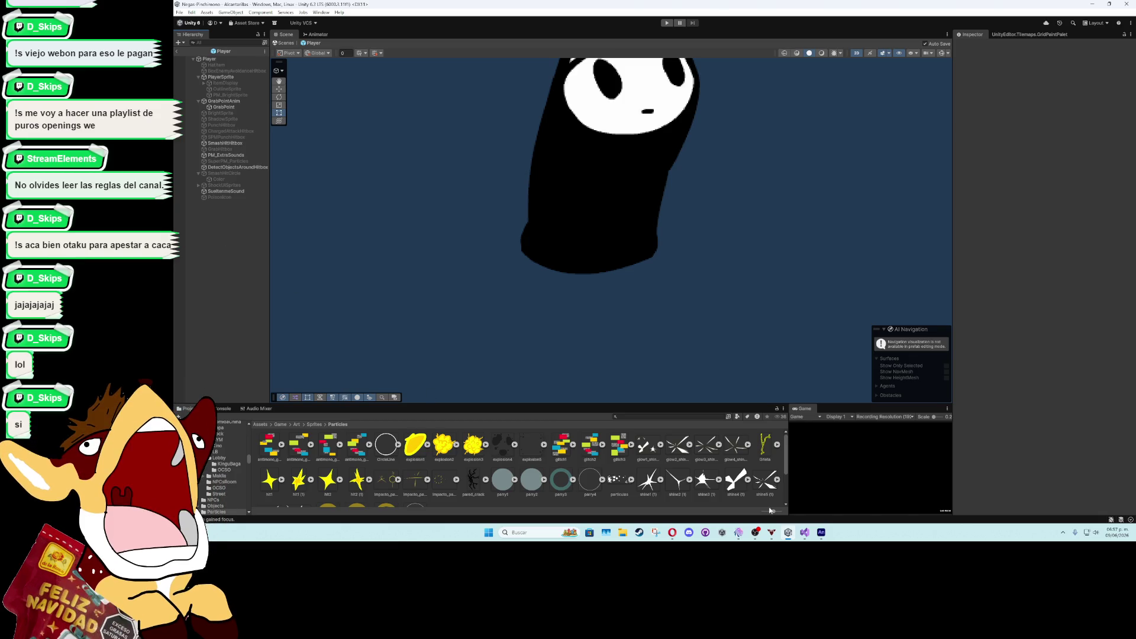
{"action": "left_click", "coordinate": [821, 532]}
{"action": "left_click", "coordinate": [821, 533]}
{"action": "left_click", "coordinate": [176, 52]}
{"action": "double_click", "coordinate": [808, 410]}
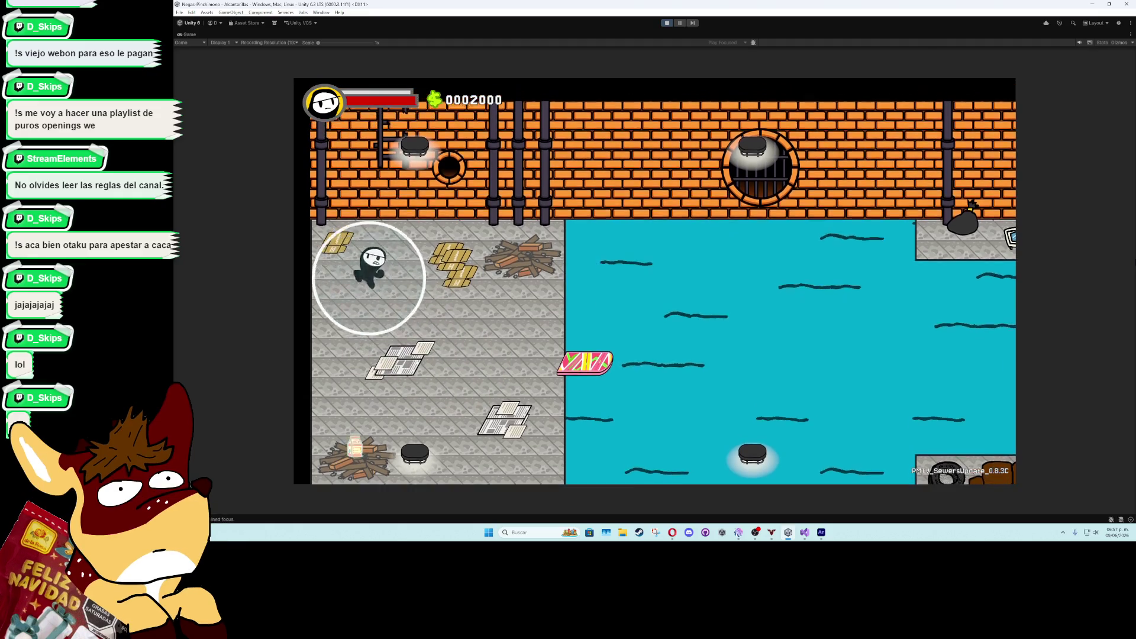
Walk the character onto the raft with the white ring showing, then stop play mode
{"action": "key", "text": "Right"}
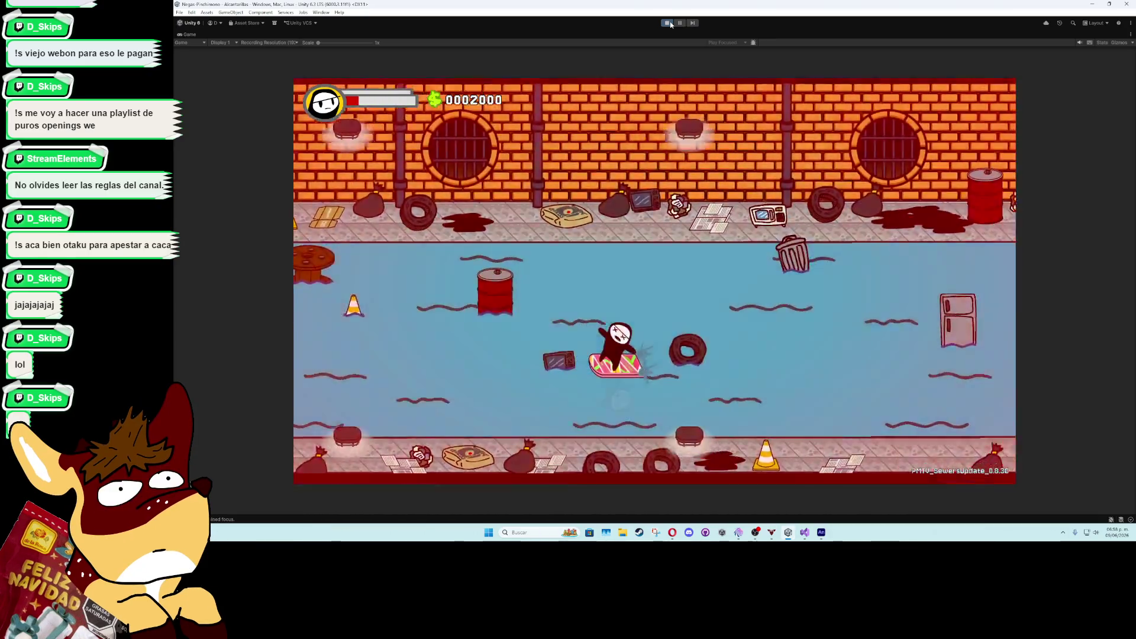
{"action": "left_click", "coordinate": [670, 25]}
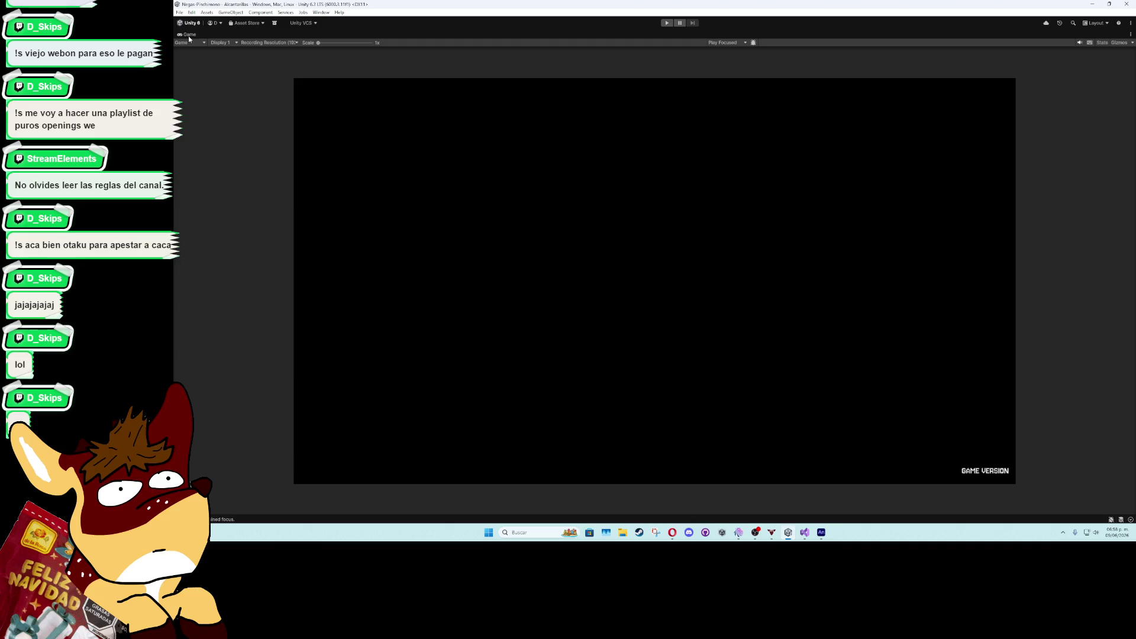
Restore the editor layout and open the Player prefab from the level's Player object
{"action": "double_click", "coordinate": [188, 35]}
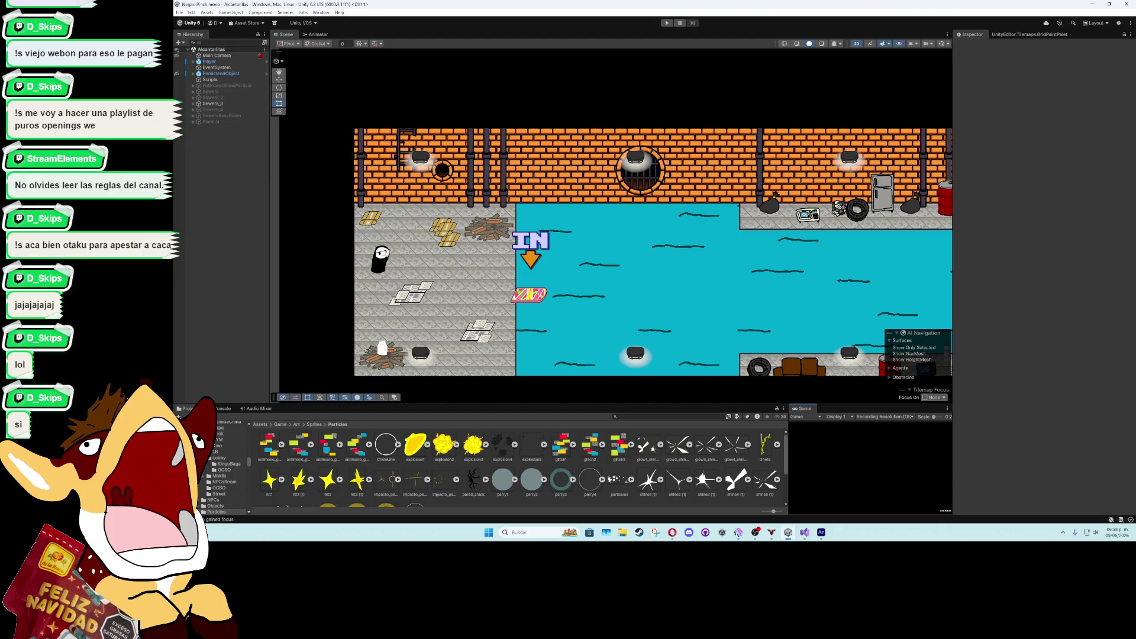
{"action": "left_click", "coordinate": [248, 61]}
{"action": "left_click", "coordinate": [1054, 75]}
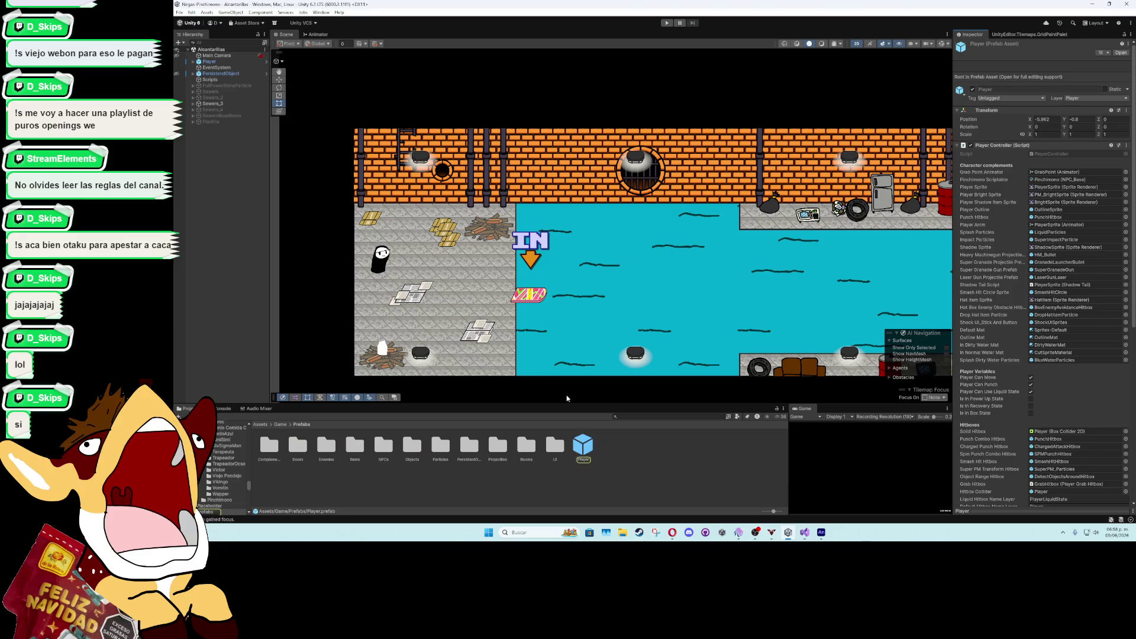
{"action": "left_click", "coordinate": [1108, 75]}
Set SmashHitCircle's Sprite Renderer colour alpha to 138 and return to the Alcantarillas level
{"action": "left_click", "coordinate": [225, 173]}
{"action": "left_click", "coordinate": [1044, 165]}
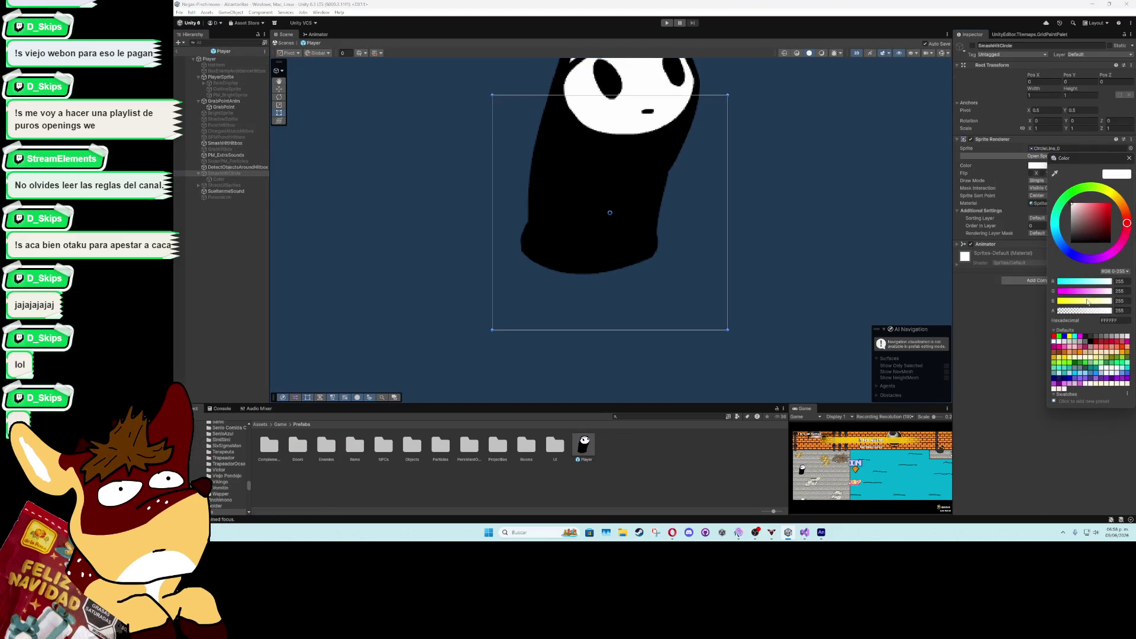
{"action": "left_click", "coordinate": [1089, 311]}
{"action": "left_click_drag", "start_coordinate": [1090, 314], "coordinate": [1087, 314]}
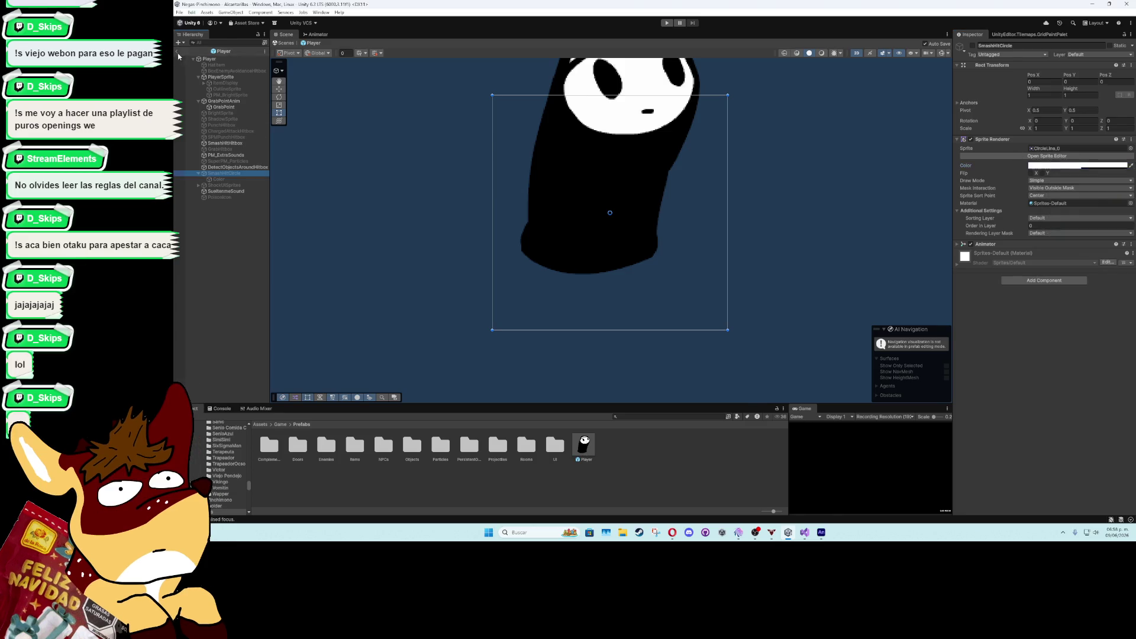
{"action": "left_click", "coordinate": [176, 51]}
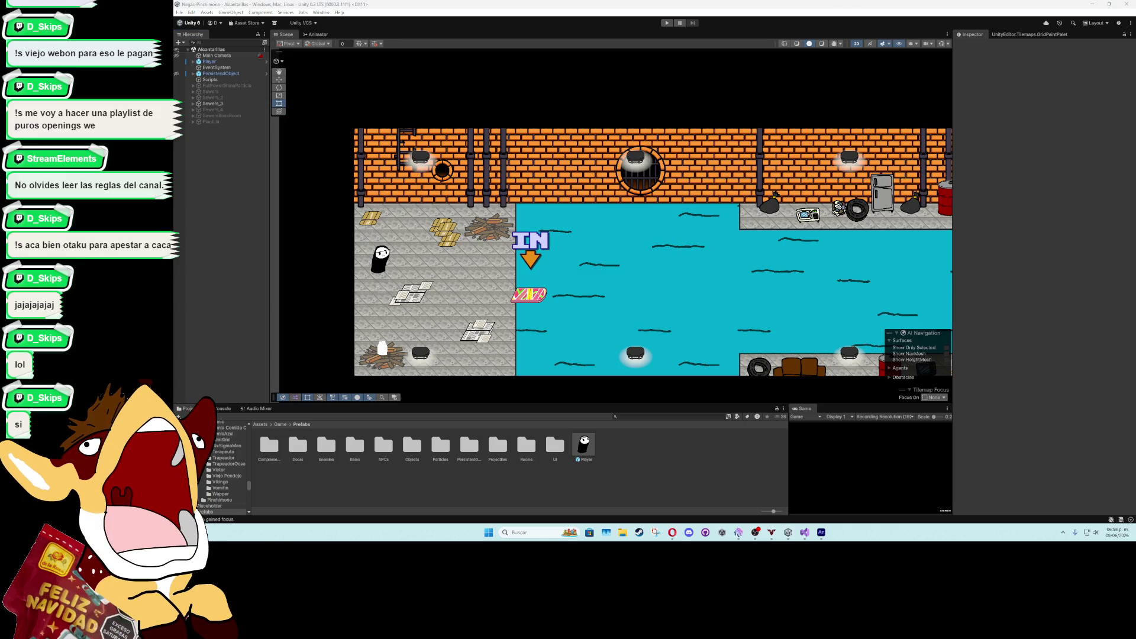
{"action": "key", "text": "alt+Tab"}
Scroll the '09 - ENERO 2025' task document to the CAMBIOS GAMEPLAY checklist
{"action": "scroll", "coordinate": [836, 258], "scroll_direction": "down", "scroll_amount": 3}
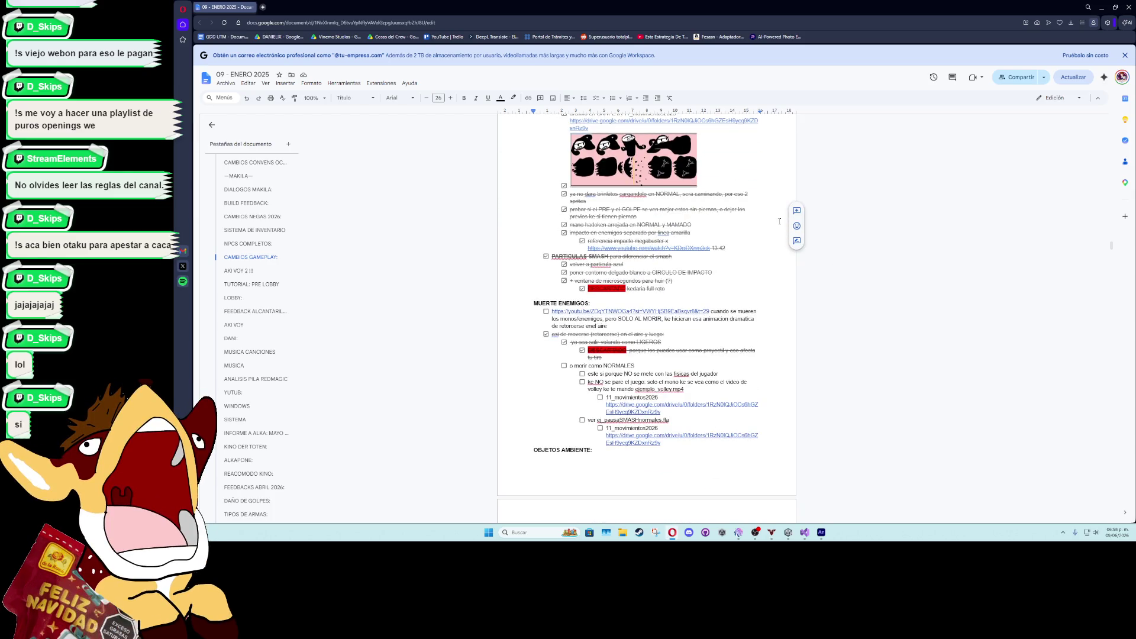
{"action": "scroll", "coordinate": [779, 224], "scroll_direction": "up", "scroll_amount": 3}
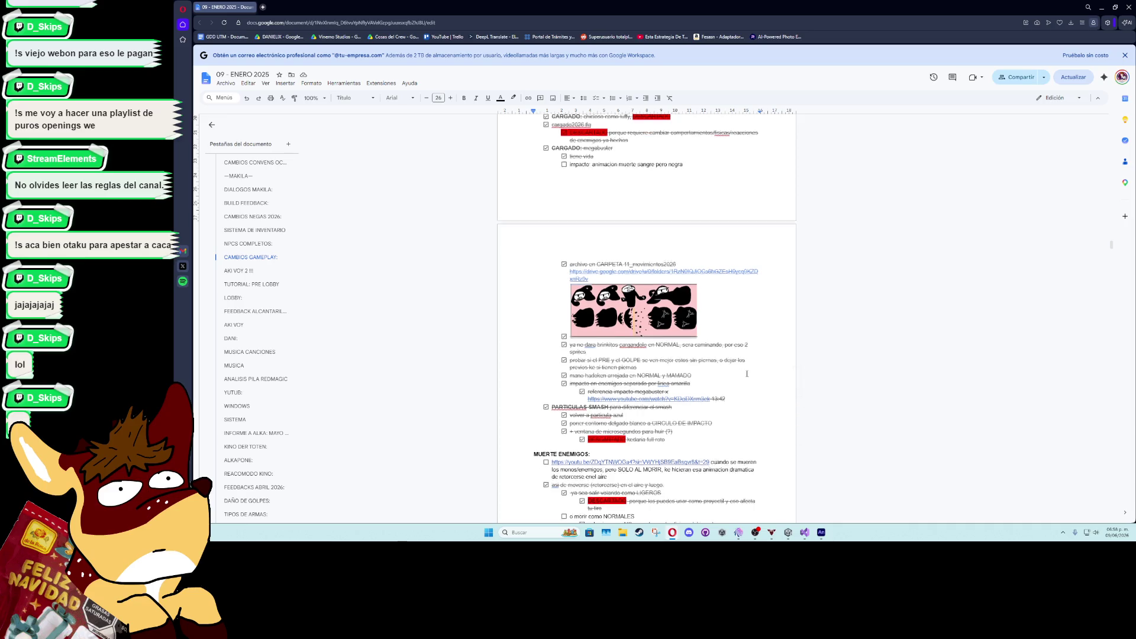
{"action": "scroll", "coordinate": [747, 374], "scroll_direction": "up", "scroll_amount": 1}
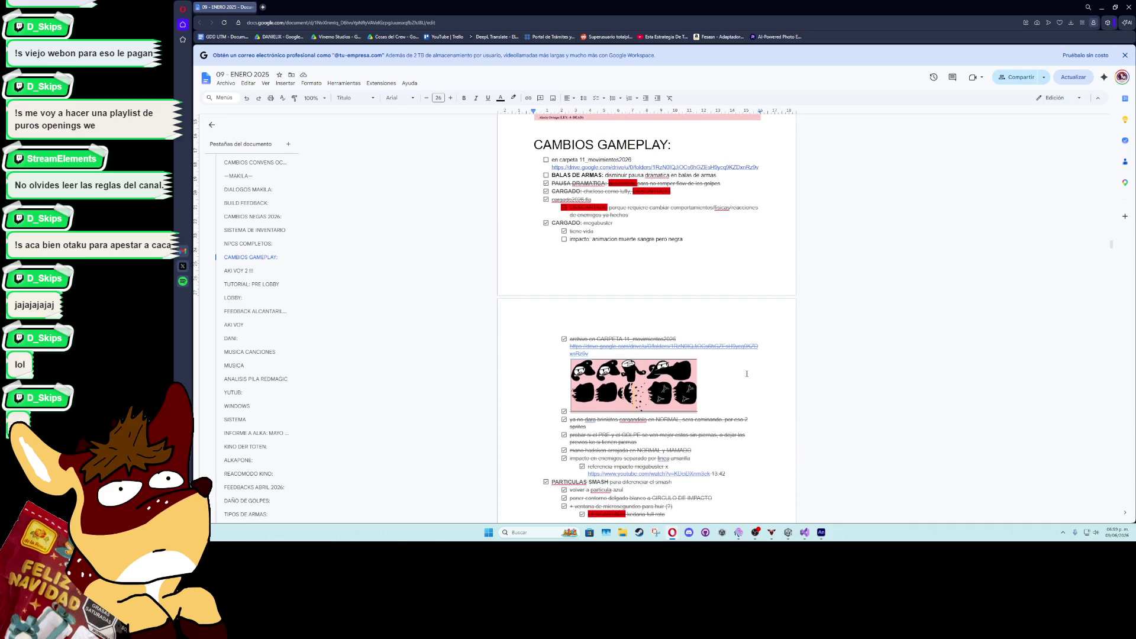